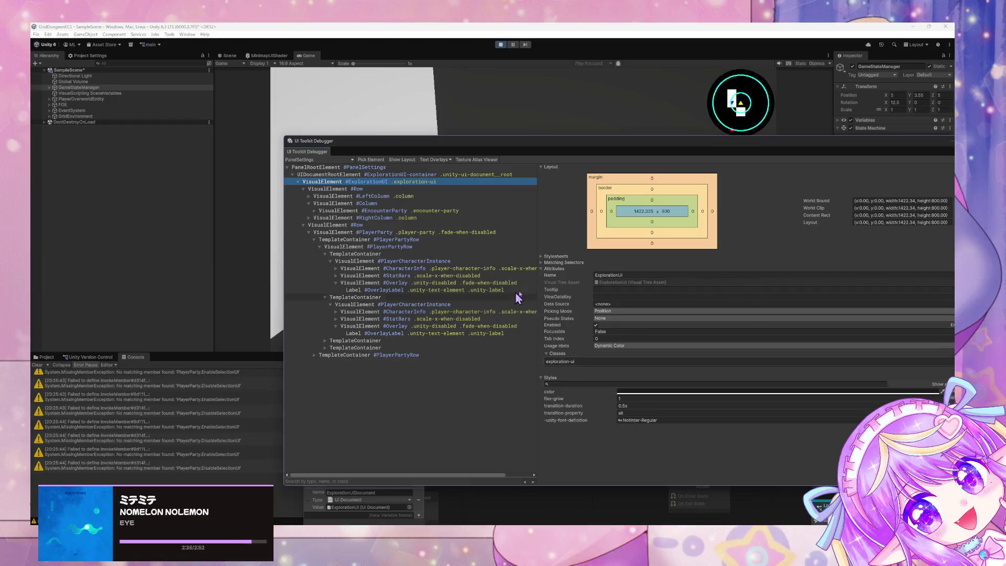
Confirm ExplorationUI's Data Source is empty in the debugger, then bring up the GameStateManager State Graph.
{"action": "left_click", "coordinate": [614, 305]}
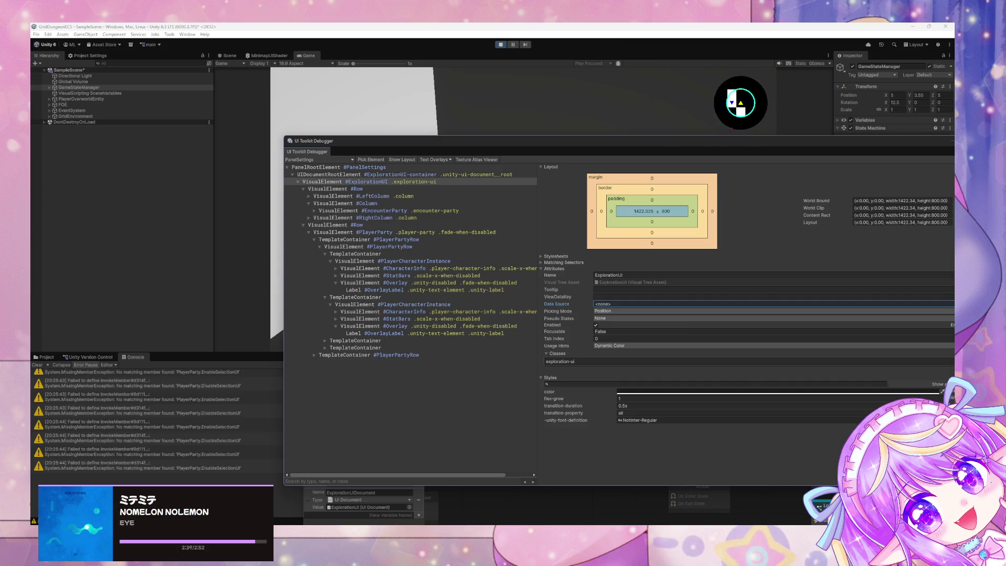
{"action": "key", "text": "alt+Tab"}
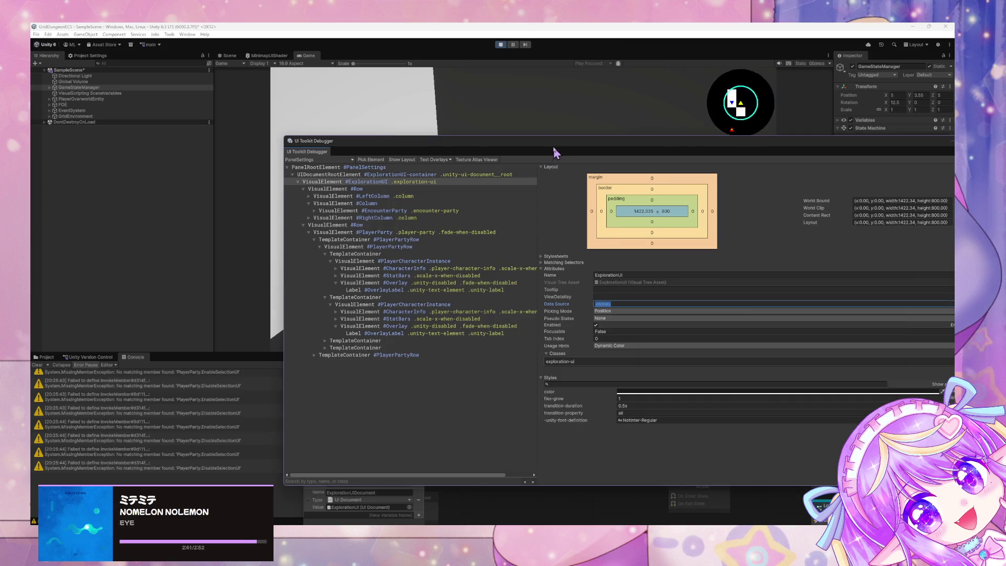
{"action": "left_click_drag", "start_coordinate": [555, 154], "coordinate": [303, 116]}
{"action": "left_click", "coordinate": [771, 487]}
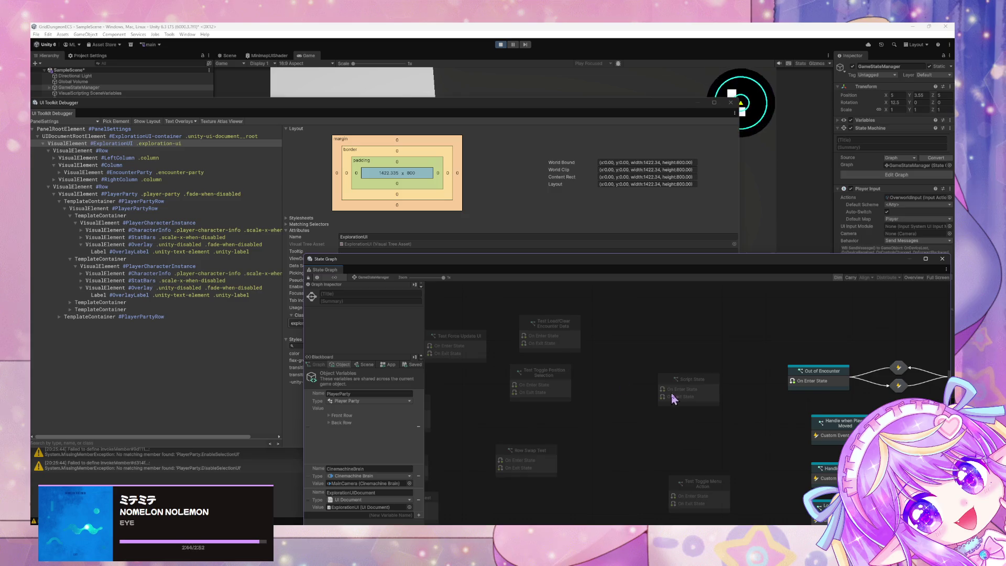
Open the Bind Exploration UI script graph and show App variables on the Blackboard.
{"action": "scroll", "coordinate": [671, 399], "scroll_direction": "down", "scroll_amount": 10}
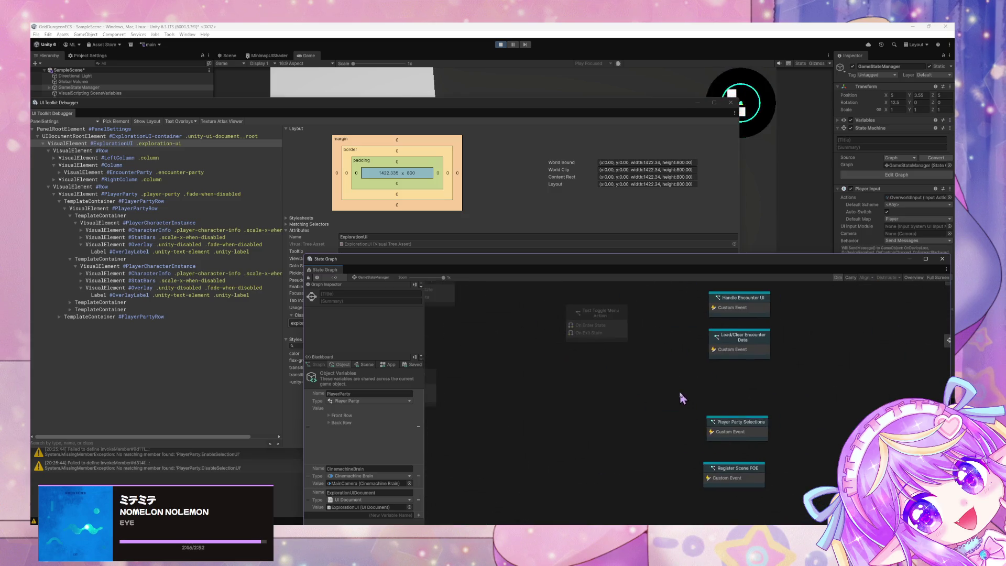
{"action": "double_click", "coordinate": [654, 454]}
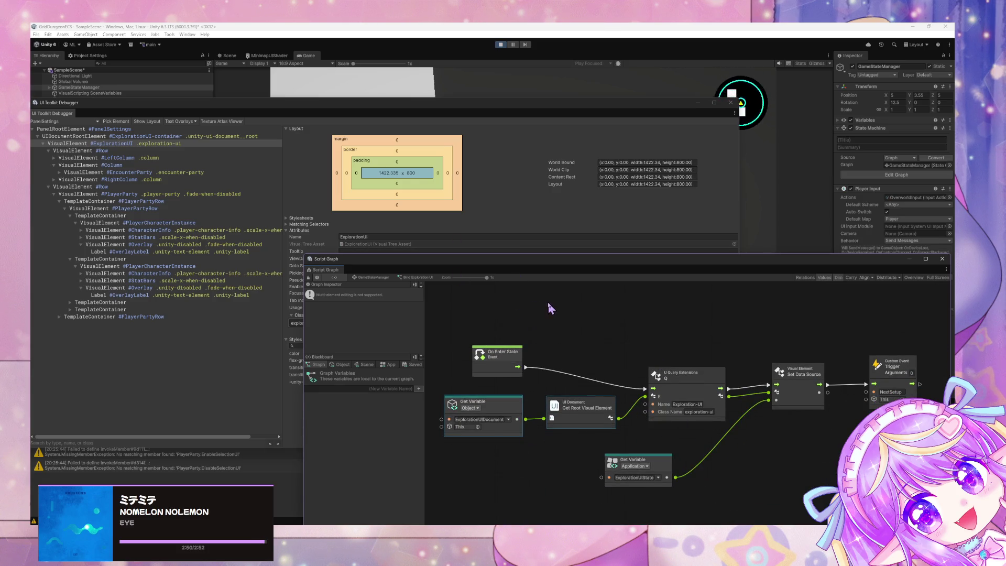
{"action": "left_click", "coordinate": [387, 365]}
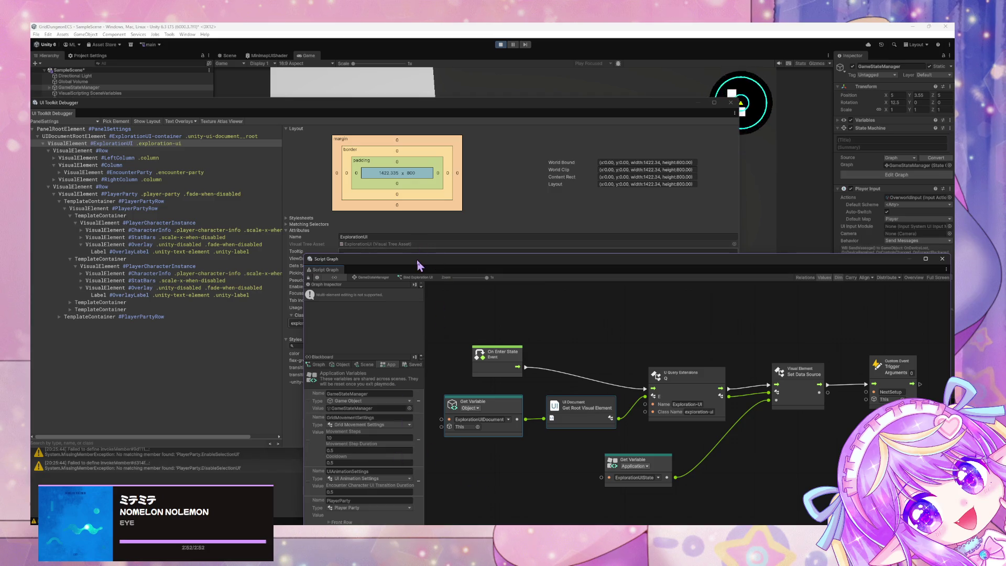
{"action": "left_click_drag", "start_coordinate": [419, 260], "coordinate": [432, 127]}
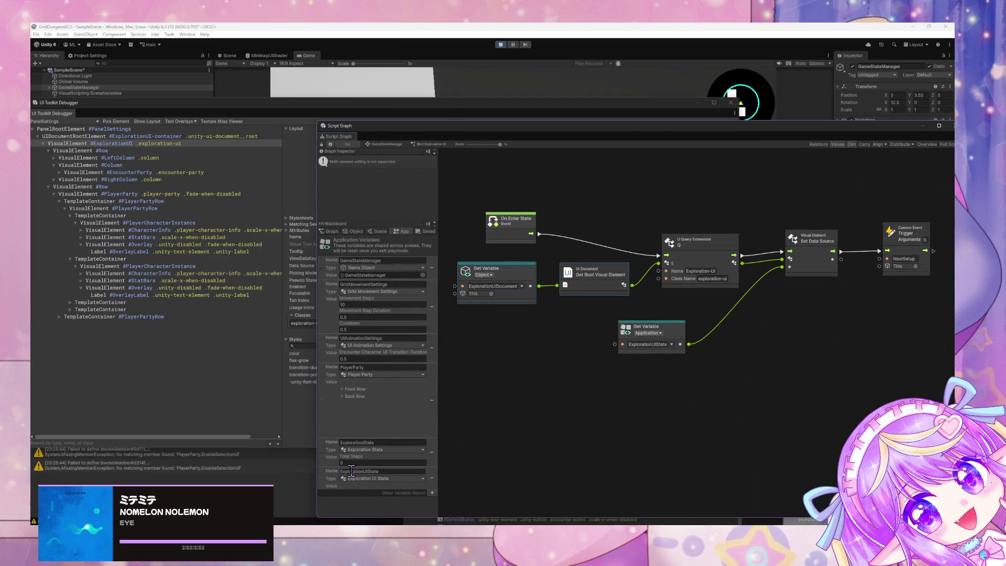
{"action": "mouse_move", "coordinate": [683, 333]}
{"action": "left_mouse_down"}
{"action": "mouse_move", "coordinate": [649, 343]}
{"action": "mouse_move", "coordinate": [741, 312]}
{"action": "mouse_move", "coordinate": [756, 335]}
{"action": "mouse_move", "coordinate": [736, 332]}
{"action": "left_mouse_up"}
Rewire On Enter State into the query node, then delete and restore the three binding nodes.
{"action": "left_click_drag", "start_coordinate": [540, 240], "coordinate": [660, 255]}
{"action": "left_click", "coordinate": [716, 292]}
{"action": "left_click_drag", "start_coordinate": [664, 308], "coordinate": [518, 278]}
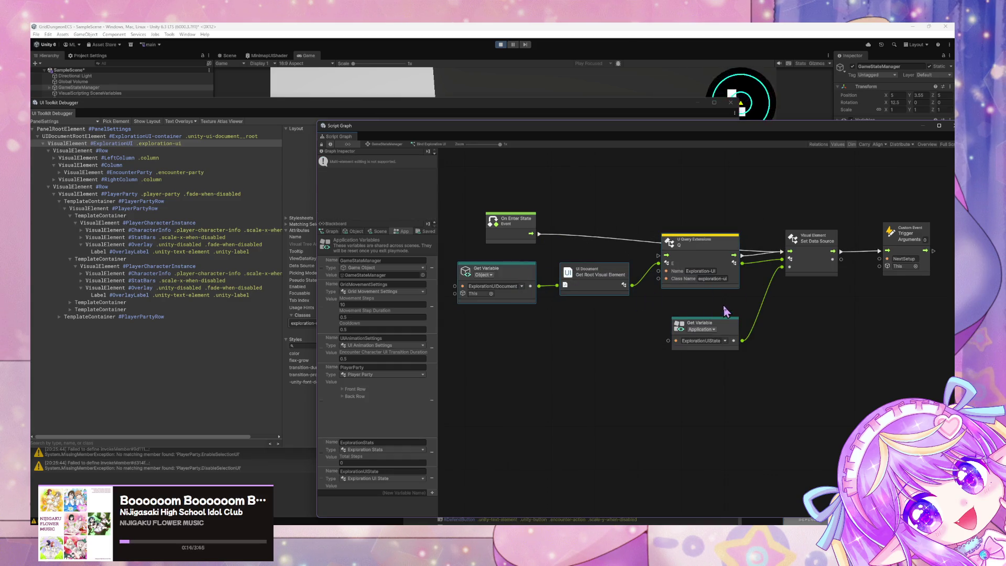
{"action": "key", "text": "Delete"}
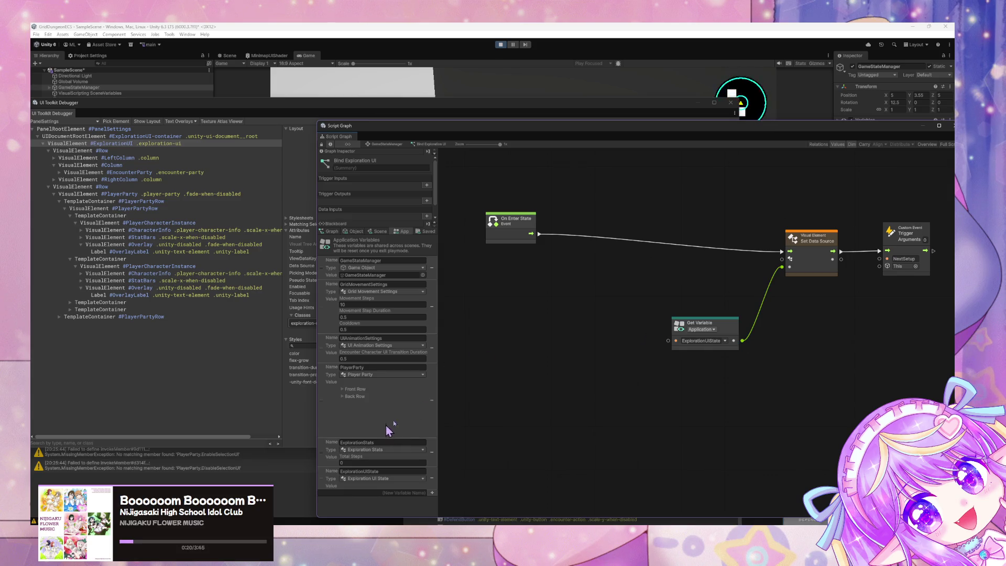
{"action": "key", "text": "ctrl+z"}
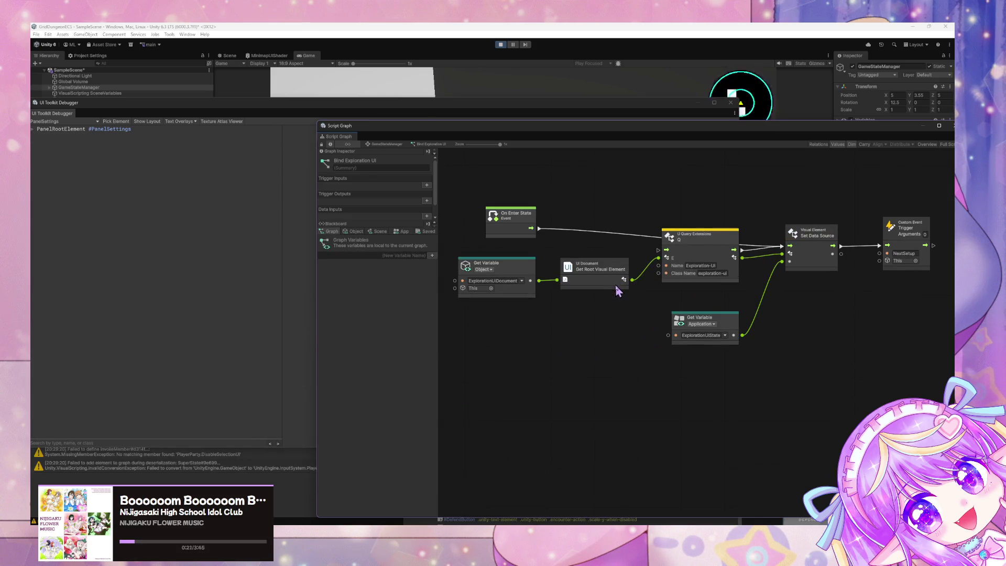
Reconnect the On Enter State flow, then select and cut all the binding nodes.
{"action": "left_click_drag", "start_coordinate": [701, 247], "coordinate": [702, 252]}
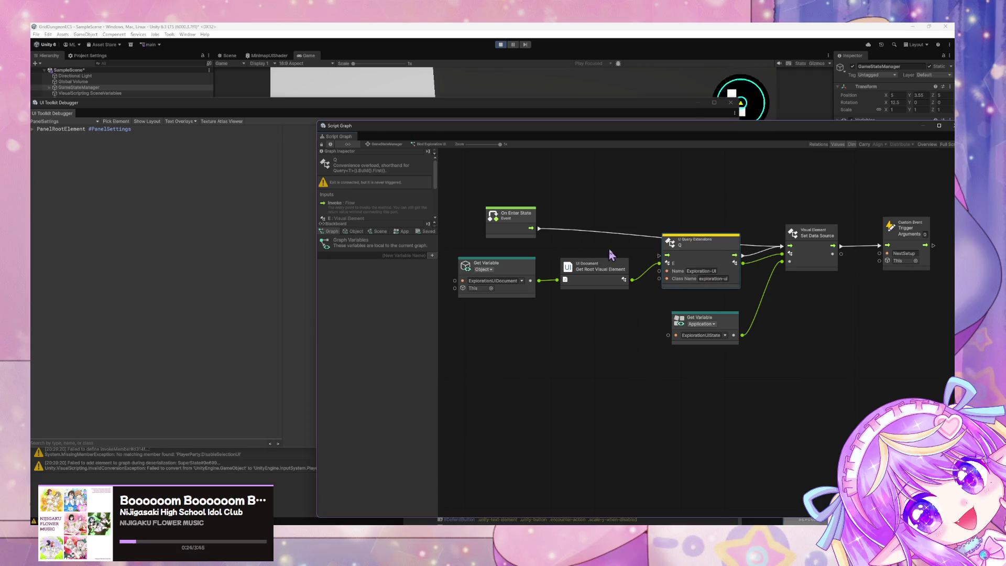
{"action": "mouse_move", "coordinate": [542, 231]}
{"action": "left_mouse_down"}
{"action": "mouse_move", "coordinate": [632, 262]}
{"action": "mouse_move", "coordinate": [659, 255]}
{"action": "left_mouse_up"}
{"action": "left_click_drag", "start_coordinate": [823, 270], "coordinate": [822, 280]}
{"action": "left_click_drag", "start_coordinate": [813, 381], "coordinate": [489, 283]}
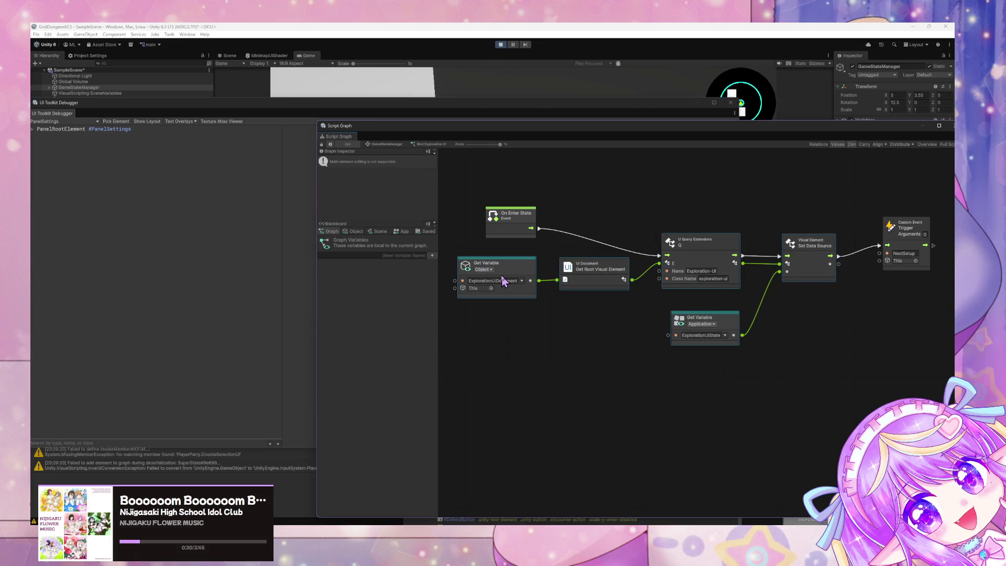
{"action": "key", "text": "Delete"}
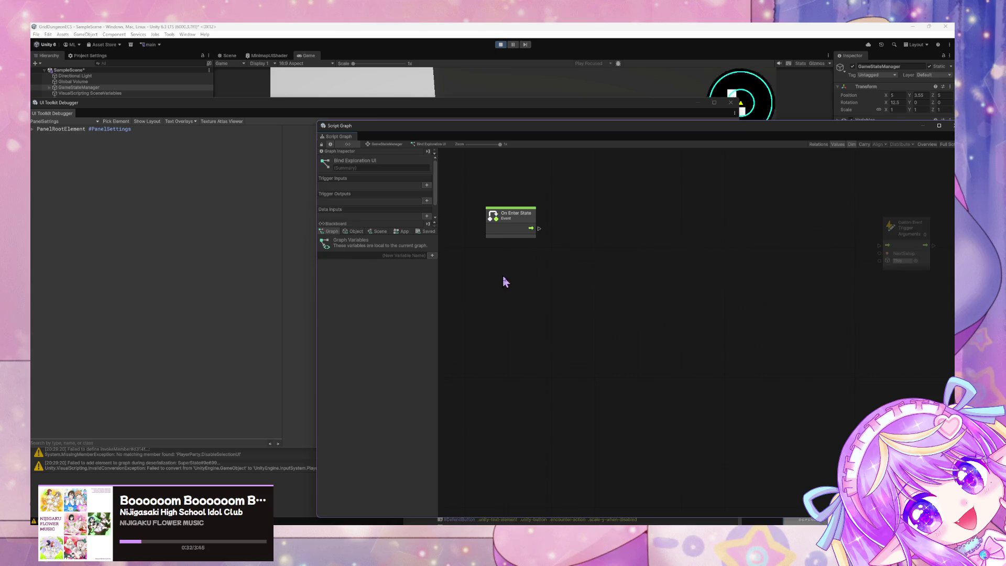
Connect On Enter State to the event trigger and paste the binding nodes into Initialize Components.
{"action": "mouse_move", "coordinate": [538, 228]}
{"action": "left_mouse_down"}
{"action": "mouse_move", "coordinate": [873, 231]}
{"action": "mouse_move", "coordinate": [881, 246]}
{"action": "left_mouse_up"}
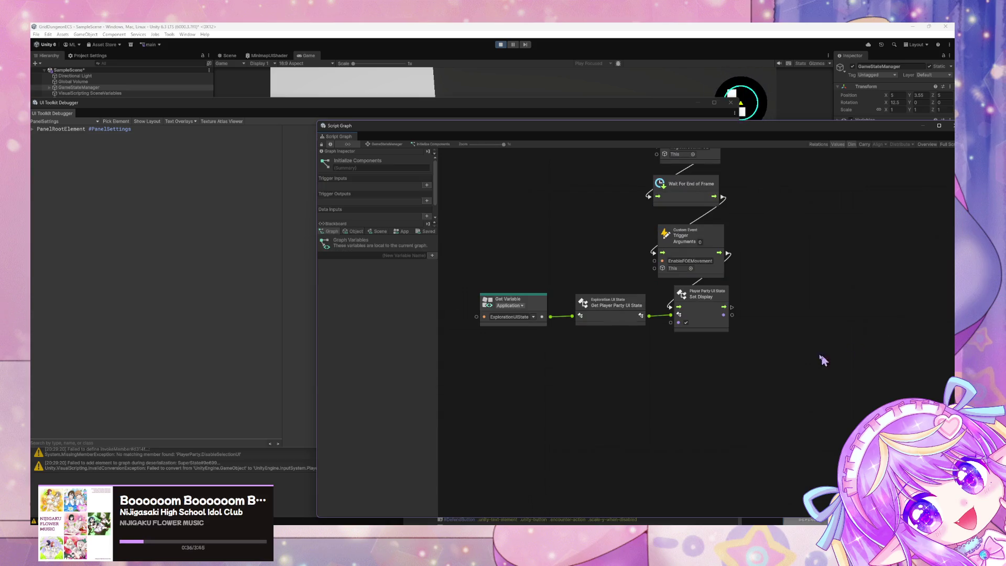
{"action": "key", "text": "ctrl+v"}
{"action": "mouse_move", "coordinate": [764, 297]}
{"action": "left_mouse_down"}
{"action": "mouse_move", "coordinate": [763, 369]}
{"action": "mouse_move", "coordinate": [777, 367]}
{"action": "left_mouse_up"}
Chain the Player Party UI State Set Display into the query node and close the UI Toolkit Debugger.
{"action": "left_click_drag", "start_coordinate": [781, 296], "coordinate": [743, 377]}
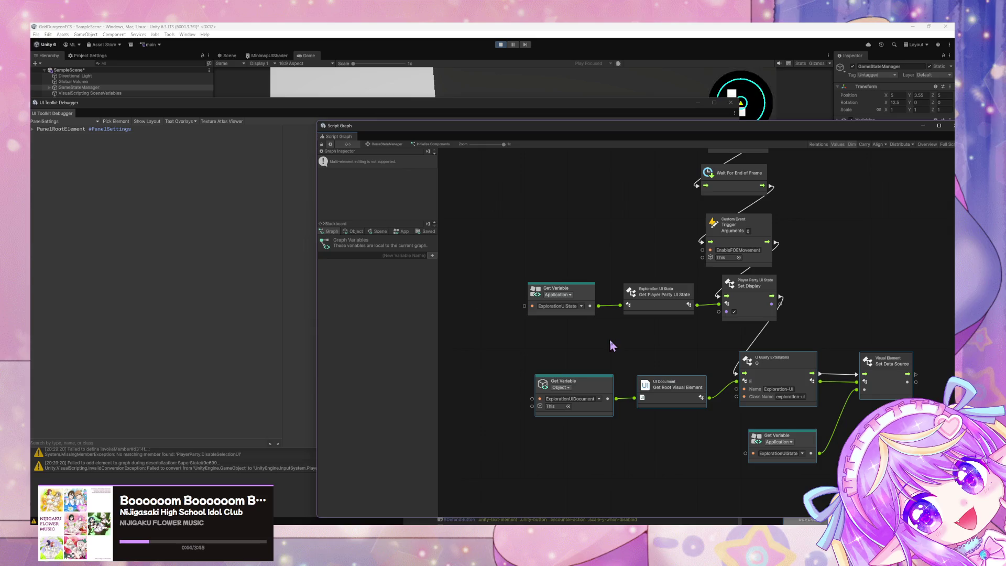
{"action": "mouse_move", "coordinate": [516, 126]}
{"action": "left_mouse_down"}
{"action": "mouse_move", "coordinate": [341, 285]}
{"action": "mouse_move", "coordinate": [620, 174]}
{"action": "left_mouse_up"}
{"action": "left_click", "coordinate": [731, 102]}
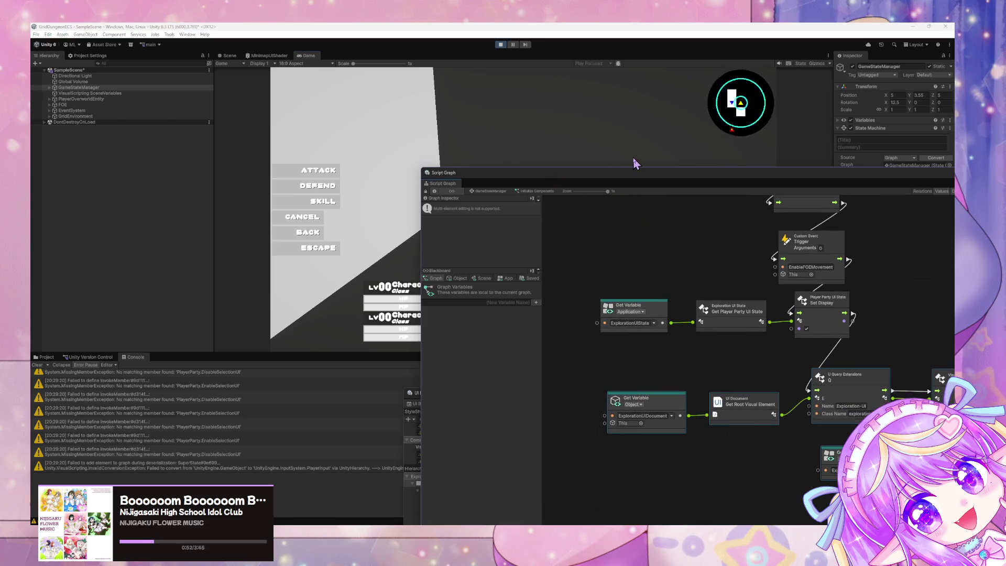
Return to the GameStateManager state graph and select GameStateManager in the Hierarchy.
{"action": "left_click_drag", "start_coordinate": [566, 177], "coordinate": [748, 143]}
{"action": "left_click", "coordinate": [667, 158]}
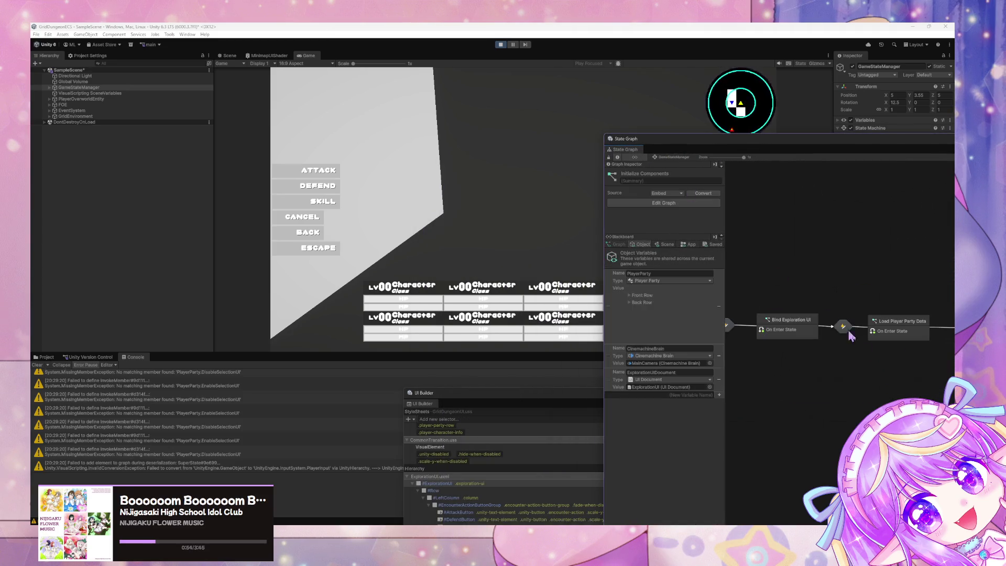
{"action": "left_click", "coordinate": [787, 321]}
{"action": "right_click", "coordinate": [787, 321]}
{"action": "left_click", "coordinate": [763, 370]}
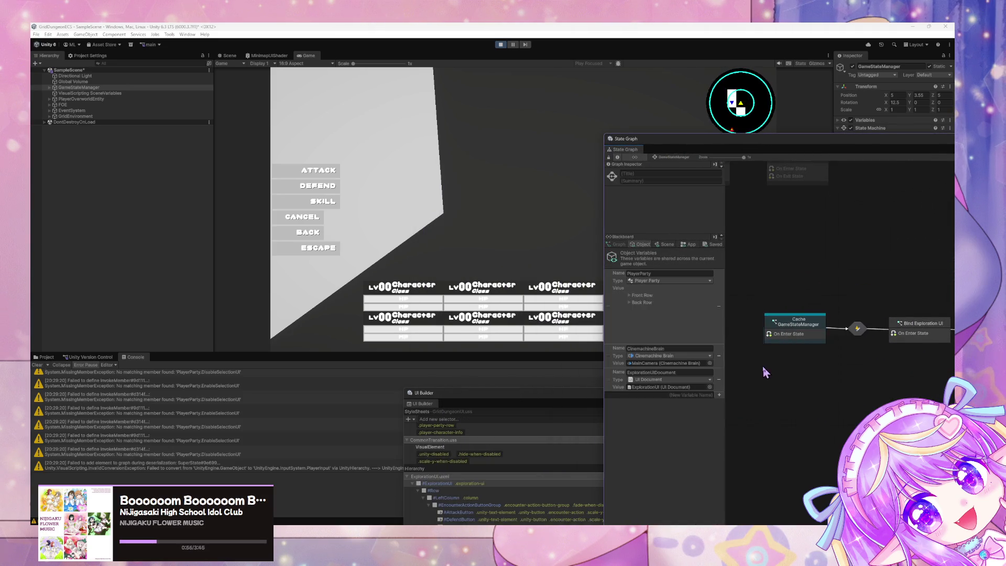
{"action": "left_click", "coordinate": [113, 82]}
{"action": "left_click", "coordinate": [78, 87]}
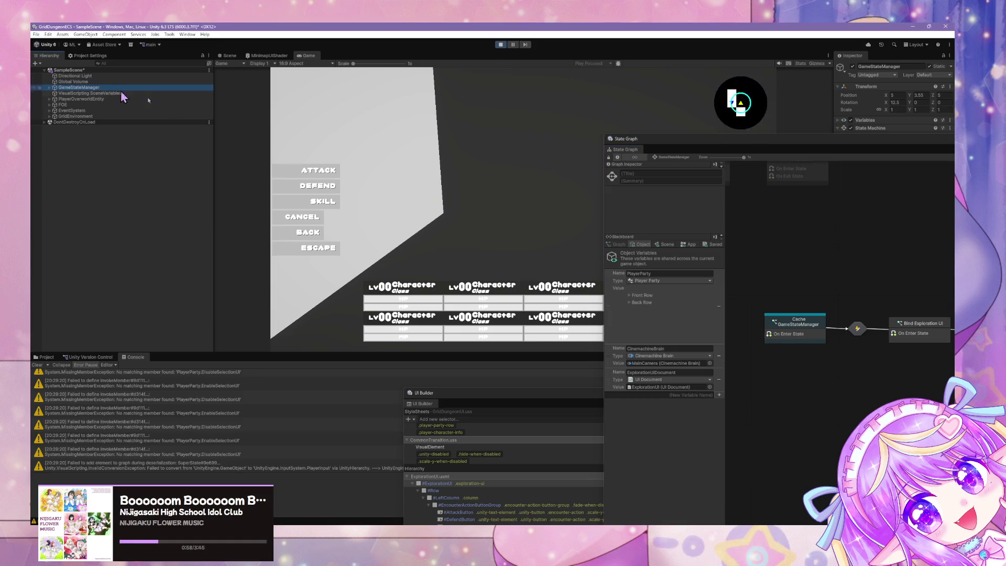
Open the Cache GameStateManager script graph and review its On Enter State and This nodes.
{"action": "double_click", "coordinate": [789, 329]}
{"action": "left_click_drag", "start_coordinate": [766, 323], "coordinate": [876, 310]}
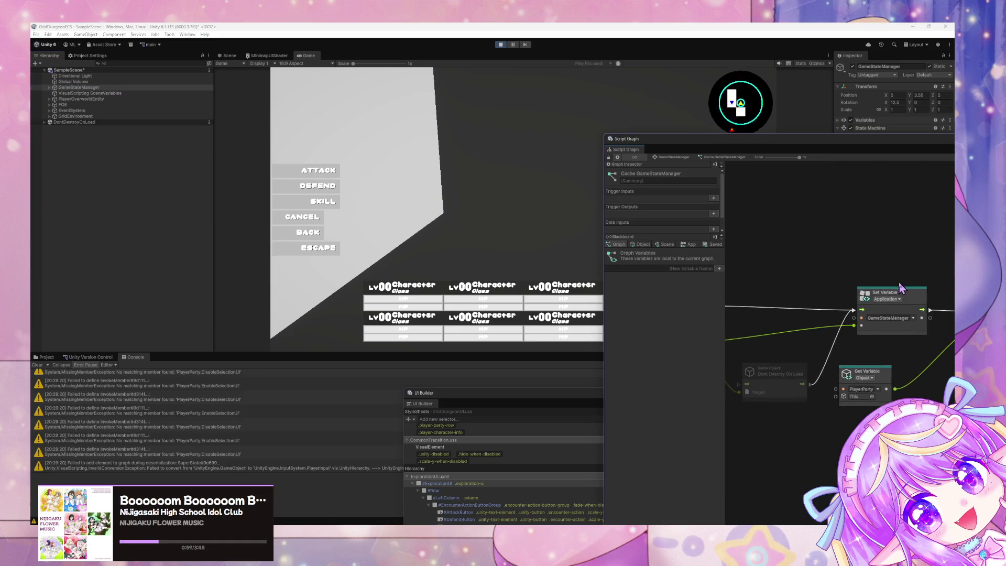
{"action": "left_click_drag", "start_coordinate": [764, 142], "coordinate": [461, 142]}
{"action": "mouse_move", "coordinate": [620, 302]}
{"action": "left_mouse_down"}
{"action": "mouse_move", "coordinate": [807, 296]}
{"action": "mouse_move", "coordinate": [800, 289]}
{"action": "left_mouse_up"}
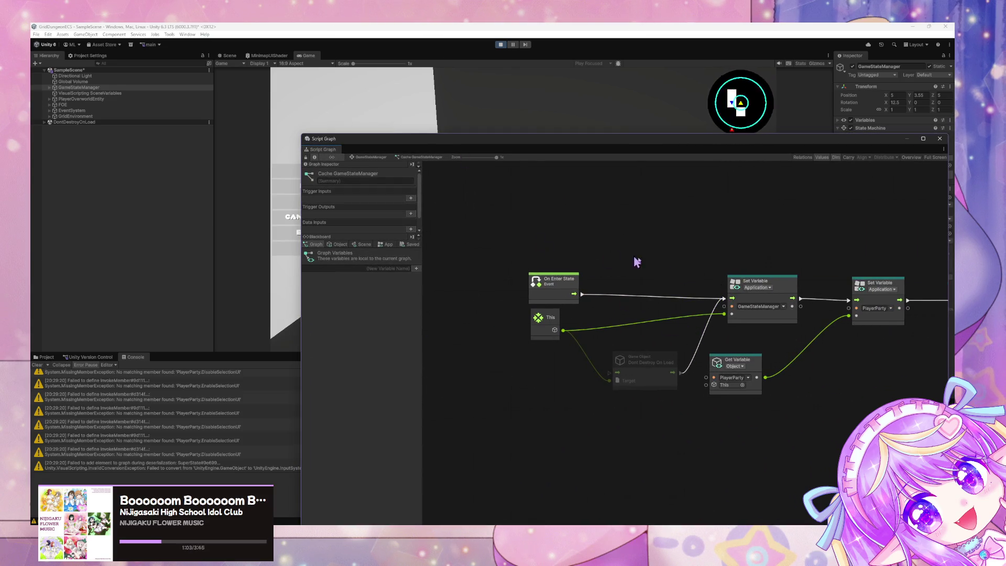
{"action": "left_click_drag", "start_coordinate": [624, 258], "coordinate": [579, 258]}
{"action": "left_click", "coordinate": [371, 156]}
Compare the SetupNext event trigger with the event the outgoing transition listens for.
{"action": "double_click", "coordinate": [485, 330]}
{"action": "left_click_drag", "start_coordinate": [883, 296], "coordinate": [636, 294]}
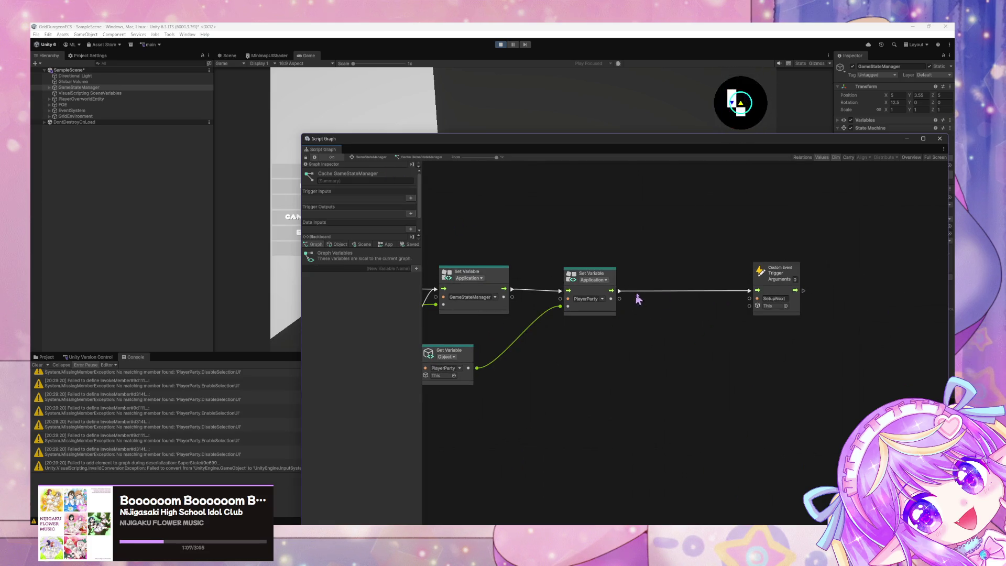
{"action": "left_click", "coordinate": [368, 157]}
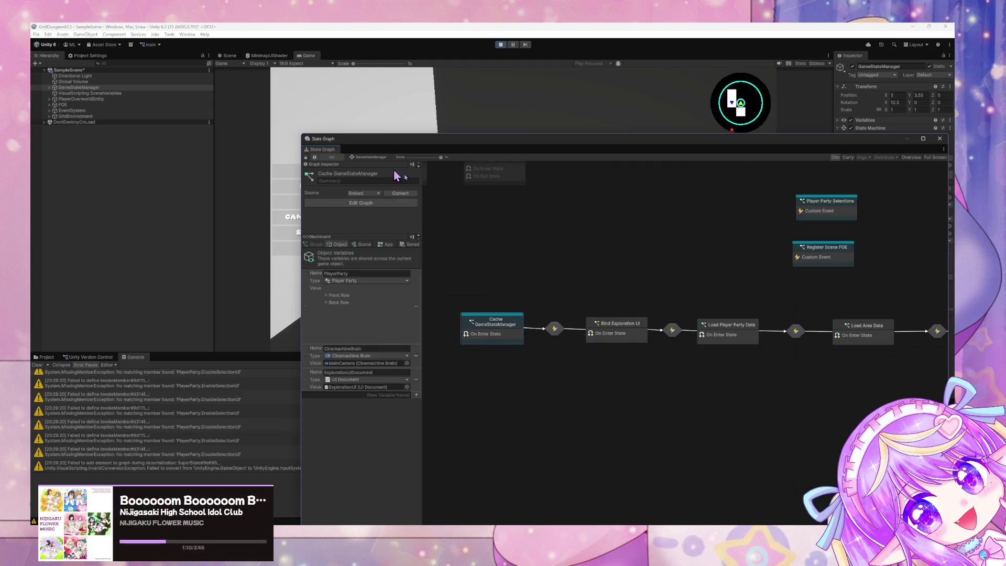
{"action": "double_click", "coordinate": [669, 328]}
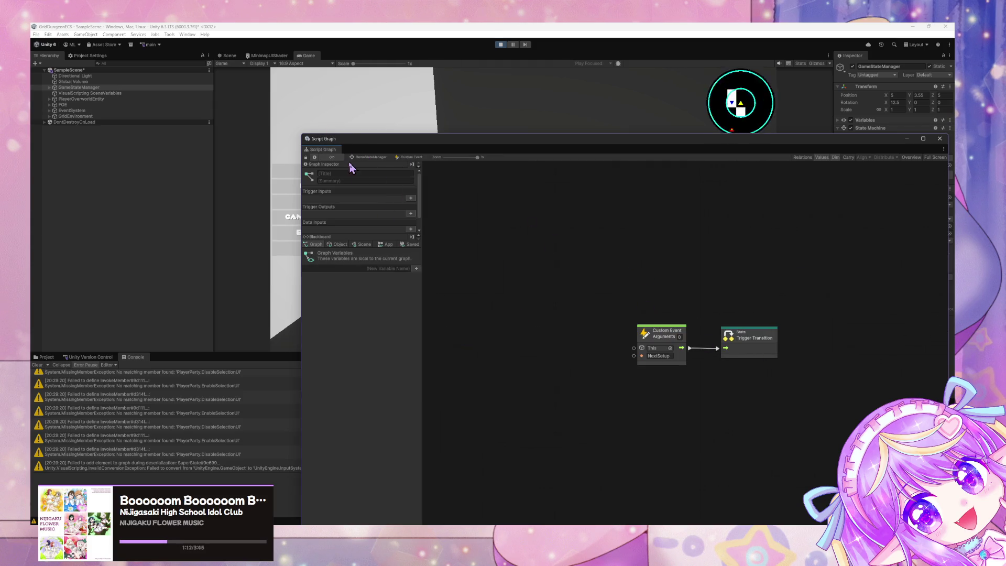
{"action": "left_click", "coordinate": [368, 157]}
Rename the trigger's event from SetupNext to NextSetup and recheck the transition's Custom Event.
{"action": "double_click", "coordinate": [512, 332]}
{"action": "left_click", "coordinate": [783, 298]}
{"action": "type", "text": "Ne"}
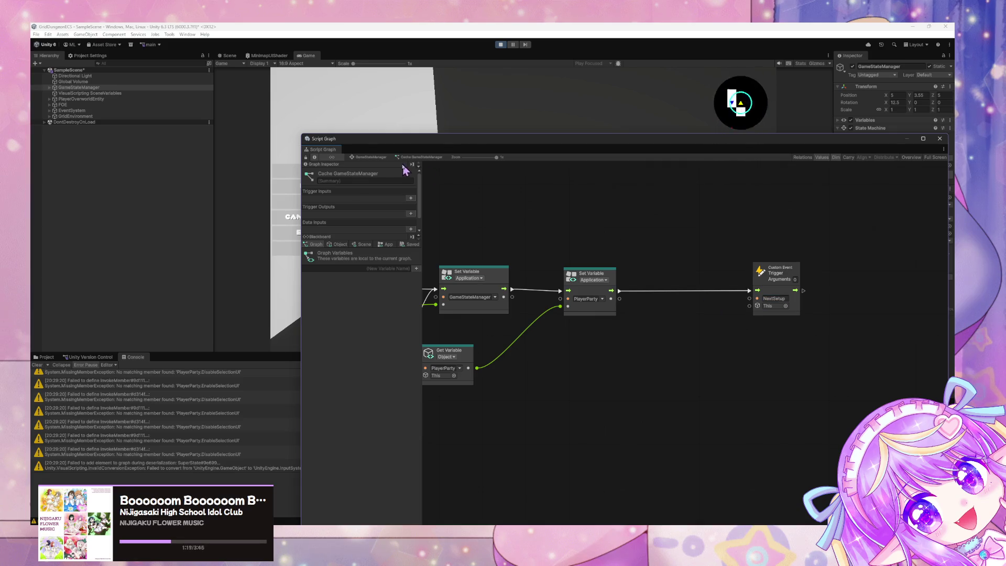
{"action": "left_click", "coordinate": [370, 157]}
{"action": "double_click", "coordinate": [553, 332]}
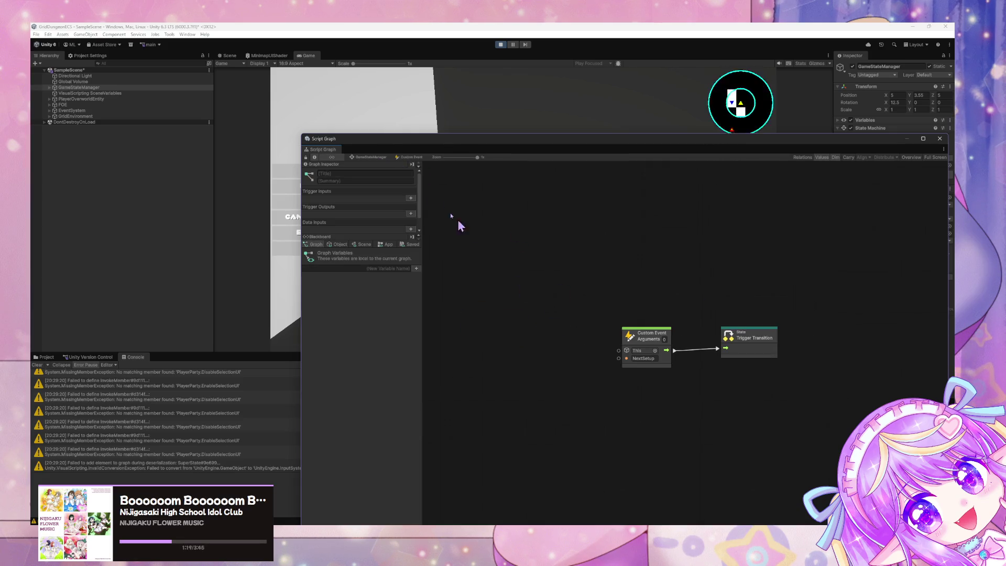
Select the Cache GameStateManager state and open its options menu.
{"action": "left_click", "coordinate": [352, 159]}
{"action": "right_click", "coordinate": [498, 319]}
{"action": "left_click", "coordinate": [496, 323]}
{"action": "right_click", "coordinate": [496, 323]}
{"action": "left_click", "coordinate": [532, 343]}
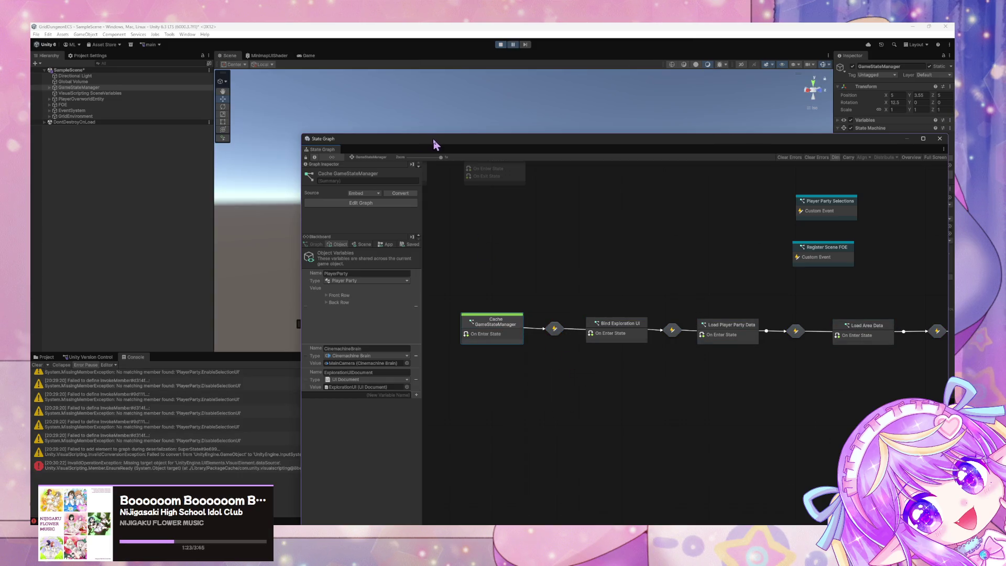
Check the newest console error, then open Initialize Components and select its Set Data Source node.
{"action": "left_click_drag", "start_coordinate": [434, 144], "coordinate": [760, 214]}
{"action": "left_click", "coordinate": [264, 469]}
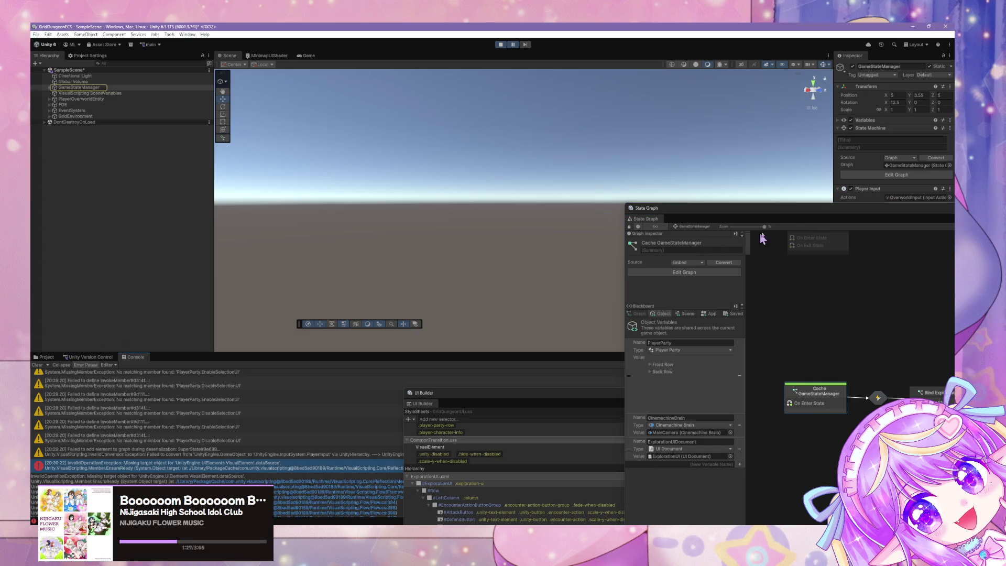
{"action": "left_click_drag", "start_coordinate": [747, 243], "coordinate": [454, 148]}
{"action": "left_click", "coordinate": [696, 320]}
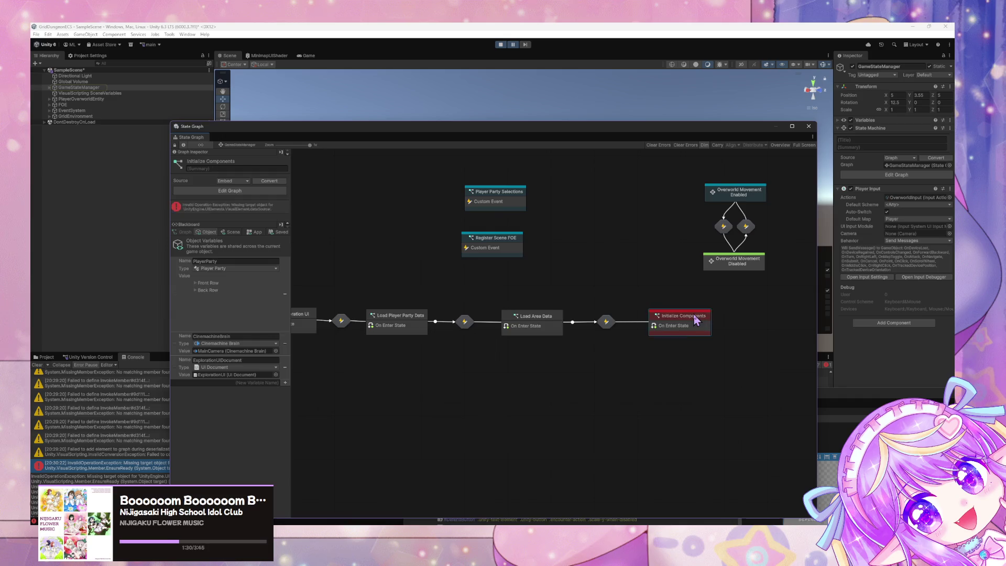
{"action": "double_click", "coordinate": [696, 320]}
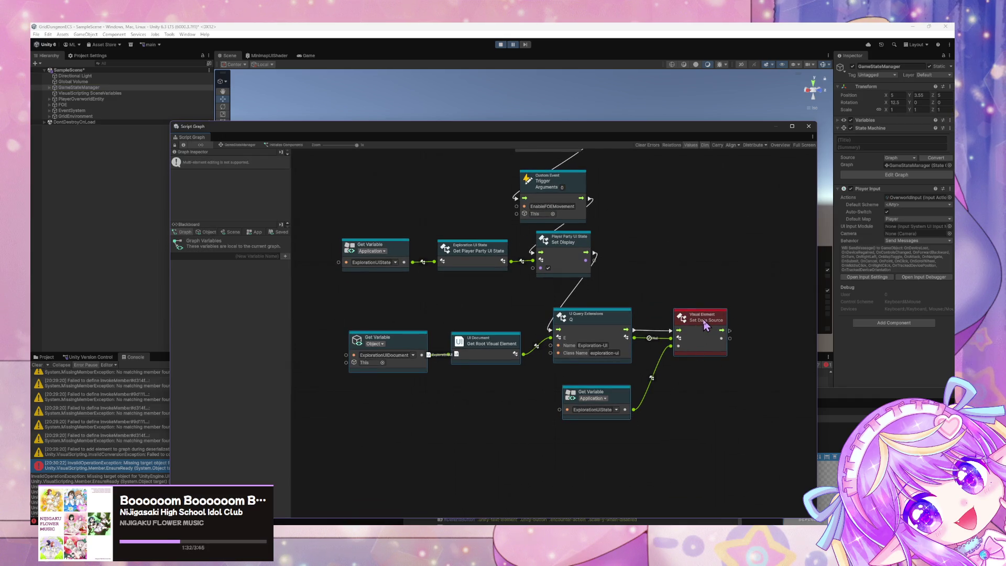
{"action": "left_click_drag", "start_coordinate": [723, 328], "coordinate": [730, 327]}
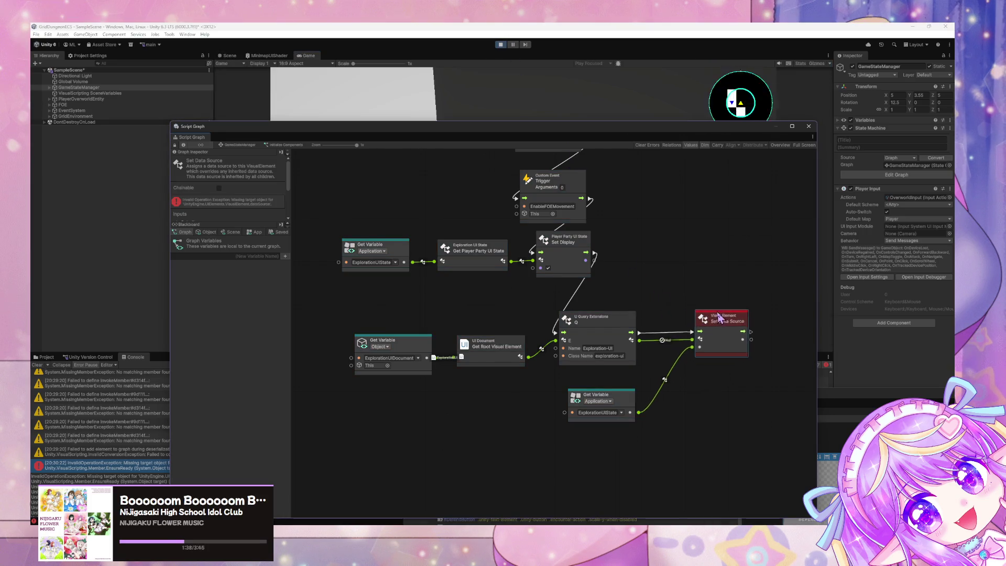
Bring the UI Builder over the graph and scroll its Inspector to ExplorationUI's bindings.
{"action": "mouse_move", "coordinate": [625, 133]}
{"action": "left_mouse_down"}
{"action": "mouse_move", "coordinate": [490, 356]}
{"action": "mouse_move", "coordinate": [598, 158]}
{"action": "left_mouse_up"}
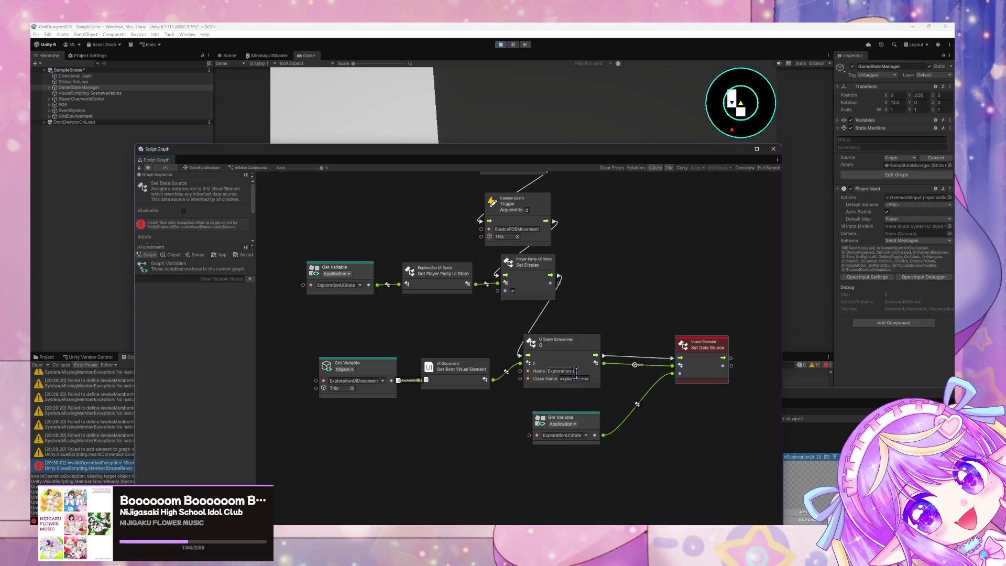
{"action": "left_click", "coordinate": [798, 398]}
{"action": "mouse_move", "coordinate": [626, 400]}
{"action": "left_mouse_down"}
{"action": "mouse_move", "coordinate": [589, 231]}
{"action": "mouse_move", "coordinate": [477, 232]}
{"action": "mouse_move", "coordinate": [413, 249]}
{"action": "left_mouse_up"}
{"action": "mouse_move", "coordinate": [692, 247]}
{"action": "left_mouse_down"}
{"action": "mouse_move", "coordinate": [631, 251]}
{"action": "mouse_move", "coordinate": [620, 231]}
{"action": "left_mouse_up"}
{"action": "scroll", "coordinate": [806, 348], "scroll_direction": "up", "scroll_amount": 3}
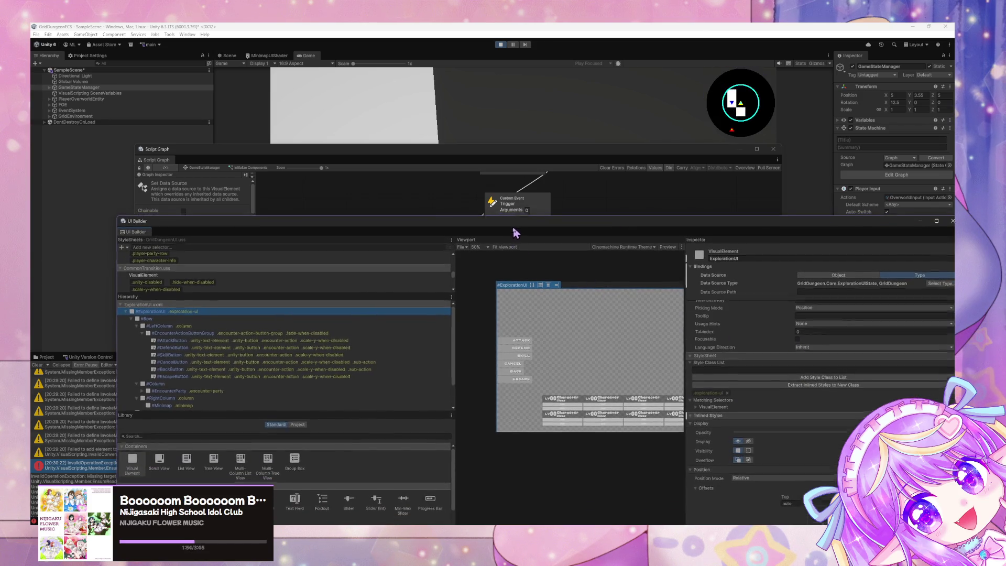
Compare the query's exploration-ui class name with the ExplorationUI element name in UI Builder.
{"action": "left_click", "coordinate": [515, 208]}
{"action": "left_click", "coordinate": [575, 378]}
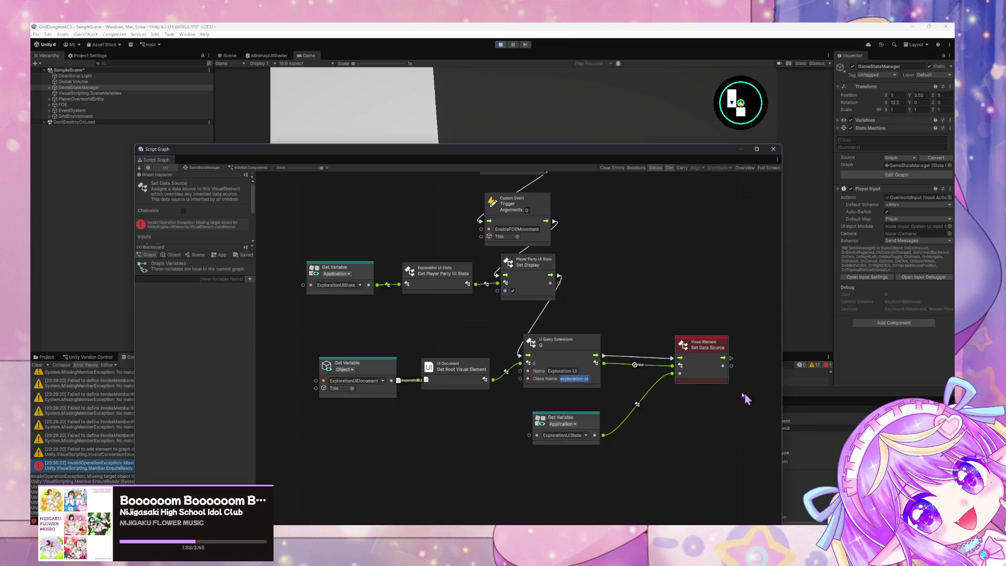
{"action": "left_click", "coordinate": [812, 398]}
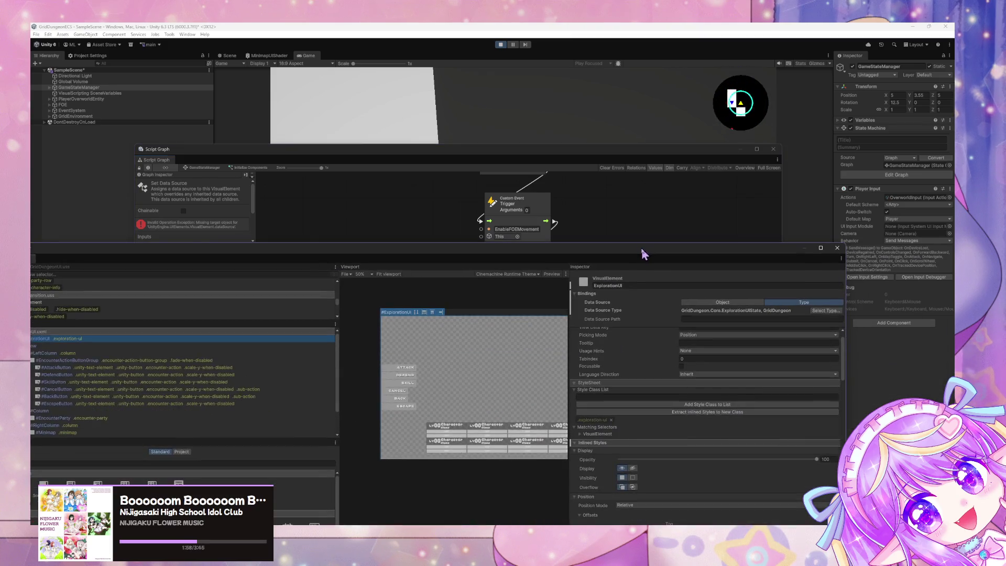
{"action": "left_click", "coordinate": [636, 285]}
{"action": "left_click", "coordinate": [638, 227]}
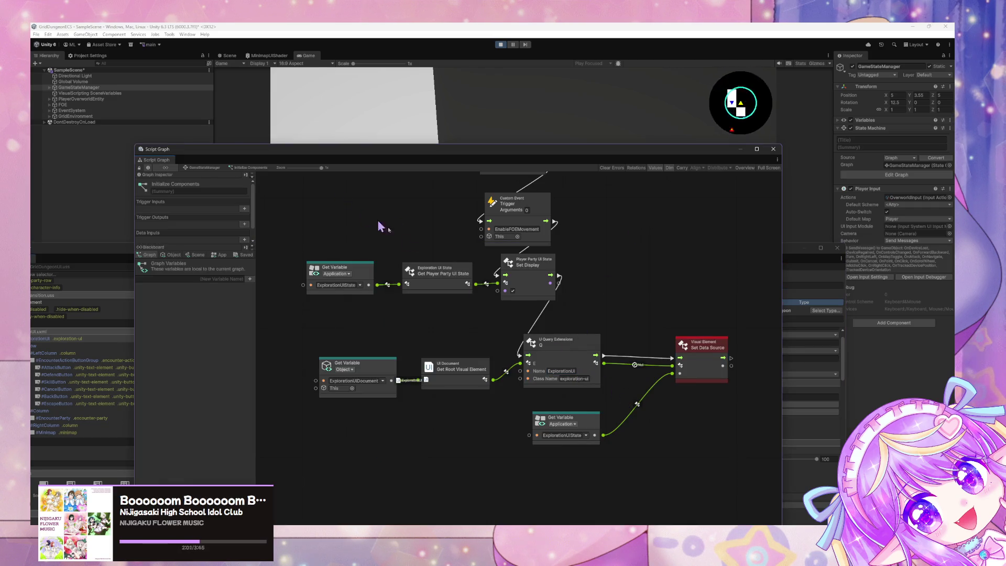
Inspect Cache GameStateManager, then reopen Initialize Components and tidy its Set Data Source node.
{"action": "left_click", "coordinate": [207, 167]}
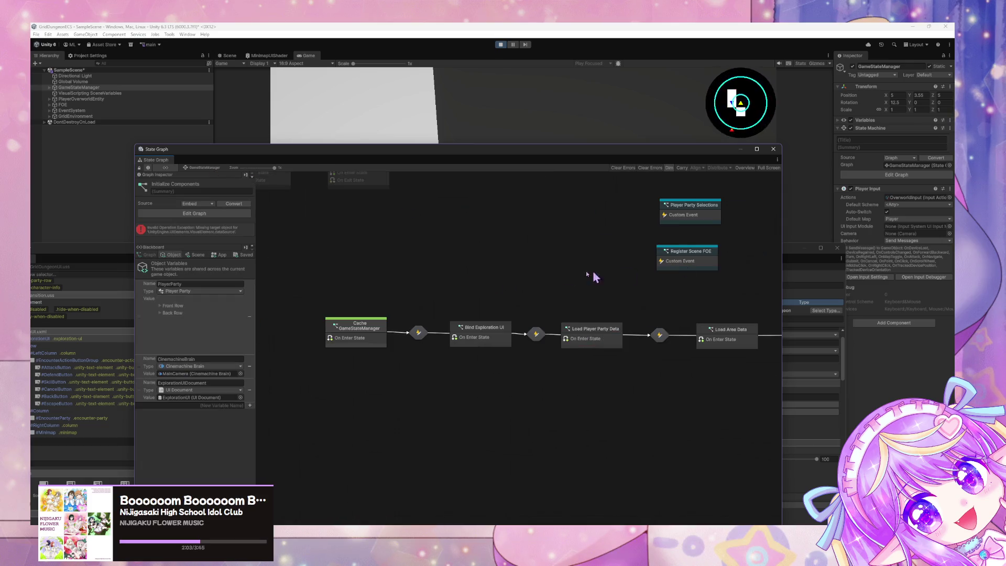
{"action": "right_click", "coordinate": [368, 335]}
{"action": "left_click", "coordinate": [420, 229]}
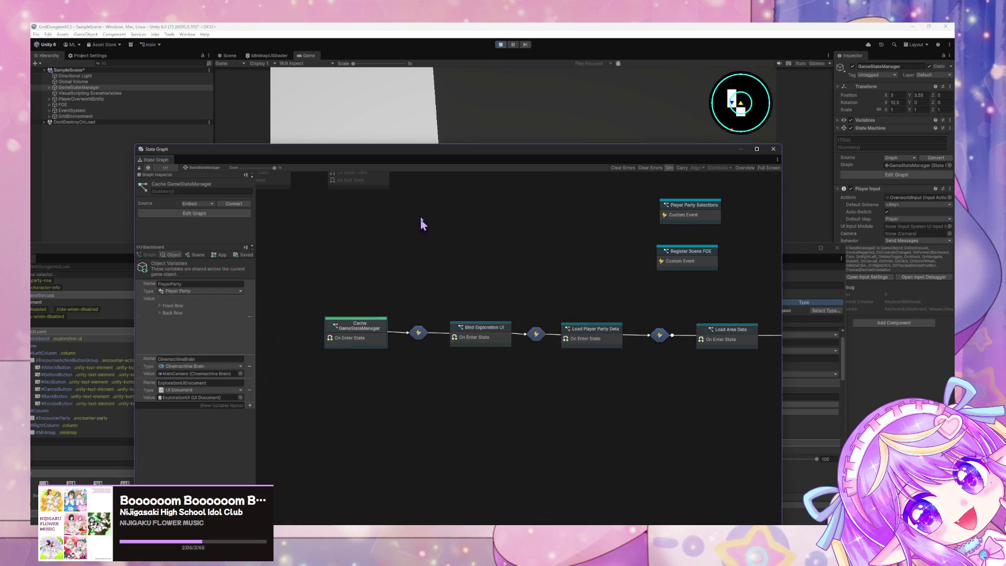
{"action": "mouse_move", "coordinate": [466, 155]}
{"action": "left_mouse_down"}
{"action": "mouse_move", "coordinate": [472, 386]}
{"action": "mouse_move", "coordinate": [517, 269]}
{"action": "mouse_move", "coordinate": [529, 310]}
{"action": "mouse_move", "coordinate": [543, 295]}
{"action": "mouse_move", "coordinate": [512, 427]}
{"action": "mouse_move", "coordinate": [494, 200]}
{"action": "left_mouse_up"}
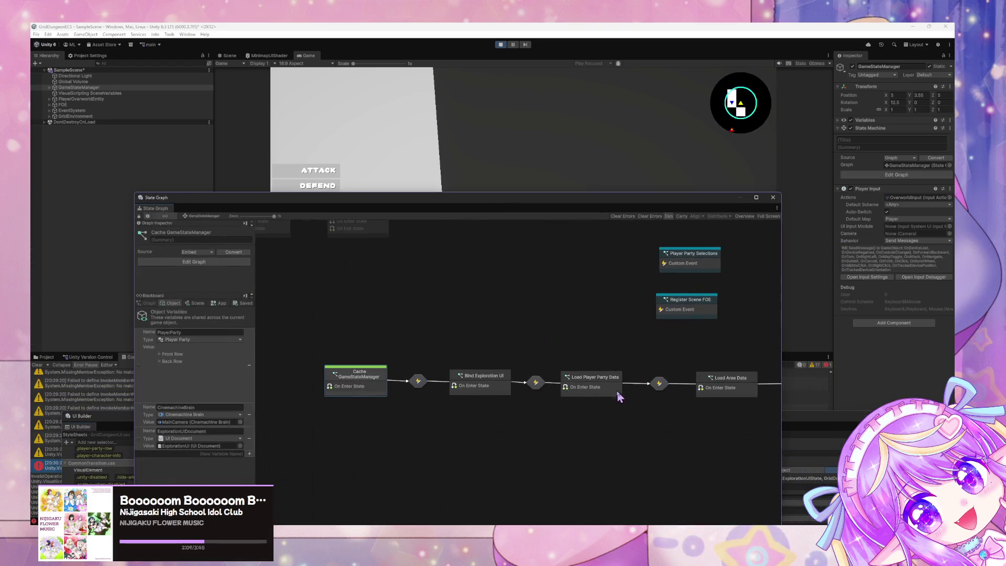
{"action": "scroll", "coordinate": [633, 376], "scroll_direction": "right", "scroll_amount": 5}
{"action": "double_click", "coordinate": [602, 351]}
{"action": "left_click_drag", "start_coordinate": [699, 393], "coordinate": [700, 384]}
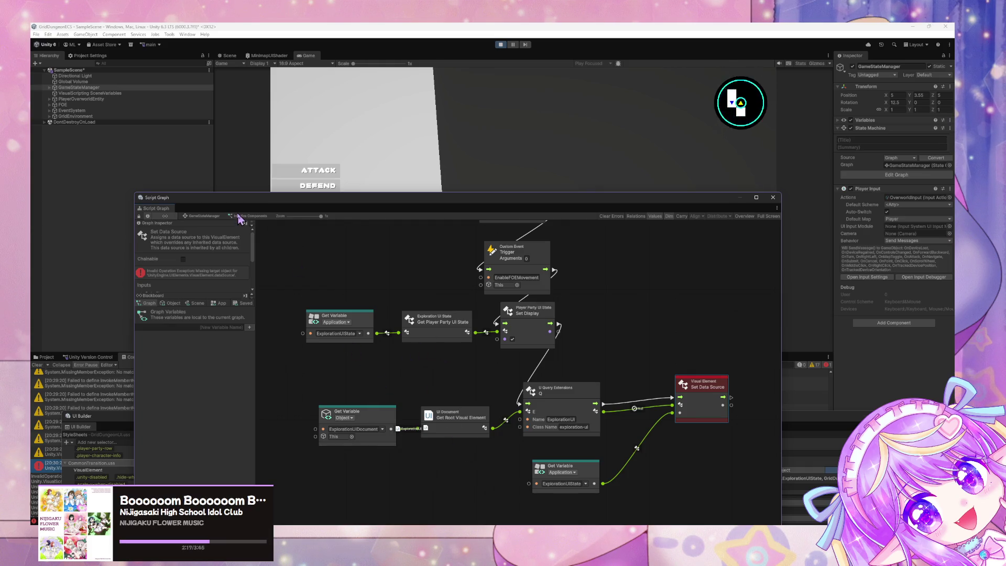
Open the Load Player Party Data graph, reposition its Custom Event Trigger, and view the ExplorationUIState code.
{"action": "left_click", "coordinate": [202, 220]}
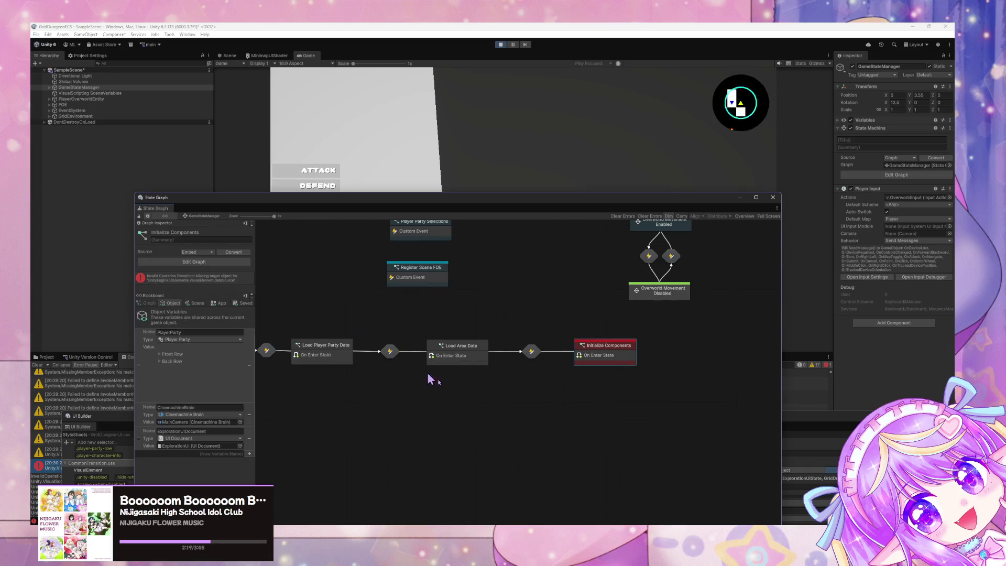
{"action": "left_click", "coordinate": [450, 370]}
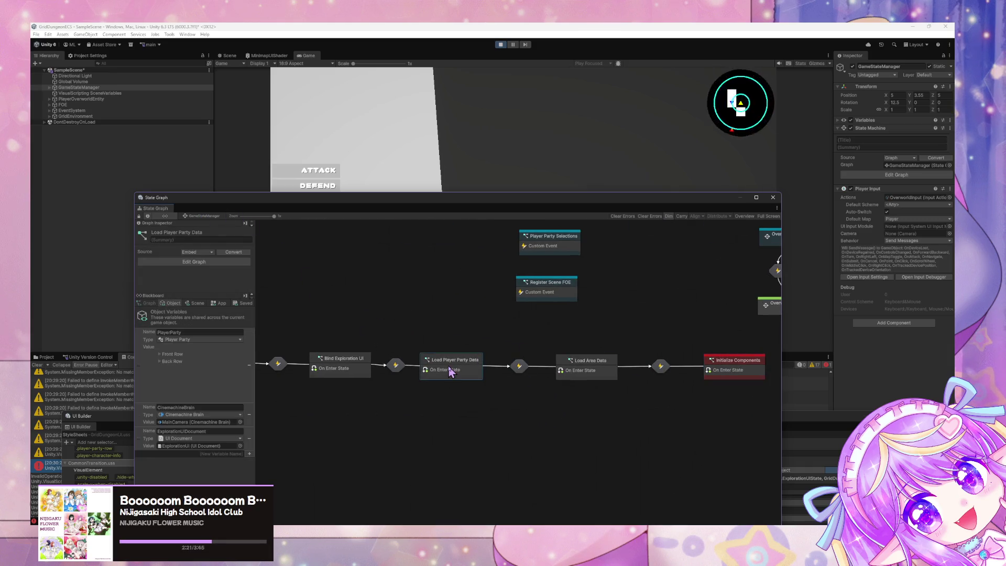
{"action": "double_click", "coordinate": [446, 367]}
{"action": "mouse_move", "coordinate": [598, 289]}
{"action": "left_mouse_down"}
{"action": "mouse_move", "coordinate": [693, 337]}
{"action": "mouse_move", "coordinate": [700, 356]}
{"action": "left_mouse_up"}
{"action": "left_click_drag", "start_coordinate": [461, 429], "coordinate": [512, 335]}
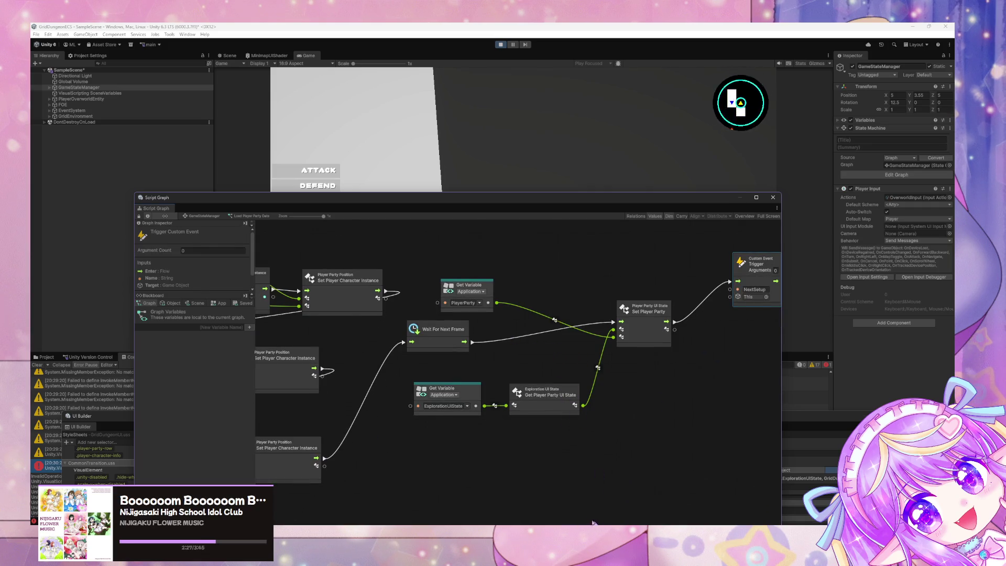
{"action": "key", "text": "alt+Tab"}
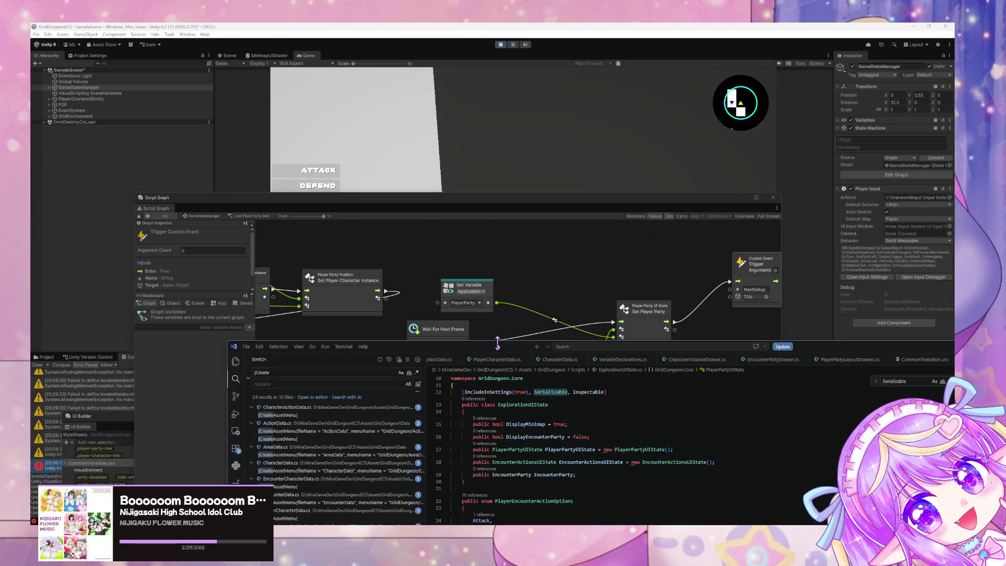
{"action": "left_click_drag", "start_coordinate": [496, 341], "coordinate": [366, 211]}
{"action": "scroll", "coordinate": [559, 408], "scroll_direction": "down", "scroll_amount": 3}
{"action": "scroll", "coordinate": [559, 407], "scroll_direction": "up", "scroll_amount": 5}
{"action": "scroll", "coordinate": [561, 403], "scroll_direction": "down", "scroll_amount": 12}
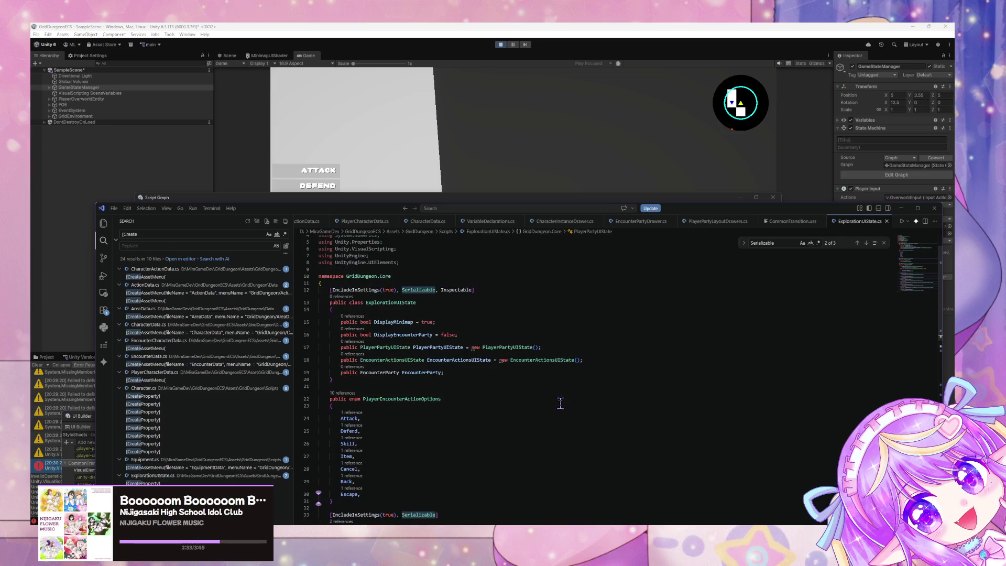
{"action": "scroll", "coordinate": [560, 403], "scroll_direction": "down", "scroll_amount": 5}
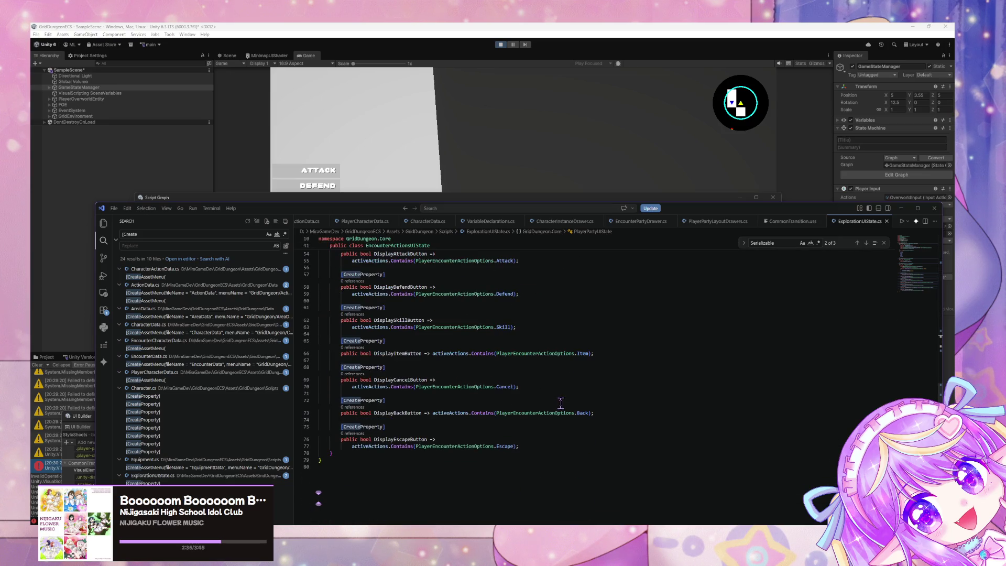
{"action": "scroll", "coordinate": [560, 402], "scroll_direction": "up", "scroll_amount": 15}
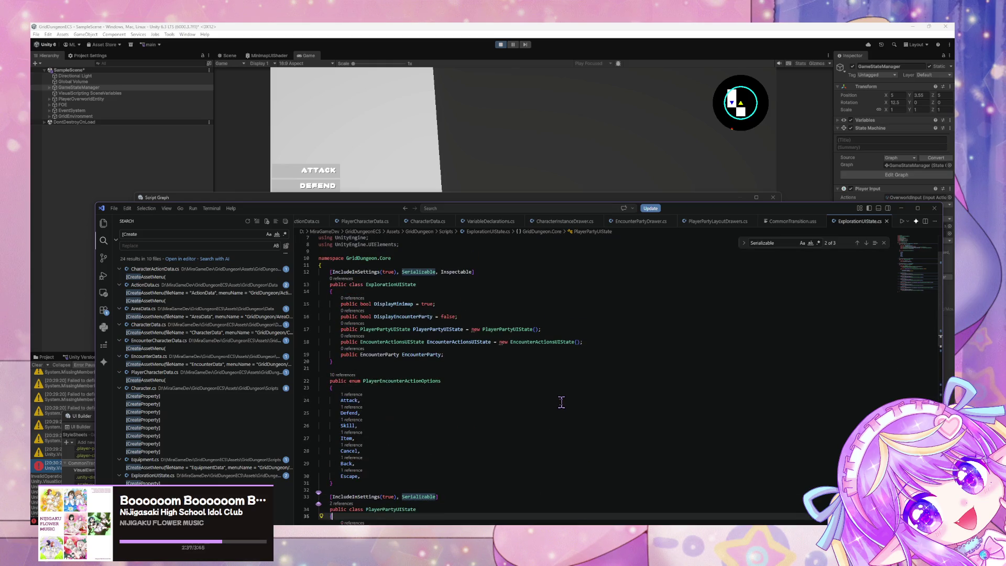
{"action": "left_click", "coordinate": [431, 330]}
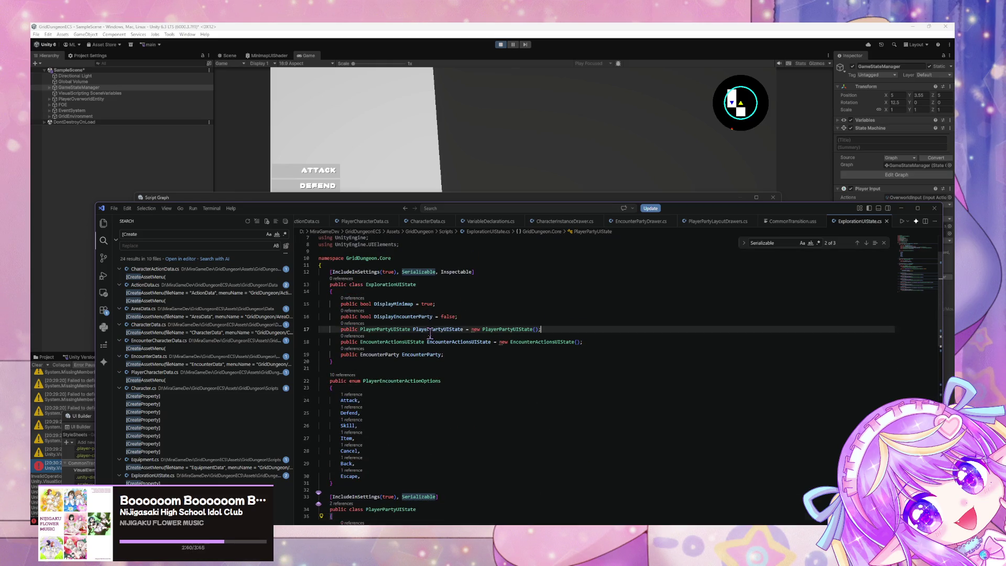
{"action": "scroll", "coordinate": [454, 333], "scroll_direction": "down", "scroll_amount": 4}
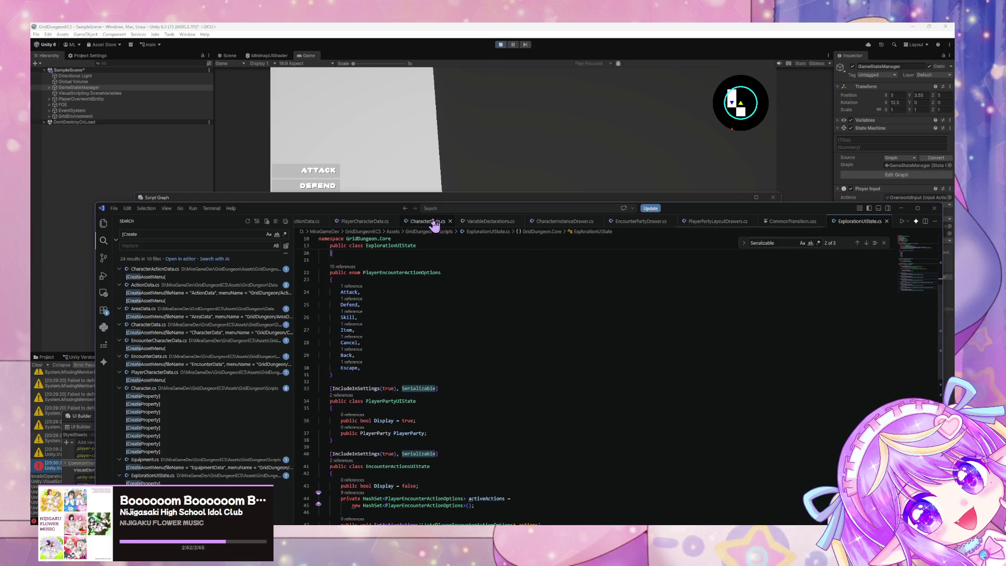
{"action": "mouse_move", "coordinate": [378, 215]}
{"action": "left_mouse_down"}
{"action": "mouse_move", "coordinate": [388, 435]}
{"action": "mouse_move", "coordinate": [396, 235]}
{"action": "left_mouse_up"}
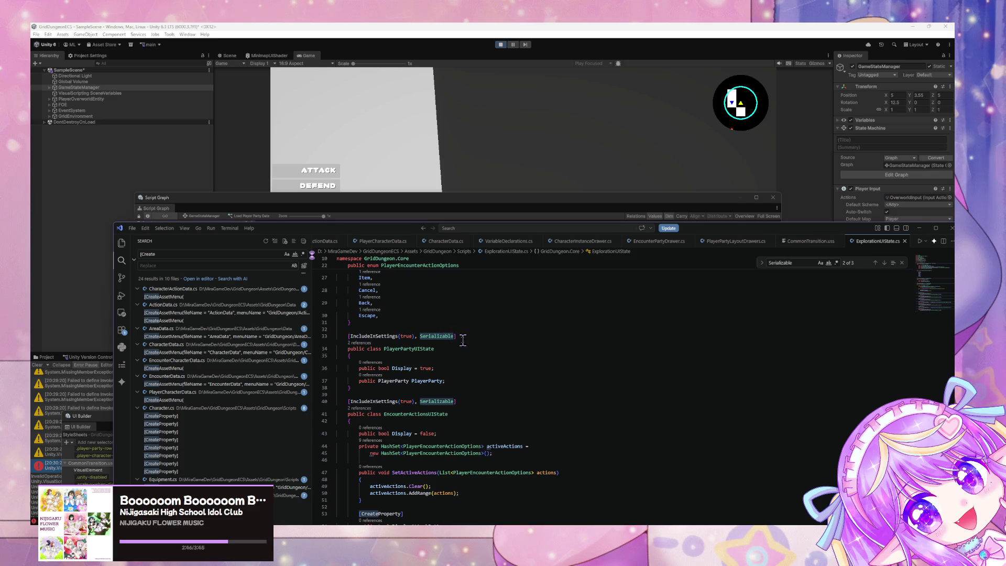
{"action": "mouse_move", "coordinate": [412, 234]}
{"action": "left_mouse_down"}
{"action": "mouse_move", "coordinate": [414, 412]}
{"action": "mouse_move", "coordinate": [424, 236]}
{"action": "left_mouse_up"}
{"action": "double_click", "coordinate": [397, 384]}
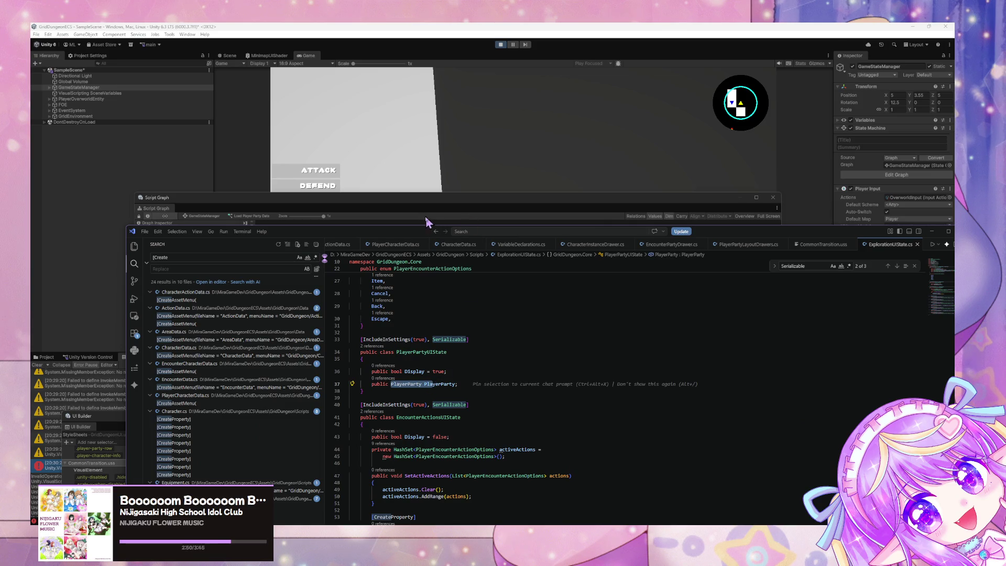
{"action": "left_click_drag", "start_coordinate": [619, 240], "coordinate": [619, 284]}
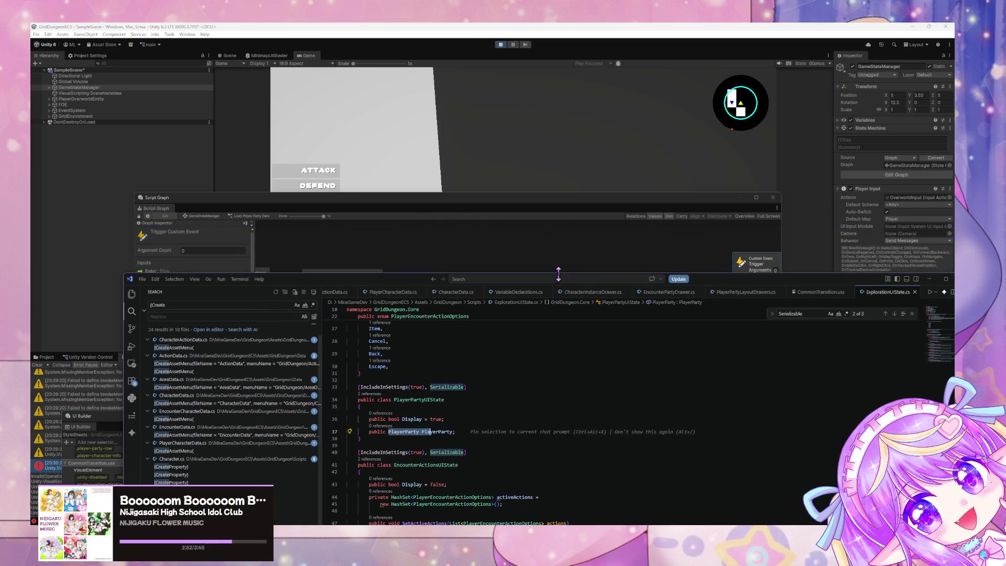
{"action": "left_click", "coordinate": [496, 199]}
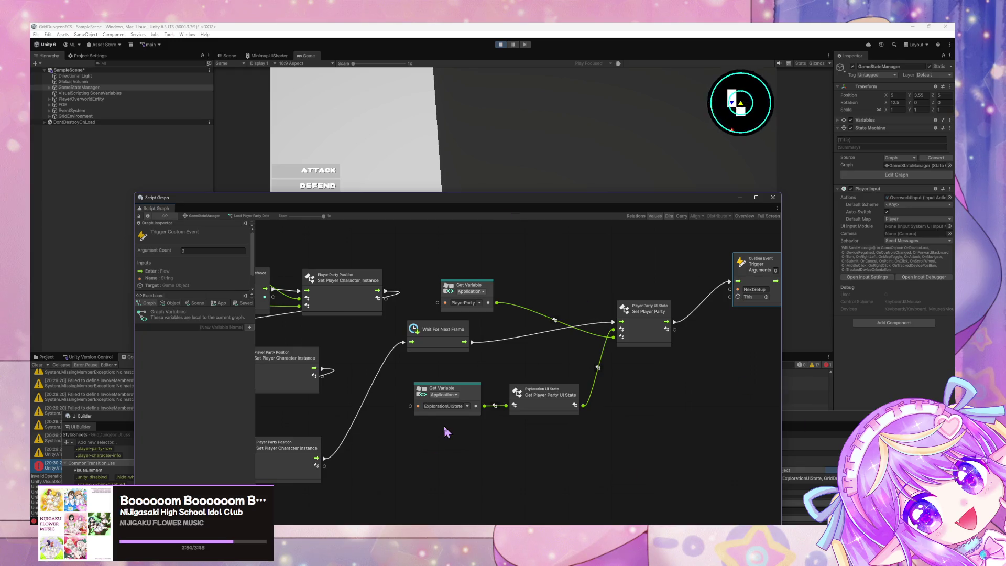
Inspect the bindings of the PlayerParty element and its first PlayerPartyRow in UI Builder.
{"action": "mouse_move", "coordinate": [96, 415]}
{"action": "left_mouse_down"}
{"action": "mouse_move", "coordinate": [253, 169]}
{"action": "mouse_move", "coordinate": [212, 137]}
{"action": "left_mouse_up"}
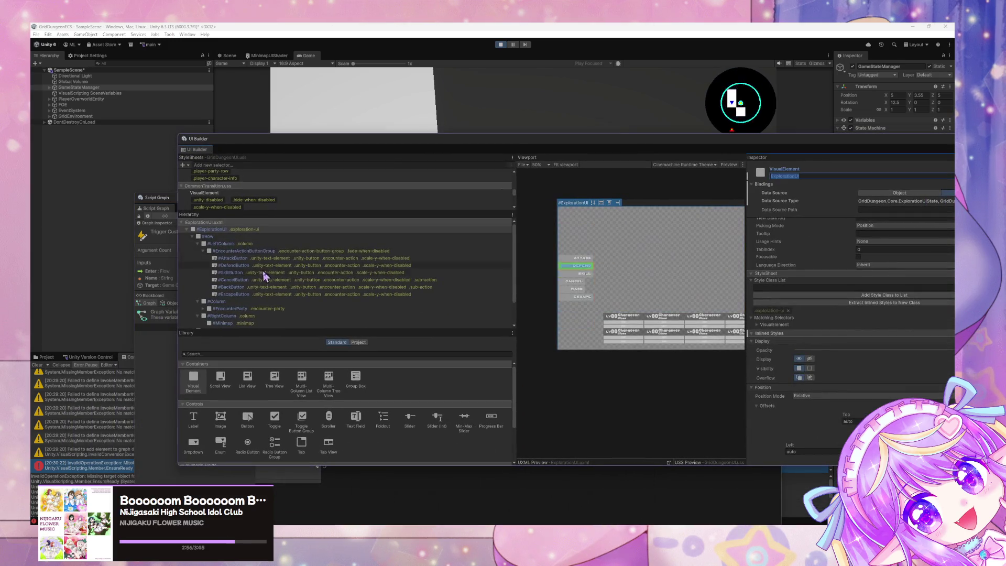
{"action": "scroll", "coordinate": [252, 307], "scroll_direction": "down", "scroll_amount": 2}
{"action": "left_click", "coordinate": [240, 311]}
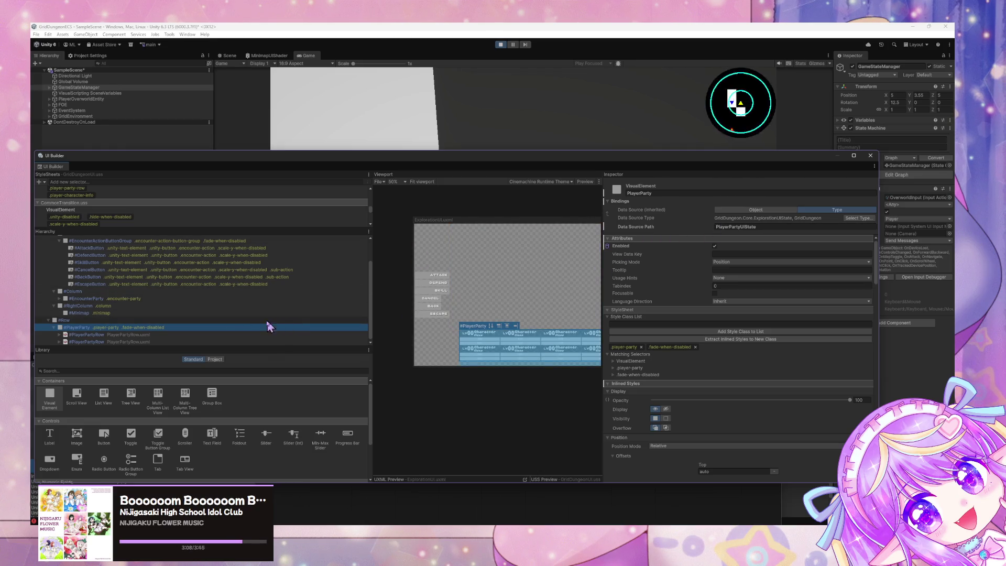
{"action": "left_click", "coordinate": [119, 336]}
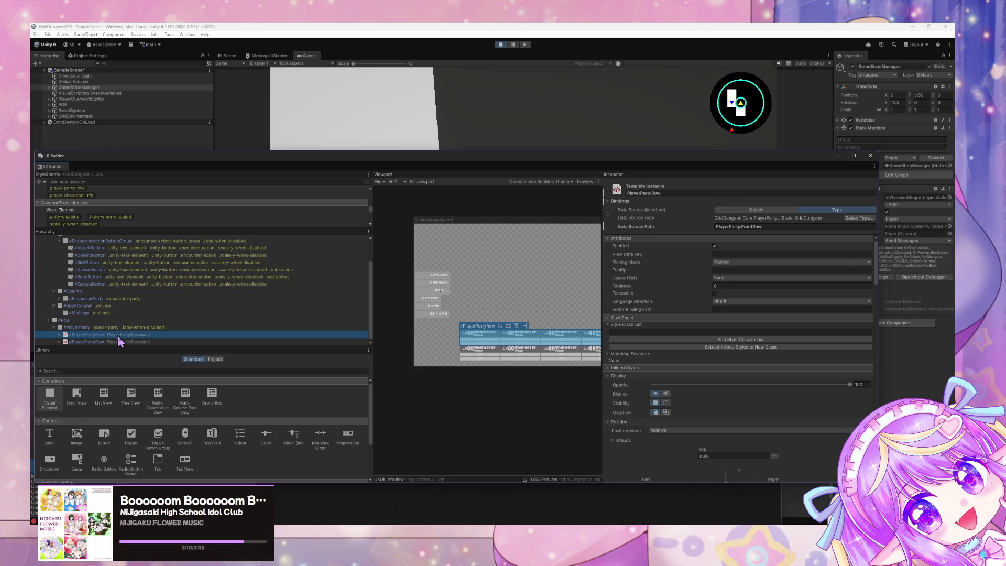
{"action": "left_click", "coordinate": [127, 328]}
{"action": "left_click", "coordinate": [126, 338]}
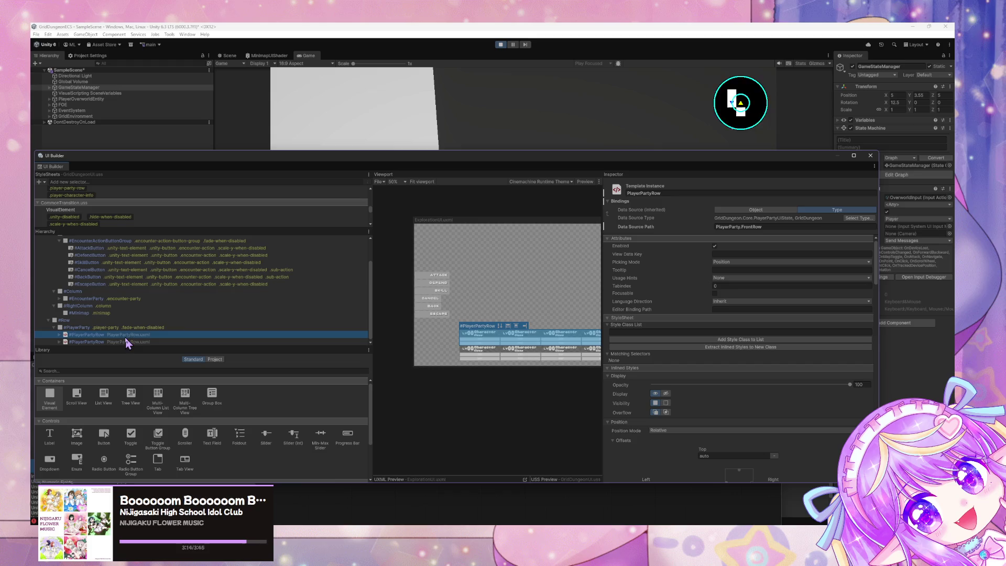
List the available data source paths and check the second PlayerPartyRow's PlayerParty.BackRow binding.
{"action": "left_click", "coordinate": [738, 227]}
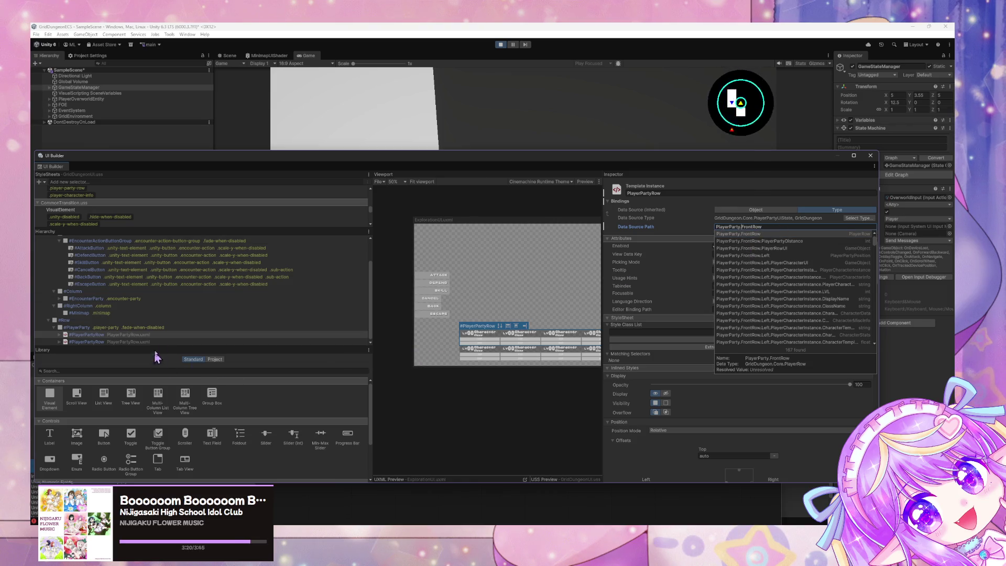
{"action": "left_click", "coordinate": [181, 334]}
{"action": "left_click", "coordinate": [180, 329]}
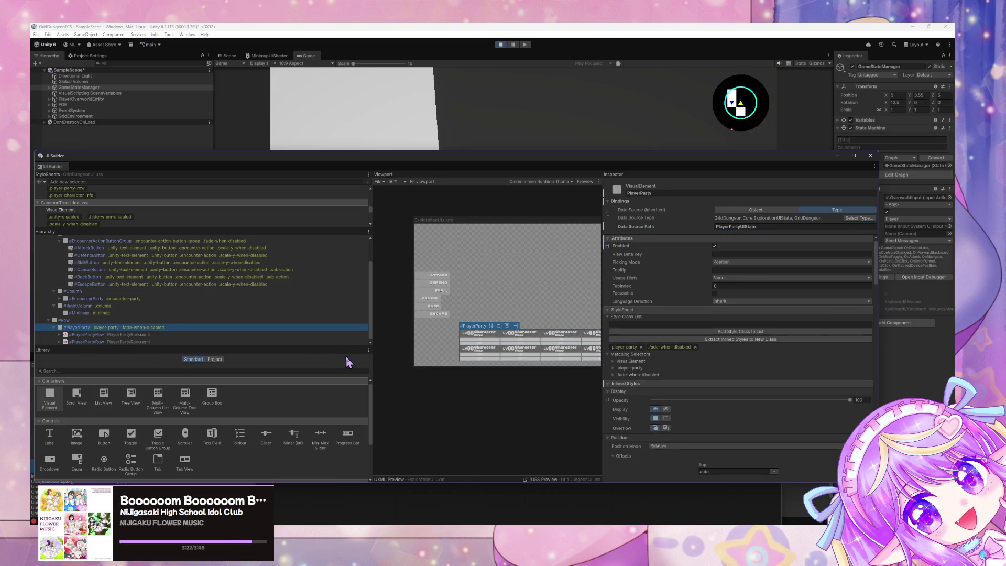
{"action": "left_click", "coordinate": [160, 342]}
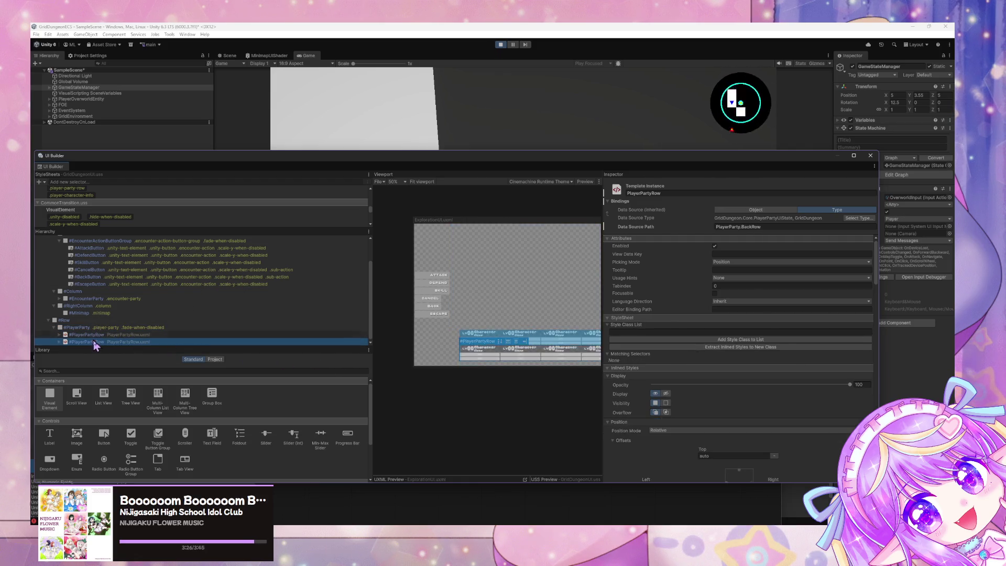
{"action": "left_click", "coordinate": [117, 327]}
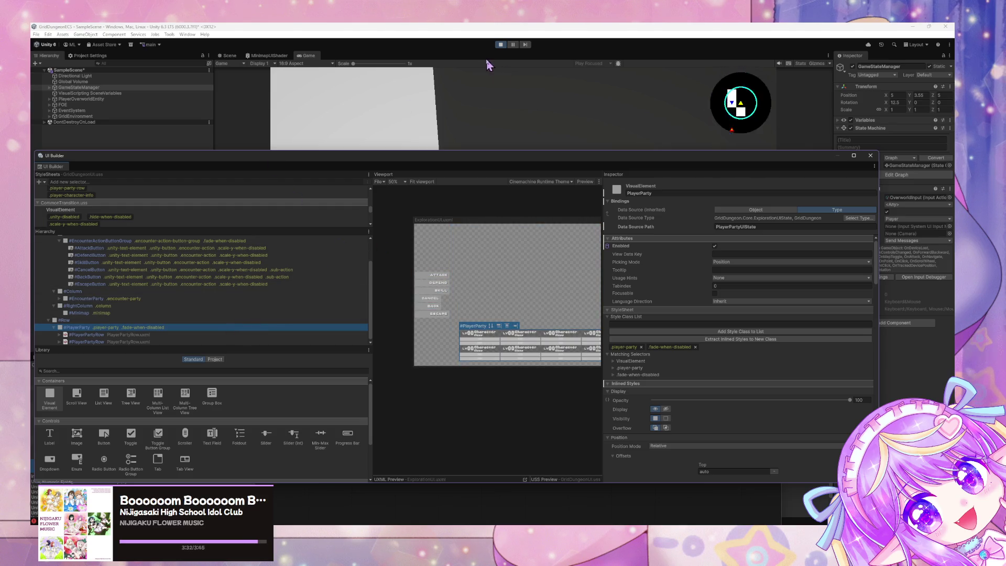
Stop Play mode and select the PlayerParty element in UI Builder.
{"action": "left_click", "coordinate": [501, 45]}
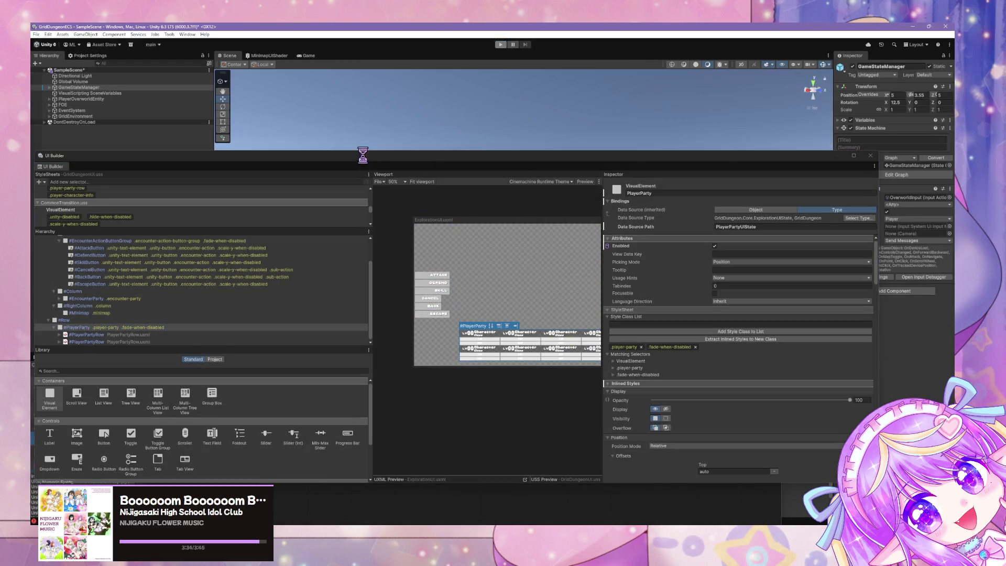
{"action": "left_click_drag", "start_coordinate": [355, 157], "coordinate": [494, 144]}
{"action": "left_click", "coordinate": [301, 310]}
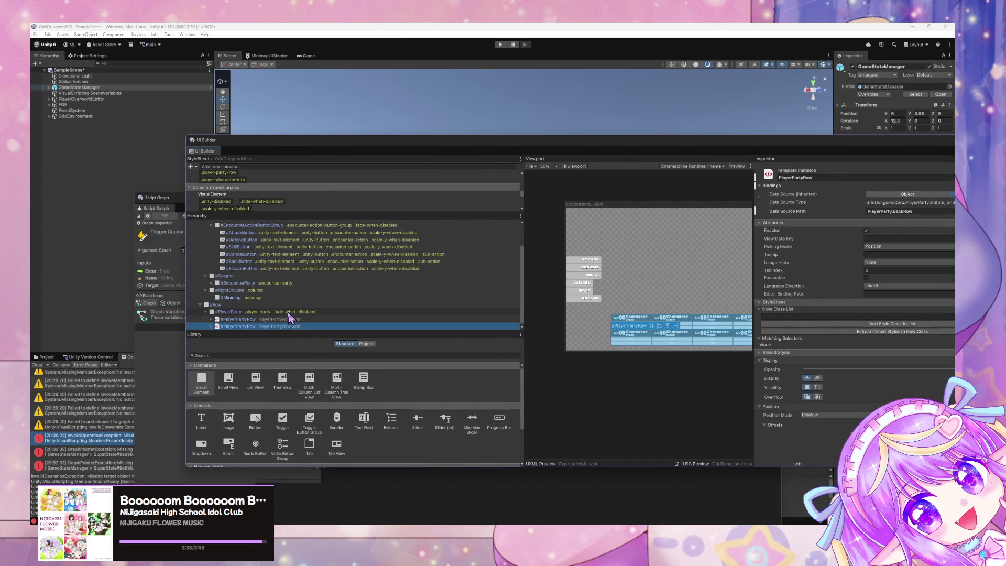
{"action": "right_click", "coordinate": [300, 317]}
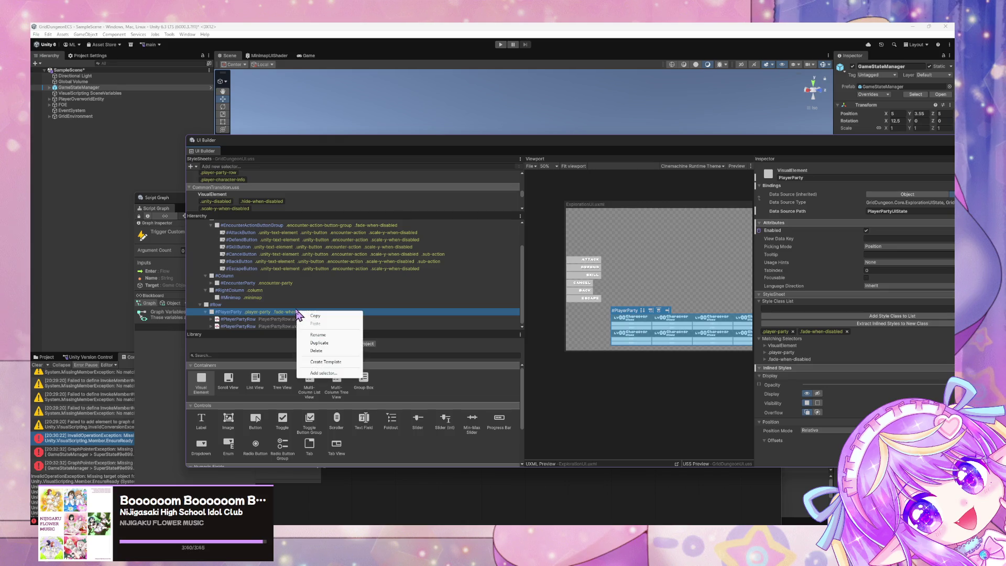
{"action": "left_click", "coordinate": [331, 362]}
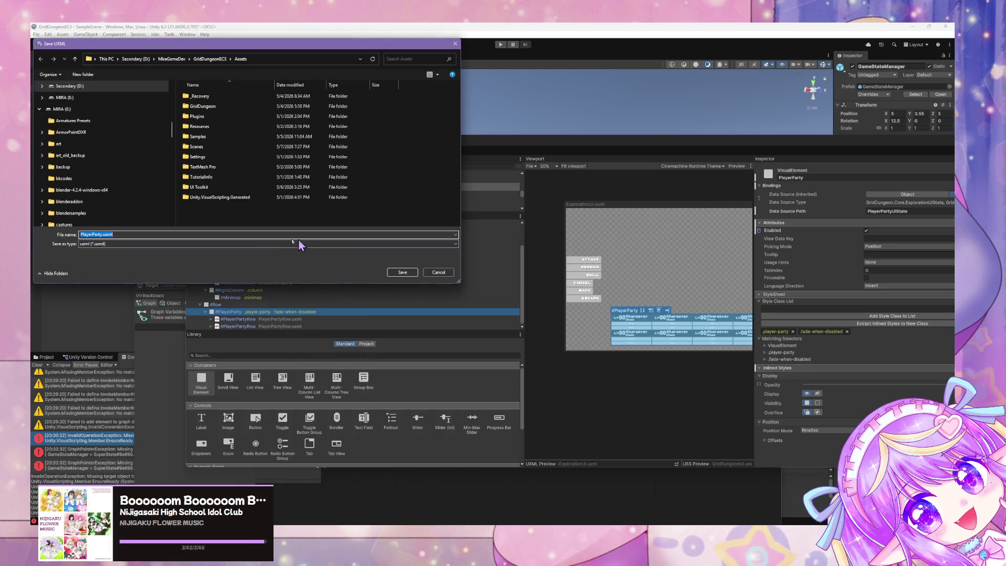
{"action": "double_click", "coordinate": [201, 187]}
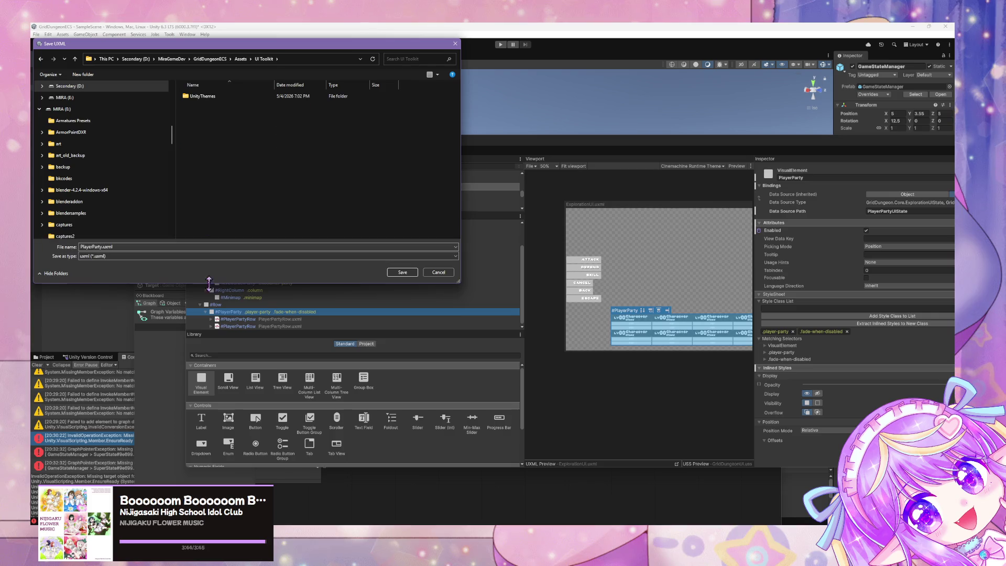
{"action": "left_click", "coordinate": [439, 273]}
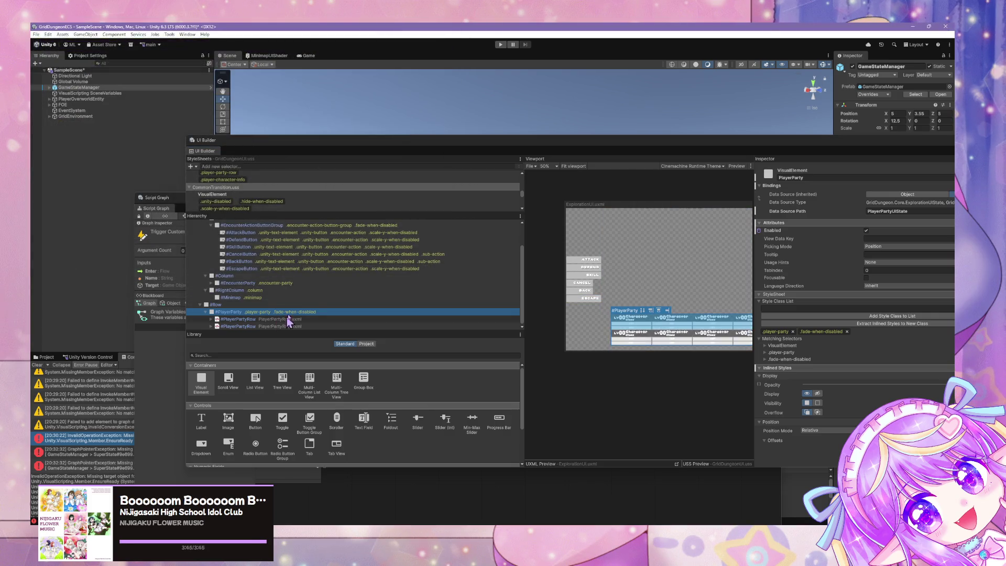
{"action": "left_click_drag", "start_coordinate": [660, 141], "coordinate": [515, 130]}
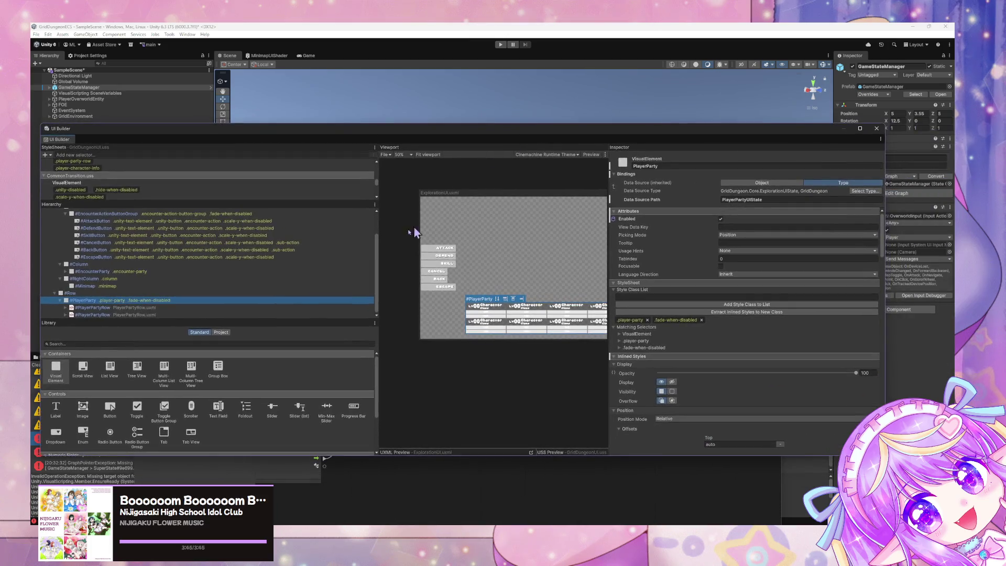
Select the party's back row, rearrange the UI Builder and Script Graph windows, and clear the console.
{"action": "left_click", "coordinate": [203, 315]}
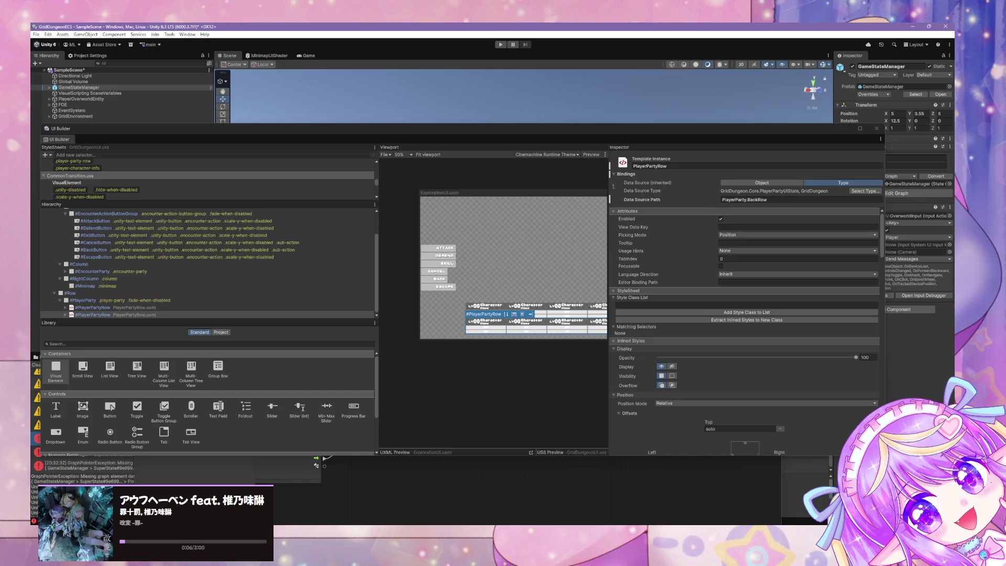
{"action": "left_click_drag", "start_coordinate": [178, 138], "coordinate": [508, 129]}
{"action": "mouse_move", "coordinate": [221, 206]}
{"action": "left_mouse_down"}
{"action": "mouse_move", "coordinate": [439, 353]}
{"action": "mouse_move", "coordinate": [528, 352]}
{"action": "mouse_move", "coordinate": [428, 129]}
{"action": "left_mouse_up"}
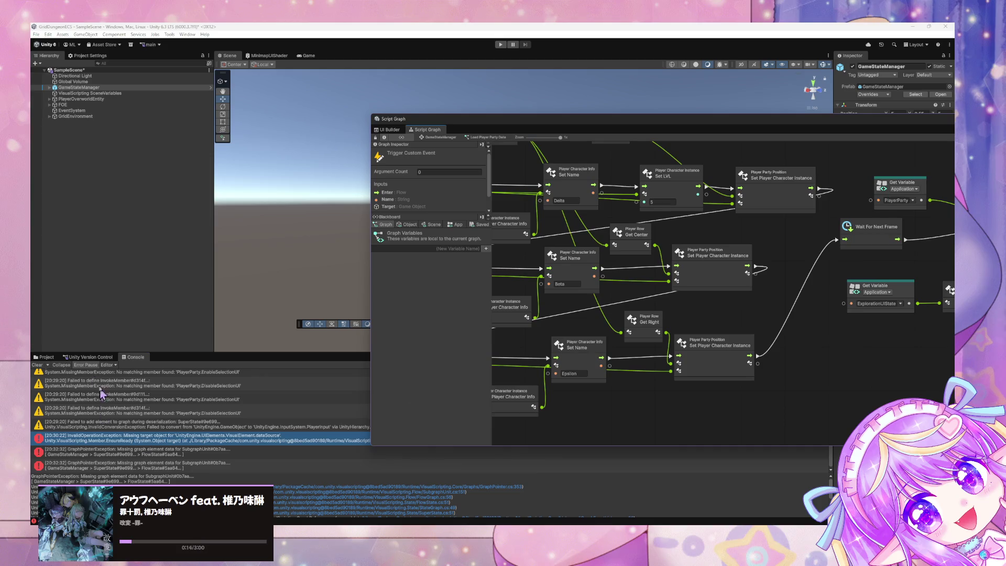
{"action": "left_click", "coordinate": [37, 365]}
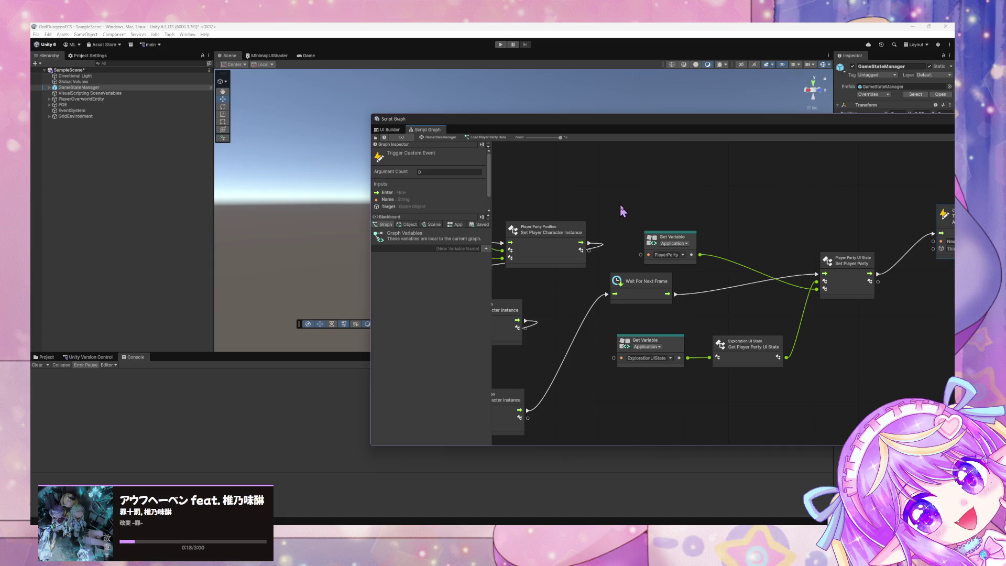
Tidy the Wait For Next Frame node, then start Play mode.
{"action": "left_click_drag", "start_coordinate": [651, 283], "coordinate": [665, 282]}
{"action": "left_click", "coordinate": [438, 226]}
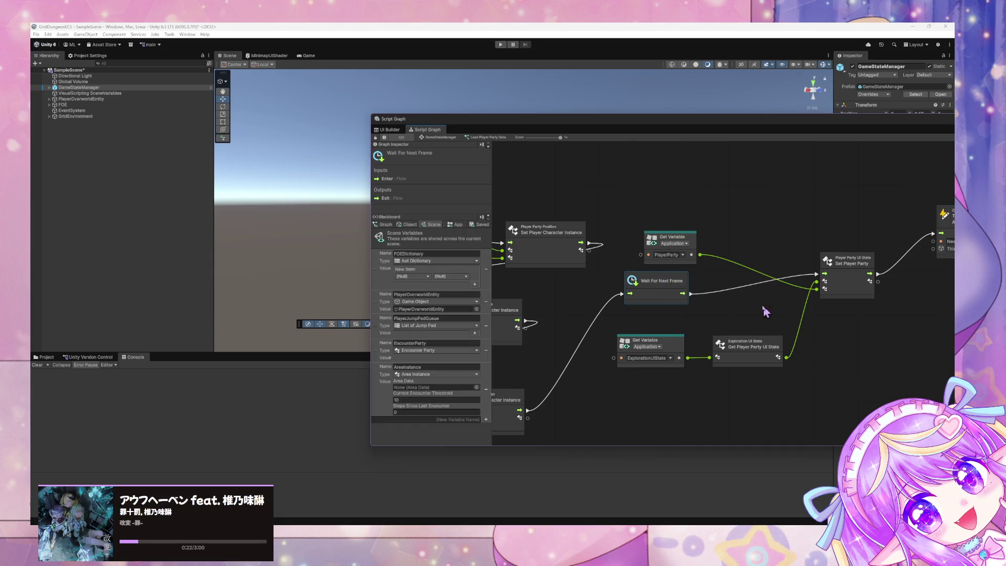
{"action": "left_click_drag", "start_coordinate": [767, 295], "coordinate": [690, 285]}
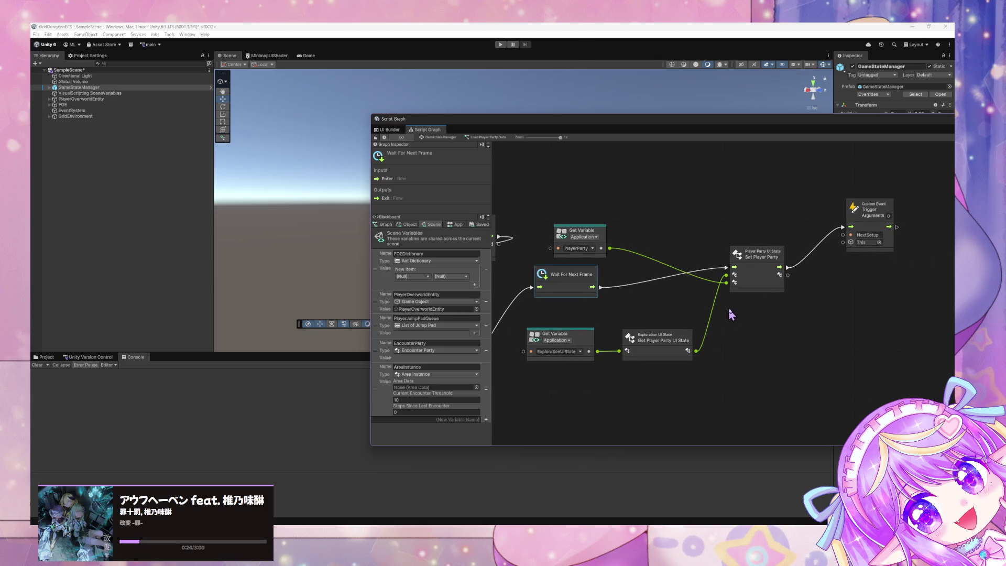
{"action": "left_click_drag", "start_coordinate": [560, 223], "coordinate": [726, 226]}
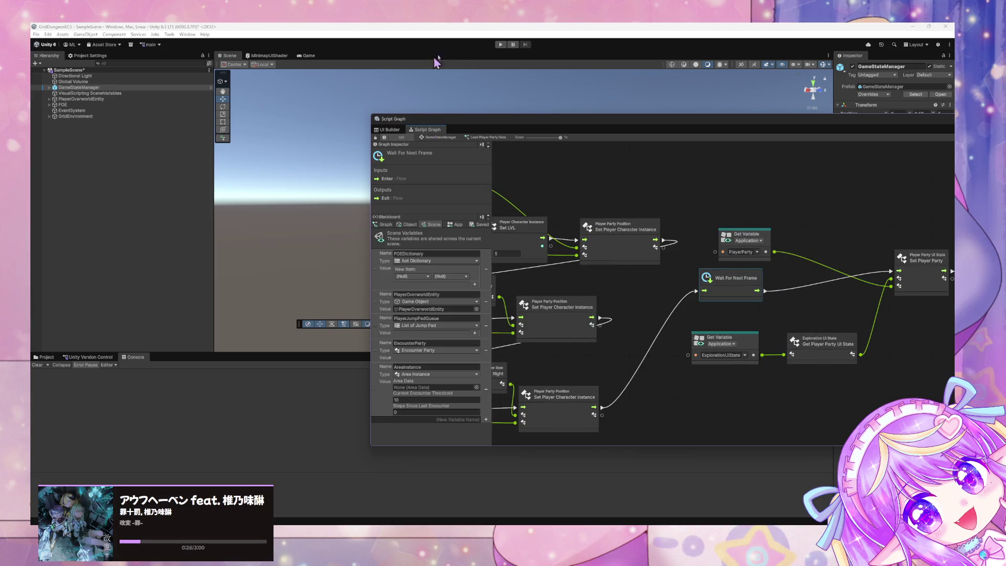
{"action": "left_click", "coordinate": [500, 45]}
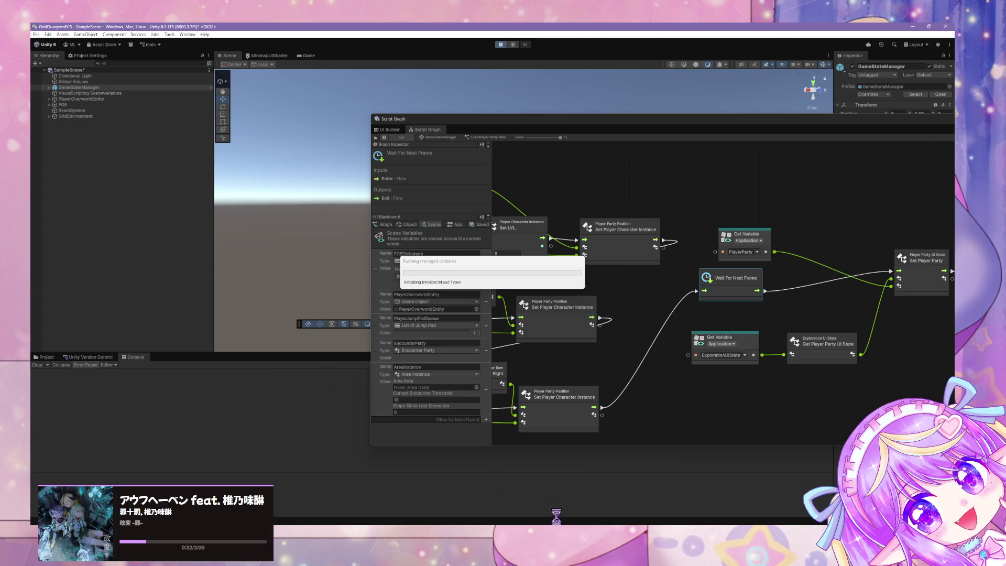
Review ExplorationUIState.cs in maximized VS Code, then move it aside to uncover the graph.
{"action": "key", "text": "alt+Tab"}
{"action": "key", "text": "super+Down"}
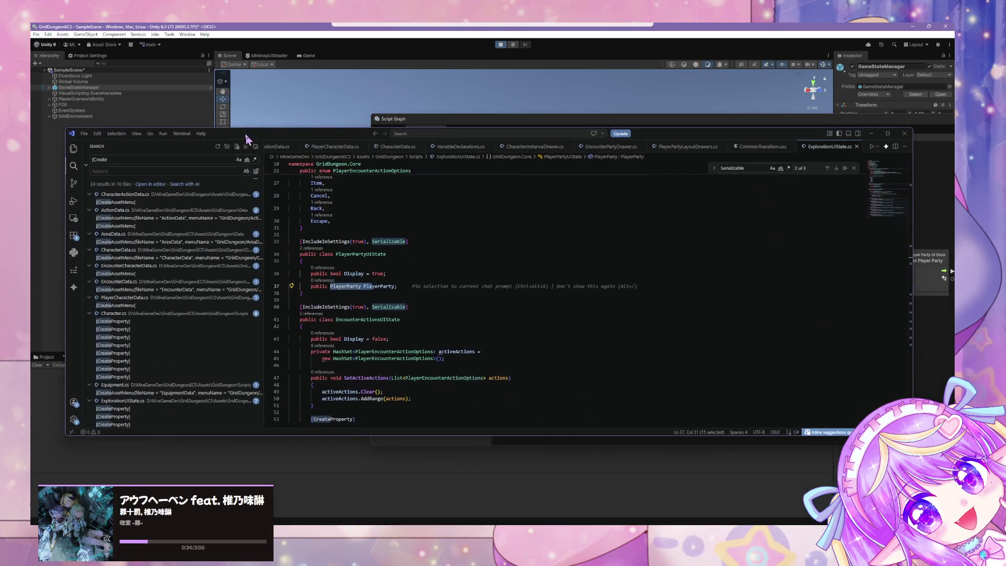
{"action": "scroll", "coordinate": [457, 402], "scroll_direction": "down", "scroll_amount": 7}
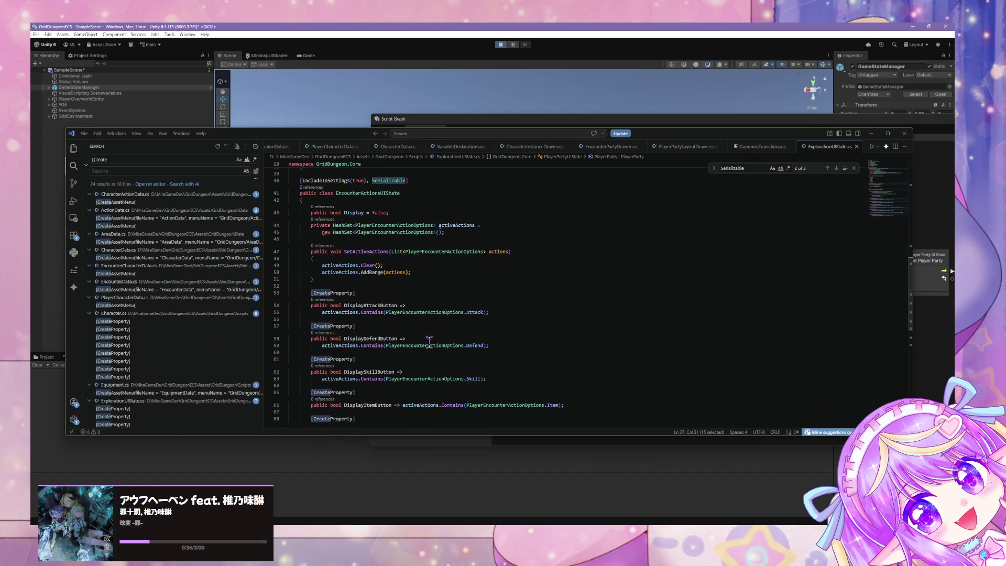
{"action": "scroll", "coordinate": [430, 355], "scroll_direction": "up", "scroll_amount": 8}
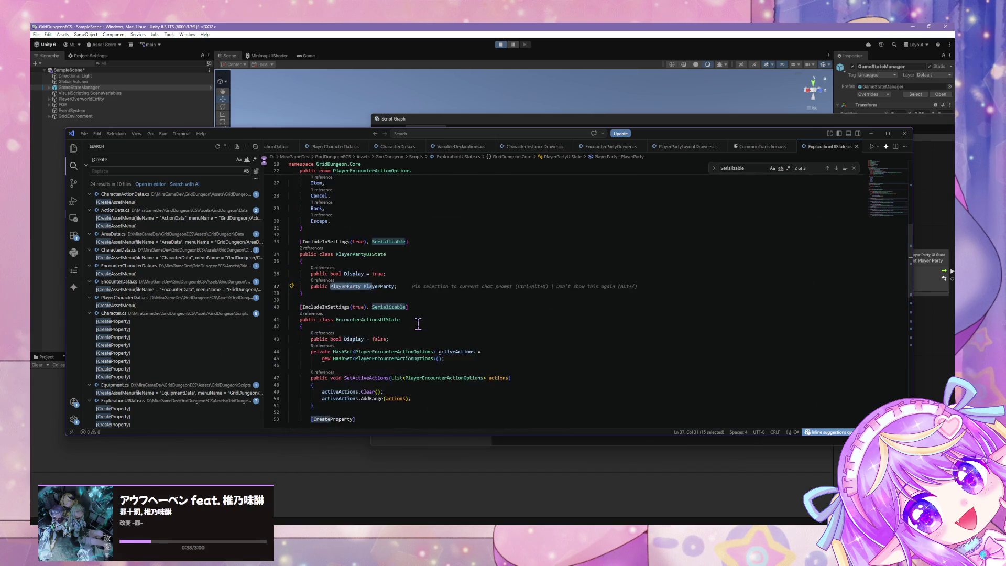
{"action": "scroll", "coordinate": [413, 315], "scroll_direction": "up", "scroll_amount": 3}
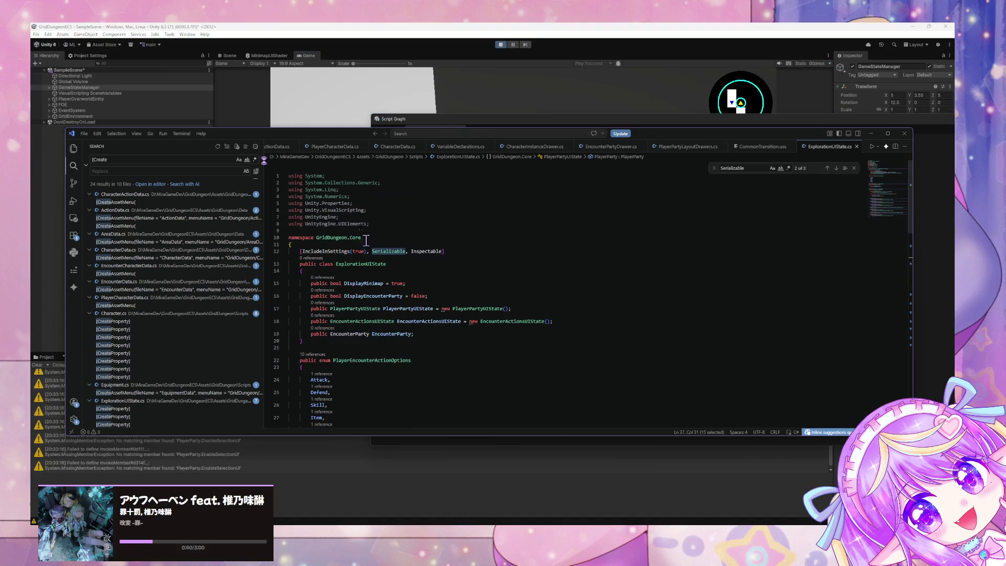
{"action": "mouse_move", "coordinate": [324, 133]}
{"action": "left_mouse_down"}
{"action": "mouse_move", "coordinate": [375, 287]}
{"action": "mouse_move", "coordinate": [399, 219]}
{"action": "left_mouse_up"}
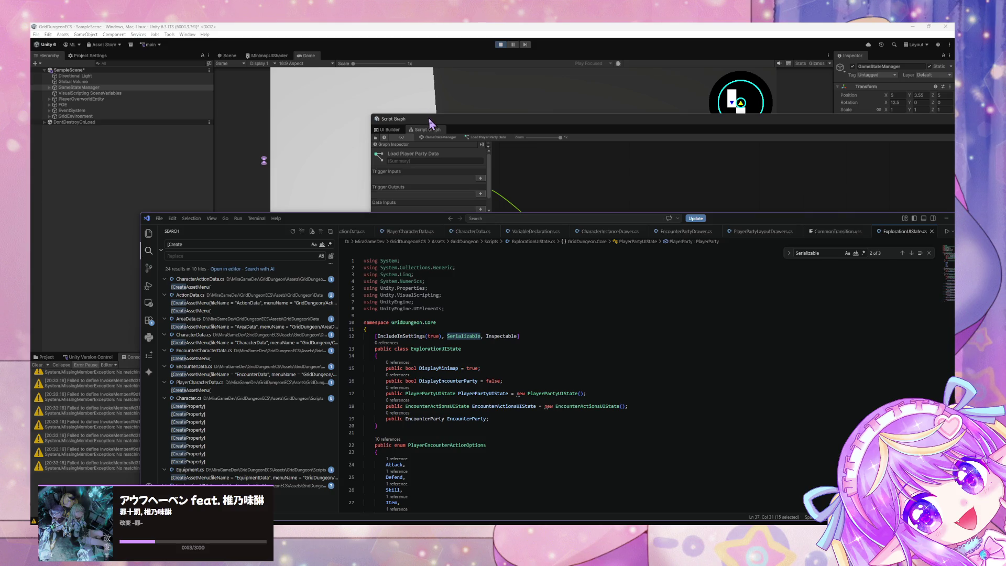
{"action": "left_click", "coordinate": [430, 140]}
Move the Script Graph lower left, toggle its tabs, and select GameStateManager in the Hierarchy.
{"action": "mouse_move", "coordinate": [430, 141]}
{"action": "left_mouse_down"}
{"action": "mouse_move", "coordinate": [273, 338]}
{"action": "mouse_move", "coordinate": [277, 202]}
{"action": "left_mouse_up"}
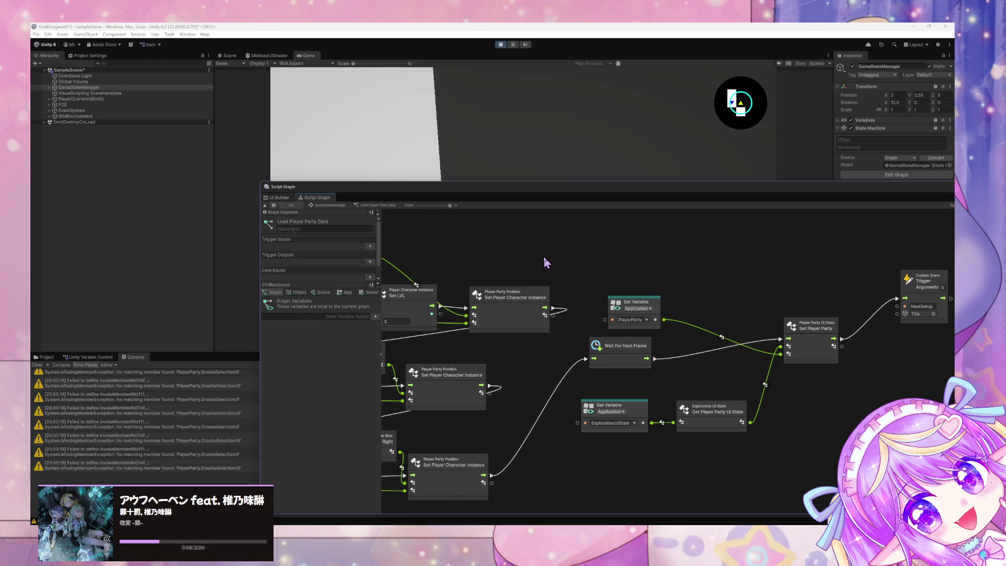
{"action": "left_click", "coordinate": [279, 198]}
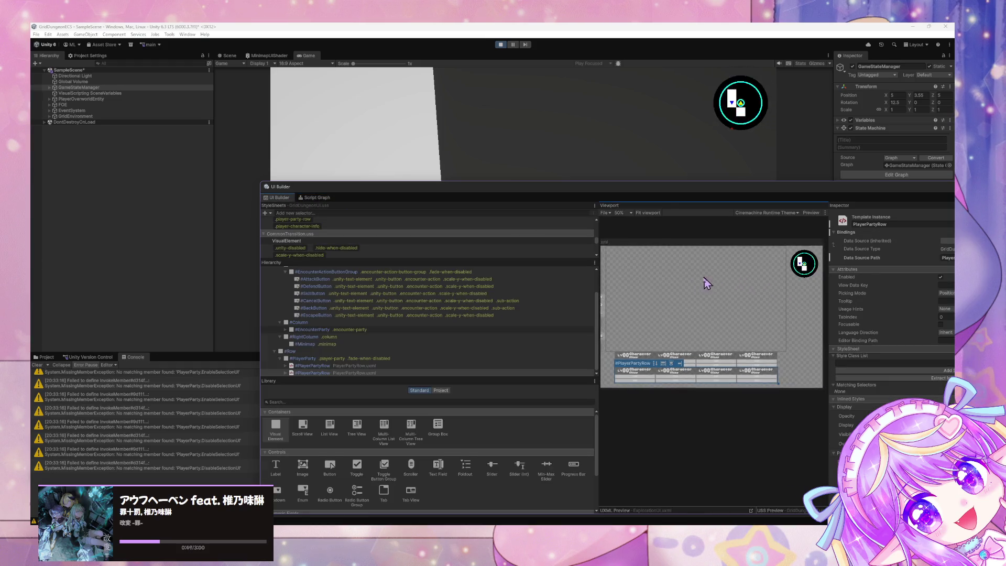
{"action": "left_click", "coordinate": [317, 198]}
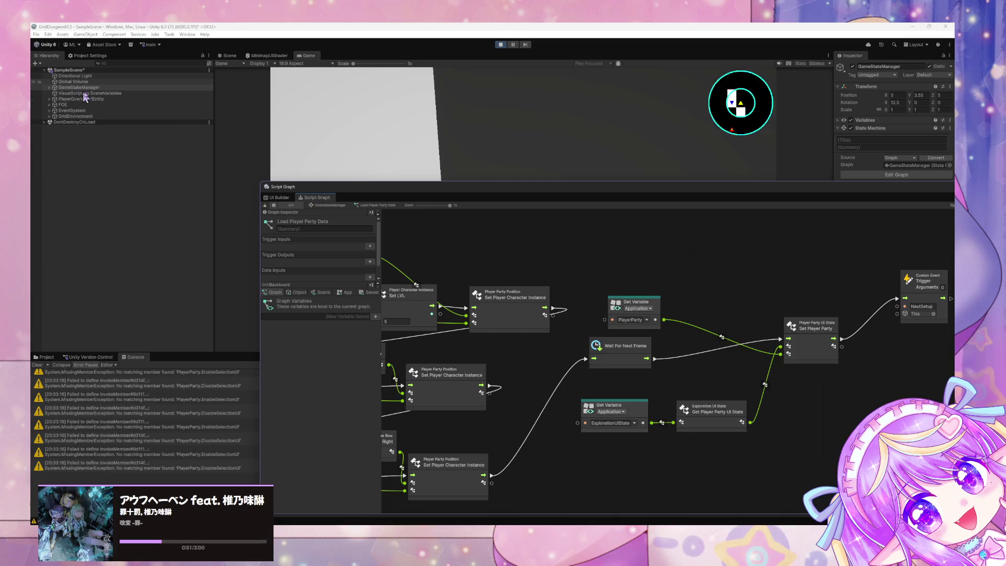
{"action": "left_click", "coordinate": [103, 83]}
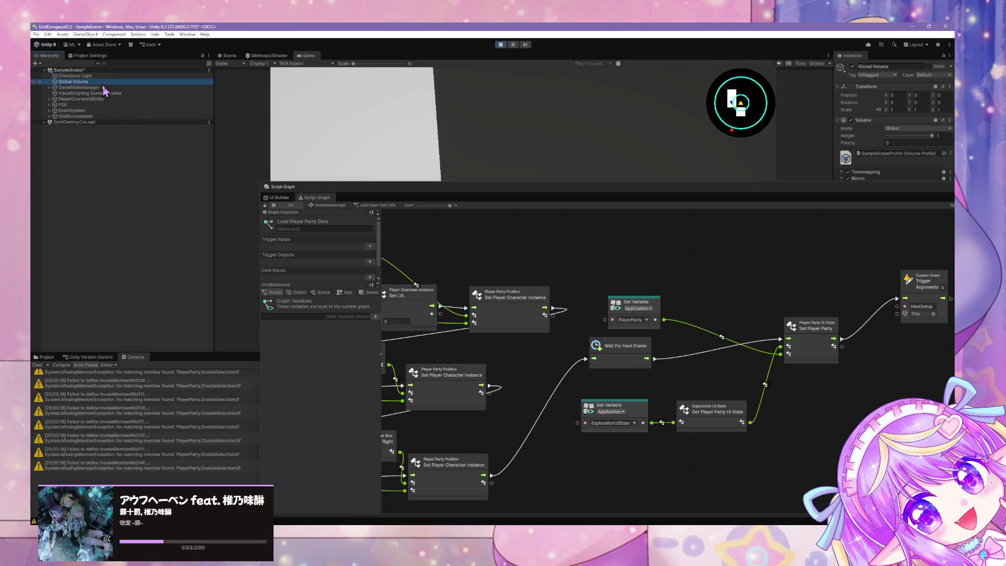
{"action": "left_click", "coordinate": [102, 88]}
Reveal the running game's party panel, turn the player with E, then return to the Script Graph.
{"action": "left_click", "coordinate": [278, 197]}
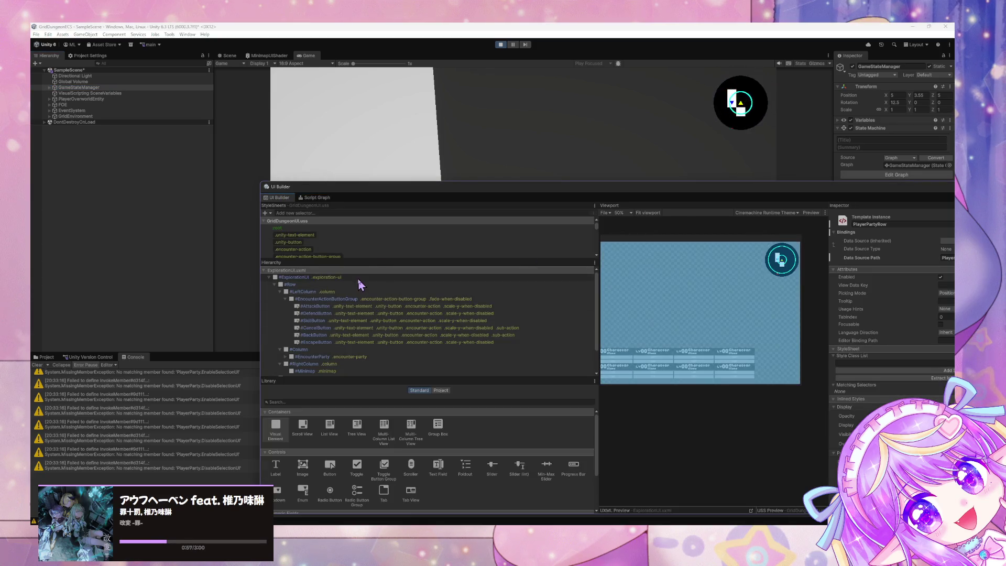
{"action": "mouse_move", "coordinate": [508, 194]}
{"action": "left_mouse_down"}
{"action": "mouse_move", "coordinate": [519, 392]}
{"action": "mouse_move", "coordinate": [442, 346]}
{"action": "mouse_move", "coordinate": [509, 241]}
{"action": "mouse_move", "coordinate": [474, 182]}
{"action": "mouse_move", "coordinate": [535, 148]}
{"action": "mouse_move", "coordinate": [636, 348]}
{"action": "left_mouse_up"}
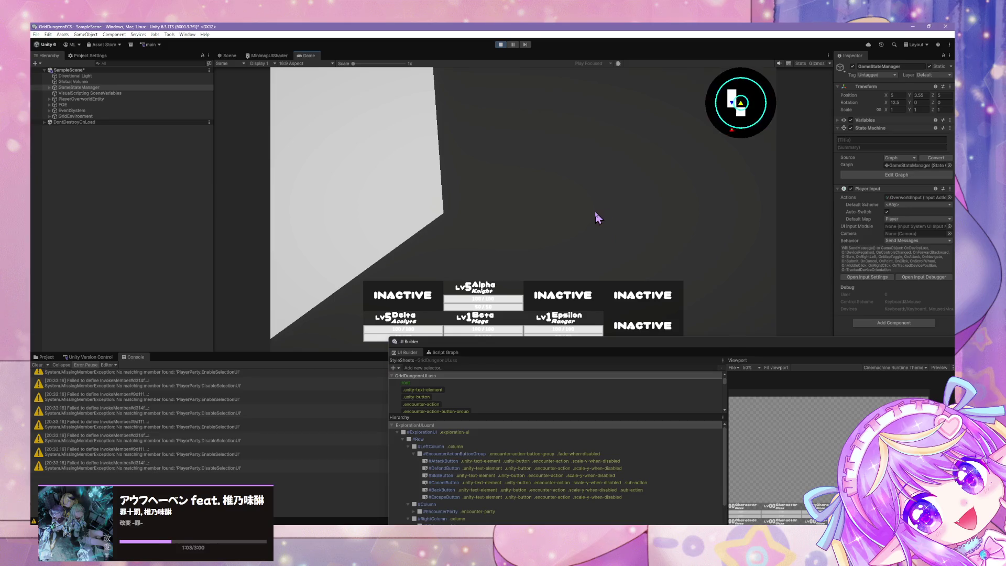
{"action": "key", "text": "e"}
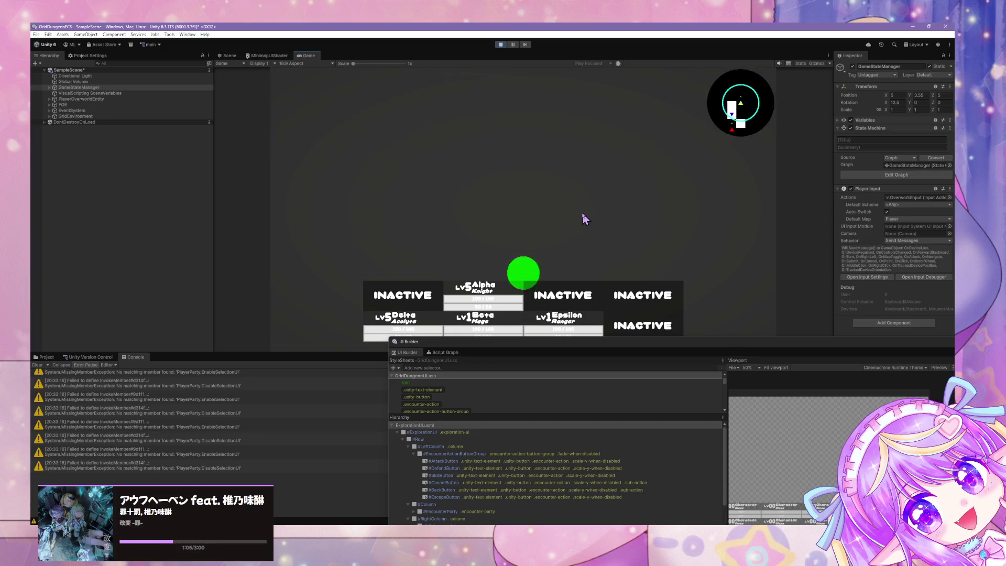
{"action": "left_click_drag", "start_coordinate": [519, 341], "coordinate": [288, 77]}
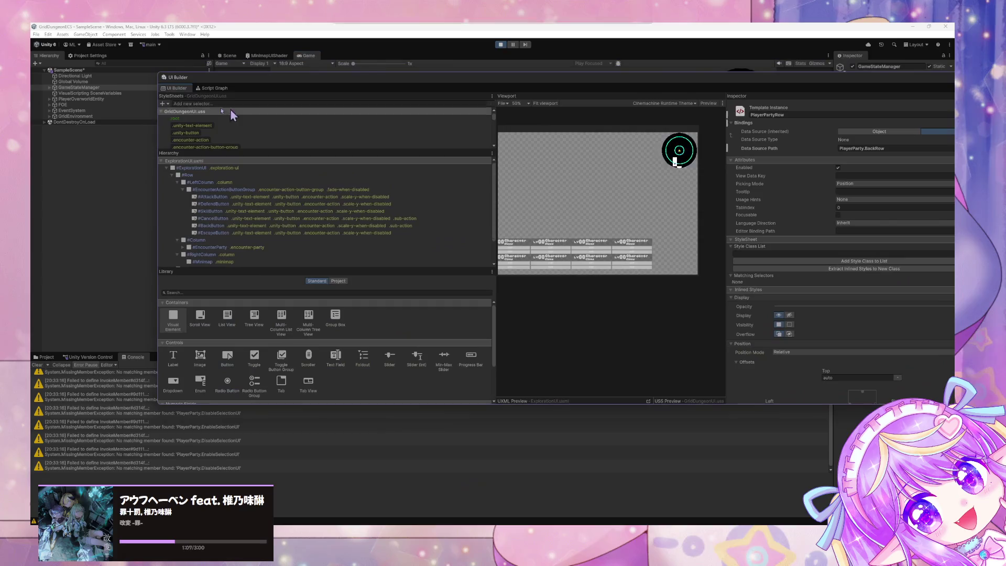
{"action": "left_click", "coordinate": [213, 89]}
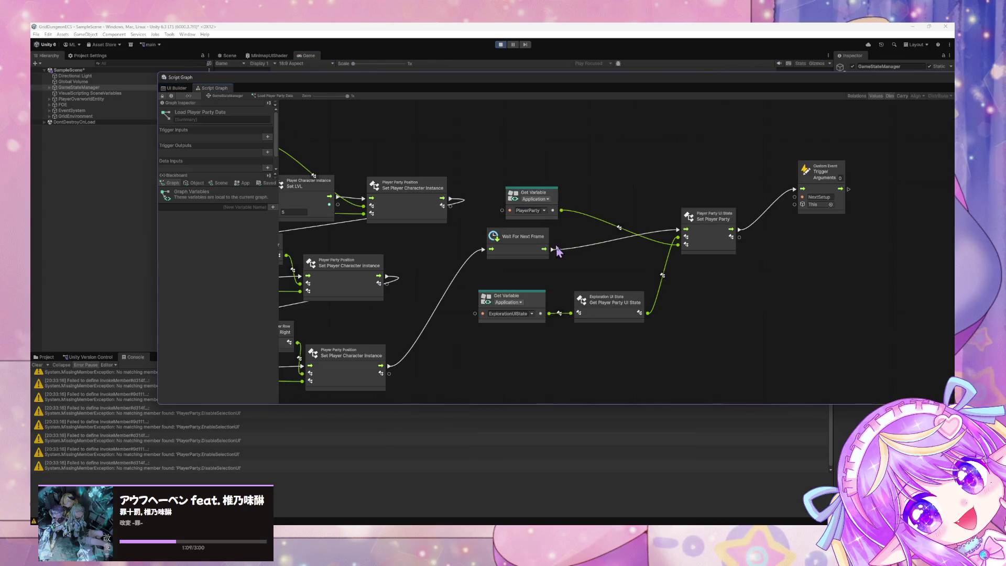
Open the Start Encounter state's script graph and delete its old node groups.
{"action": "left_click", "coordinate": [231, 96]}
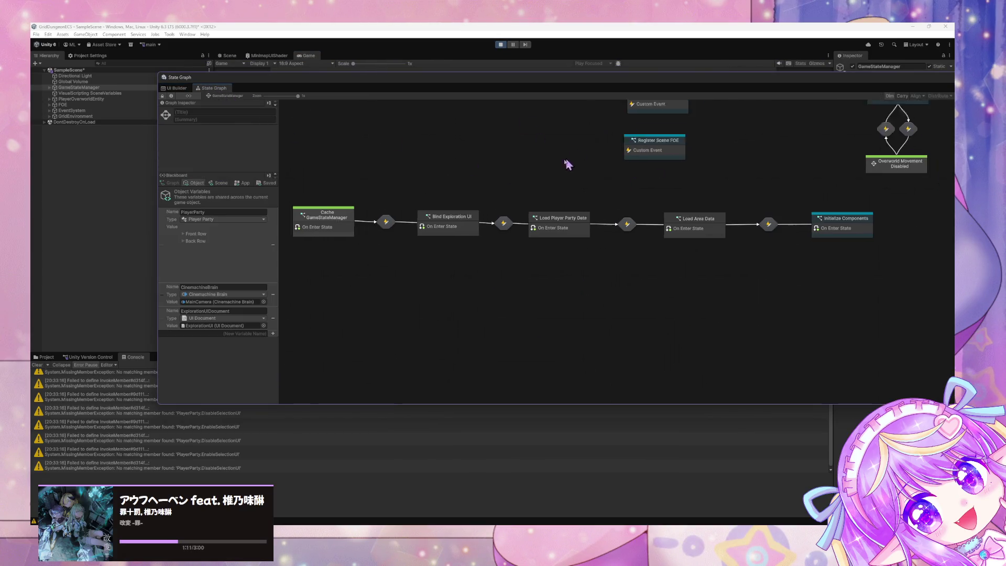
{"action": "double_click", "coordinate": [642, 225]}
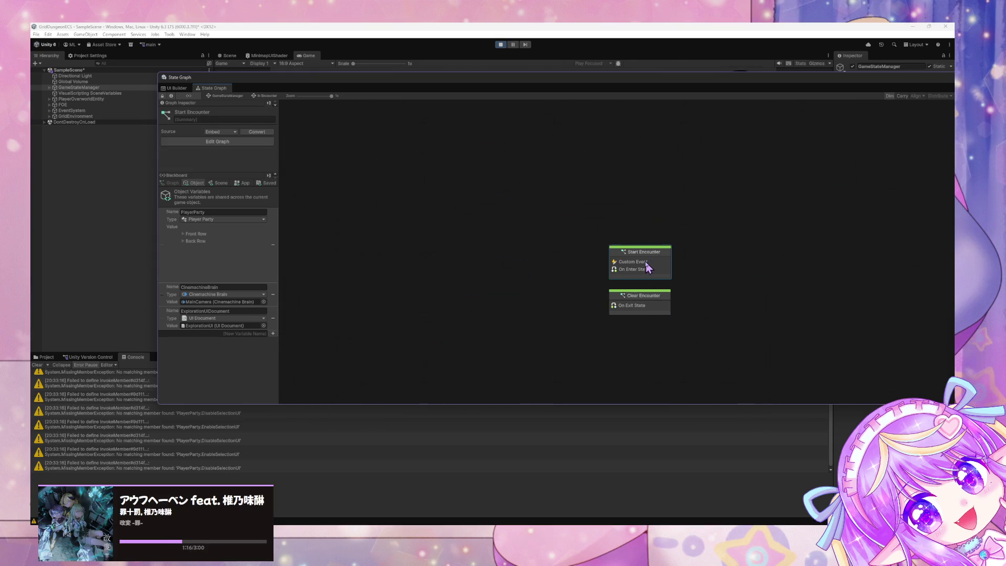
{"action": "double_click", "coordinate": [644, 268]}
{"action": "left_click_drag", "start_coordinate": [780, 383], "coordinate": [508, 306]}
{"action": "left_click_drag", "start_coordinate": [319, 114], "coordinate": [711, 211]}
{"action": "key", "text": "Delete"}
{"action": "mouse_move", "coordinate": [778, 383]}
{"action": "left_mouse_down"}
{"action": "mouse_move", "coordinate": [416, 366]}
{"action": "mouse_move", "coordinate": [546, 353]}
{"action": "mouse_move", "coordinate": [524, 313]}
{"action": "left_mouse_up"}
{"action": "key", "text": "Delete"}
{"action": "left_click_drag", "start_coordinate": [531, 372], "coordinate": [318, 313]}
{"action": "key", "text": "Delete"}
Drag ExplorationUIState from the Blackboard into the graph as a Get Variable node.
{"action": "left_click", "coordinate": [245, 184]}
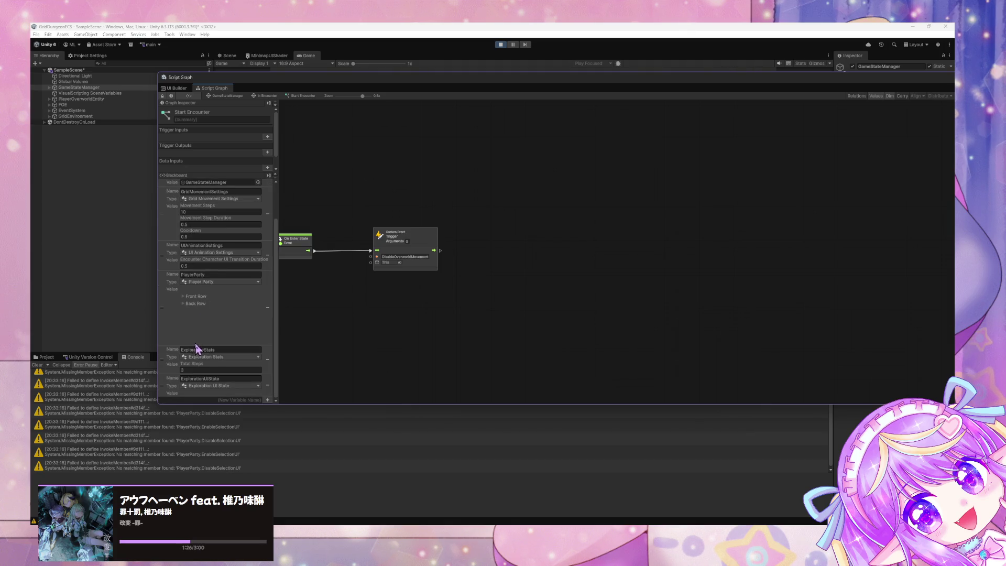
{"action": "left_click_drag", "start_coordinate": [171, 396], "coordinate": [381, 317]}
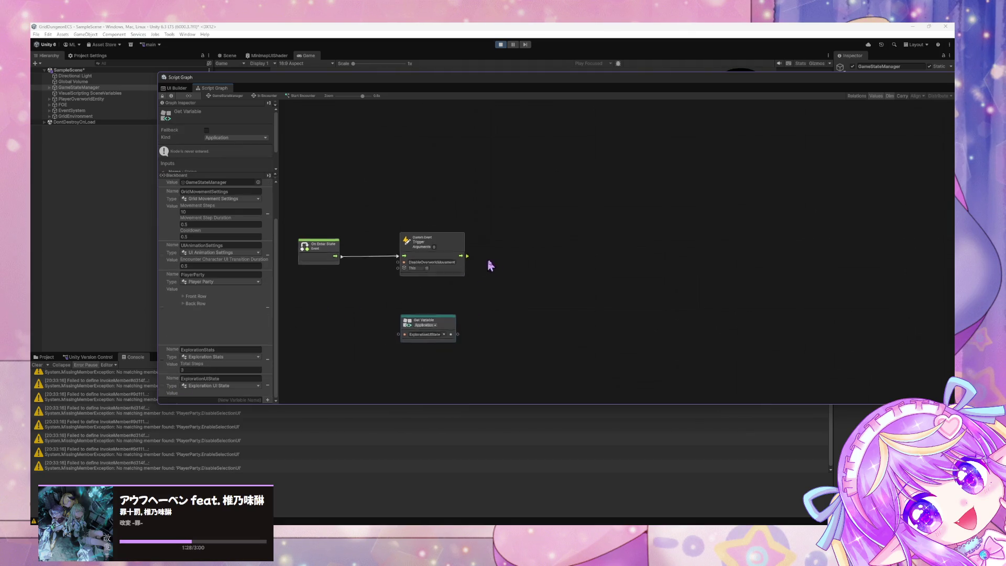
{"action": "mouse_move", "coordinate": [483, 333]}
{"action": "left_mouse_down"}
{"action": "mouse_move", "coordinate": [509, 295]}
{"action": "mouse_move", "coordinate": [573, 269]}
{"action": "left_mouse_up"}
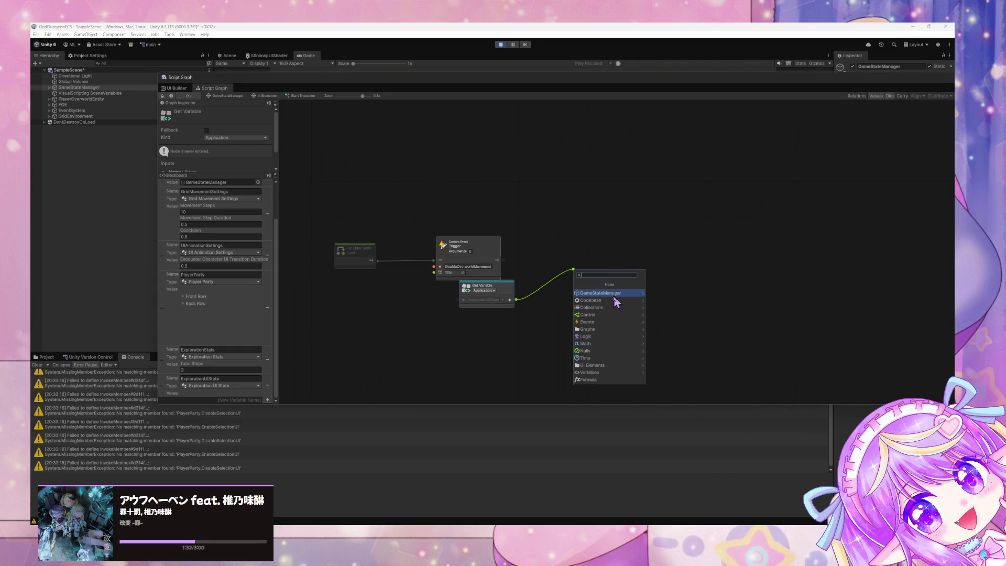
Browse the Codebase > Grid Dungeon > Core node categories without choosing a node.
{"action": "left_click", "coordinate": [608, 300]}
{"action": "left_click", "coordinate": [602, 307]}
{"action": "left_click", "coordinate": [612, 294]}
{"action": "scroll", "coordinate": [603, 367], "scroll_direction": "down", "scroll_amount": 5}
{"action": "scroll", "coordinate": [629, 351], "scroll_direction": "up", "scroll_amount": 3}
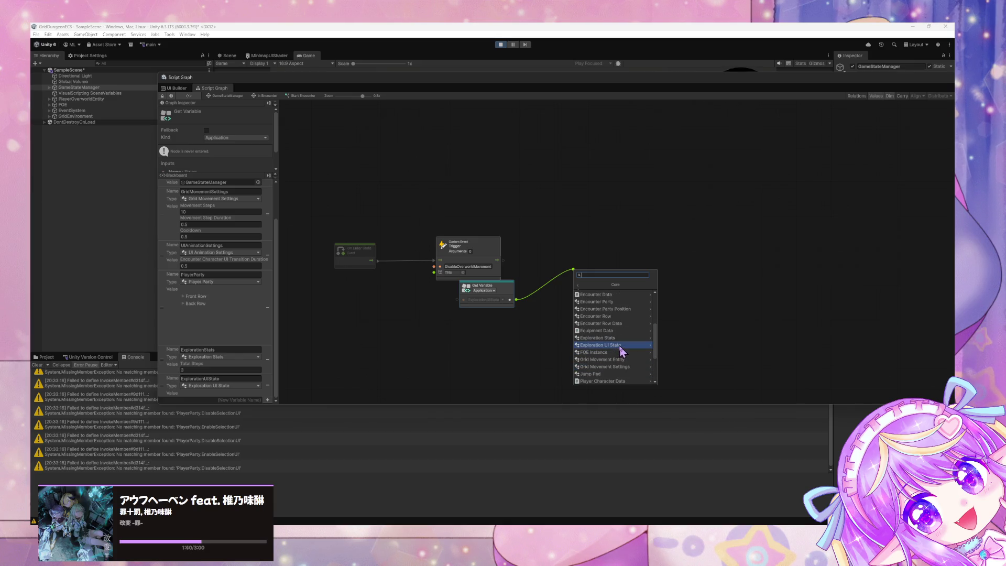
{"action": "scroll", "coordinate": [621, 351], "scroll_direction": "down", "scroll_amount": 2}
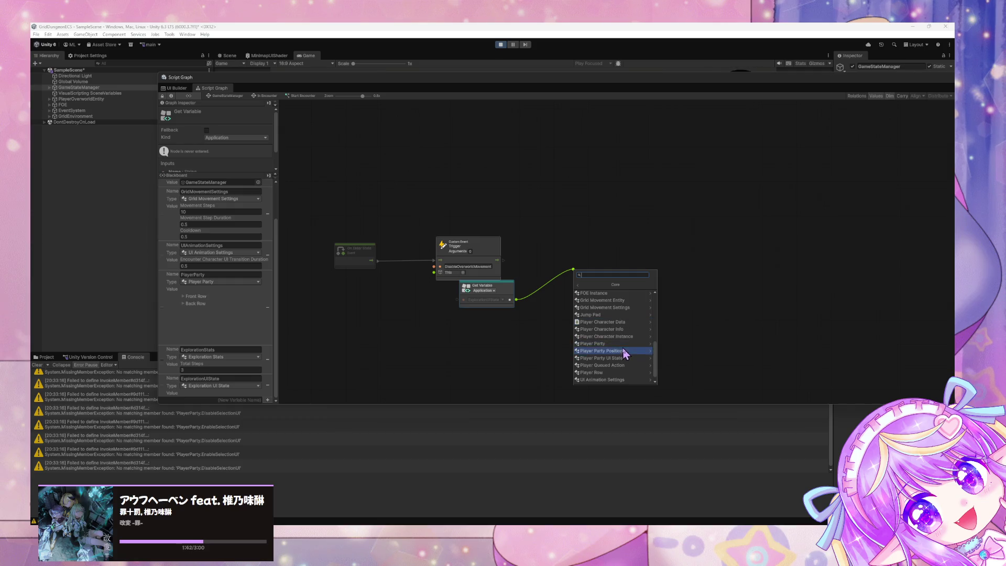
{"action": "left_click", "coordinate": [571, 304]}
Create a Get Encounter Actions UI State node and feed it ExplorationUIState.
{"action": "right_click", "coordinate": [572, 304]}
{"action": "left_click", "coordinate": [588, 308]}
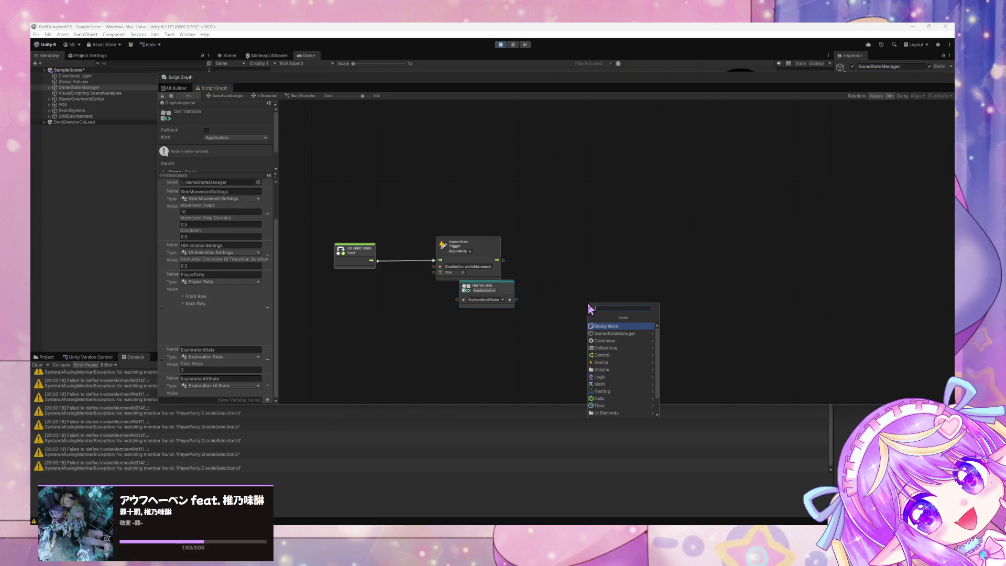
{"action": "type", "text": "er"}
{"action": "key", "text": "BackSpace"}
{"action": "key", "text": "BackSpace"}
{"action": "type", "text": "get er"}
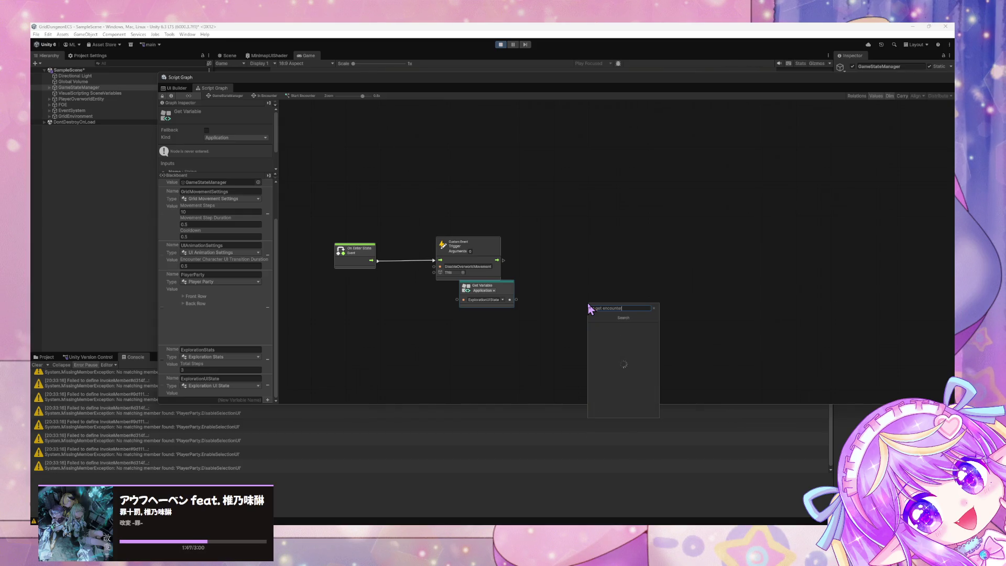
{"action": "type", "text": "r"}
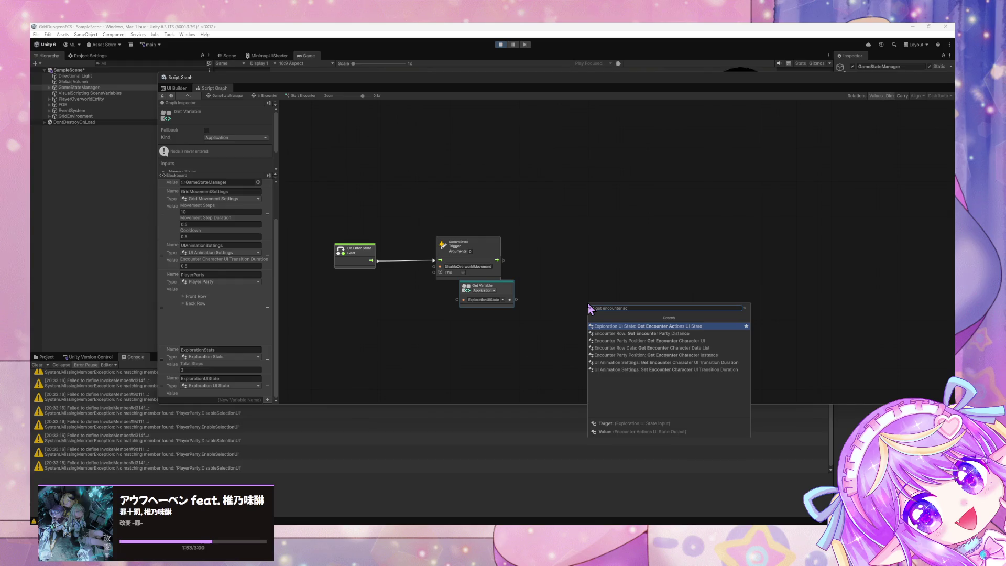
{"action": "key", "text": "ctrl+a"}
{"action": "key", "text": "Down"}
{"action": "key", "text": "Up"}
{"action": "key", "text": "Return"}
{"action": "mouse_move", "coordinate": [587, 303]}
{"action": "left_mouse_down"}
{"action": "mouse_move", "coordinate": [554, 286]}
{"action": "mouse_move", "coordinate": [472, 294]}
{"action": "left_mouse_up"}
{"action": "left_click_drag", "start_coordinate": [551, 283], "coordinate": [530, 292]}
Search 'encount' and add a List of Player Encounter Action Options literal.
{"action": "right_click", "coordinate": [593, 274]}
{"action": "left_click", "coordinate": [618, 277]}
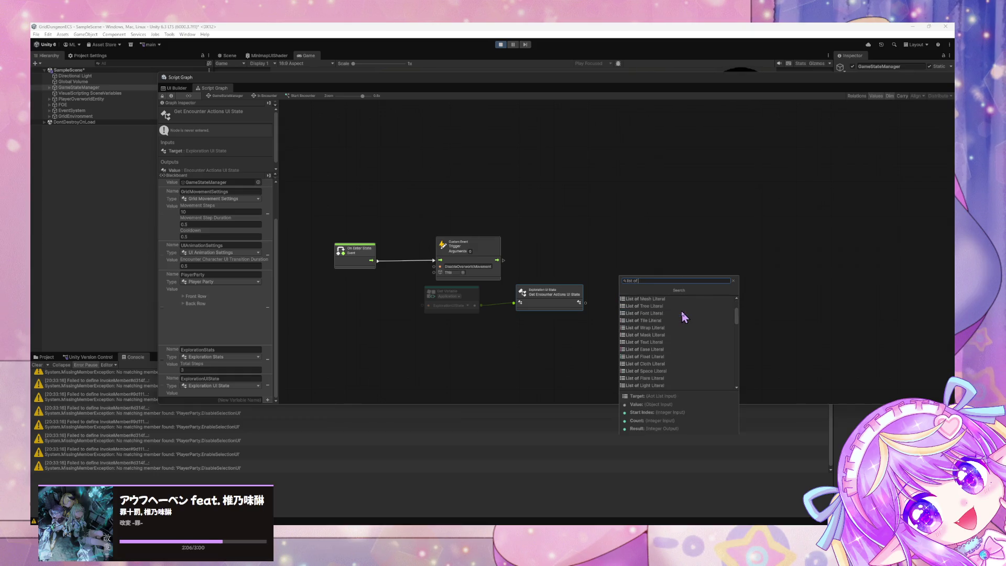
{"action": "type", "text": " enc"}
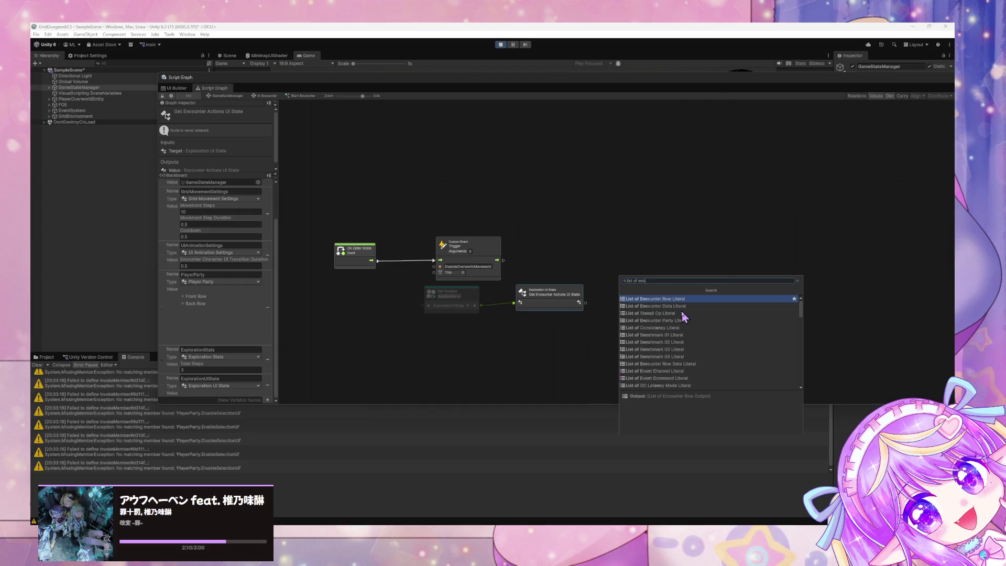
{"action": "type", "text": "ounter"}
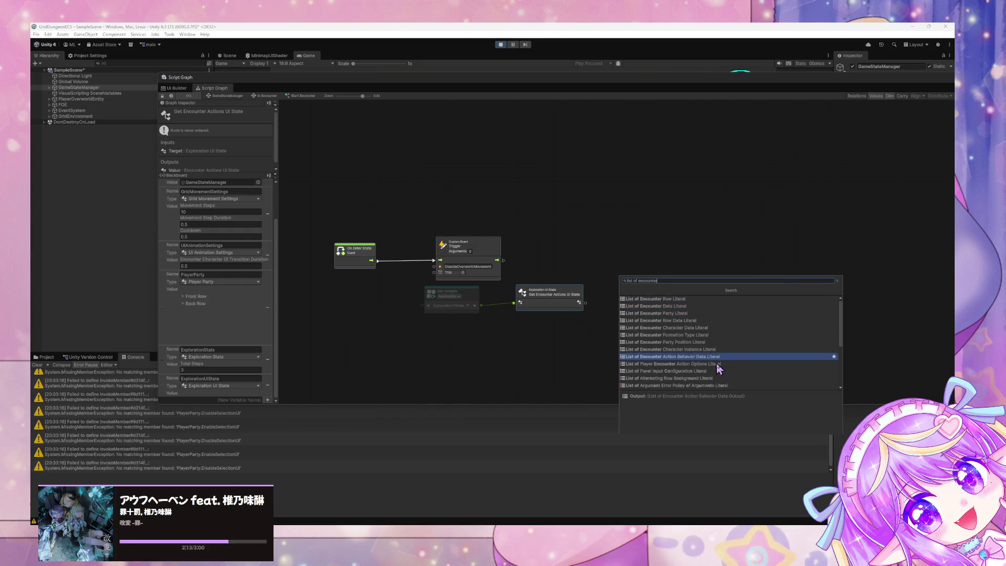
{"action": "left_click", "coordinate": [676, 364]}
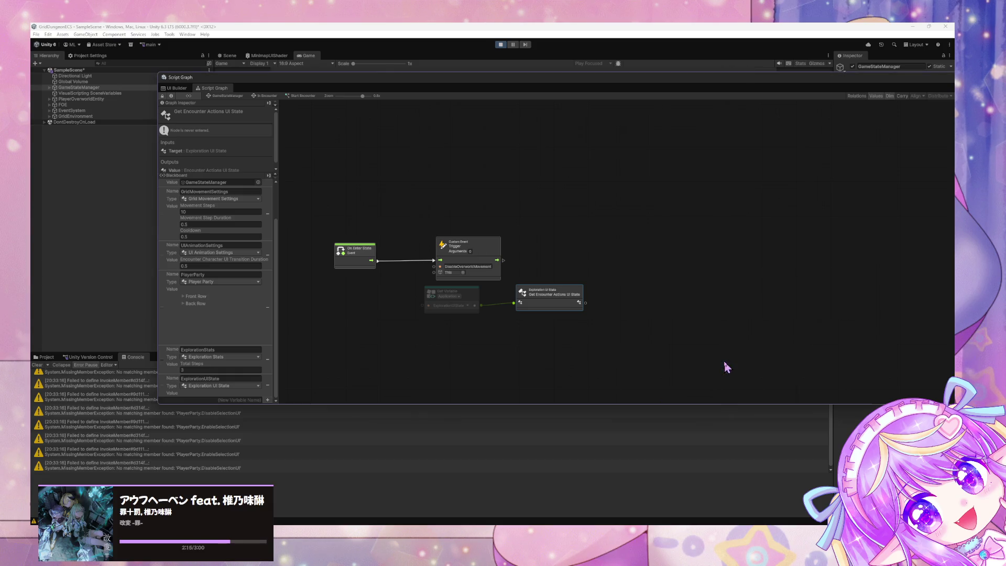
Create a Set Active Actions node from the actions state, running after the Custom Event.
{"action": "mouse_move", "coordinate": [603, 275]}
{"action": "left_mouse_down"}
{"action": "mouse_move", "coordinate": [564, 227]}
{"action": "mouse_move", "coordinate": [516, 320]}
{"action": "left_mouse_up"}
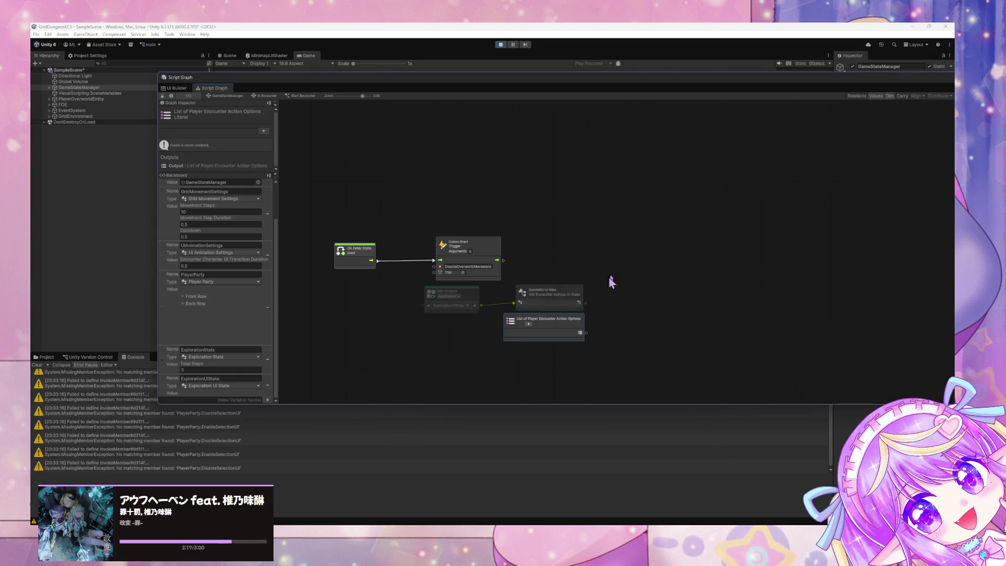
{"action": "left_click", "coordinate": [573, 304]}
{"action": "left_click_drag", "start_coordinate": [579, 305], "coordinate": [625, 289]}
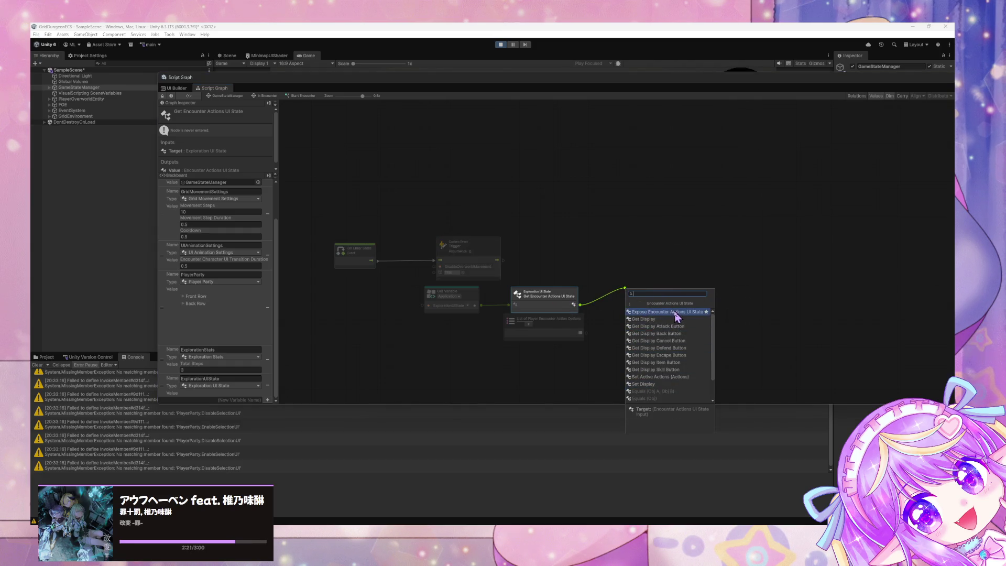
{"action": "left_click", "coordinate": [675, 378]}
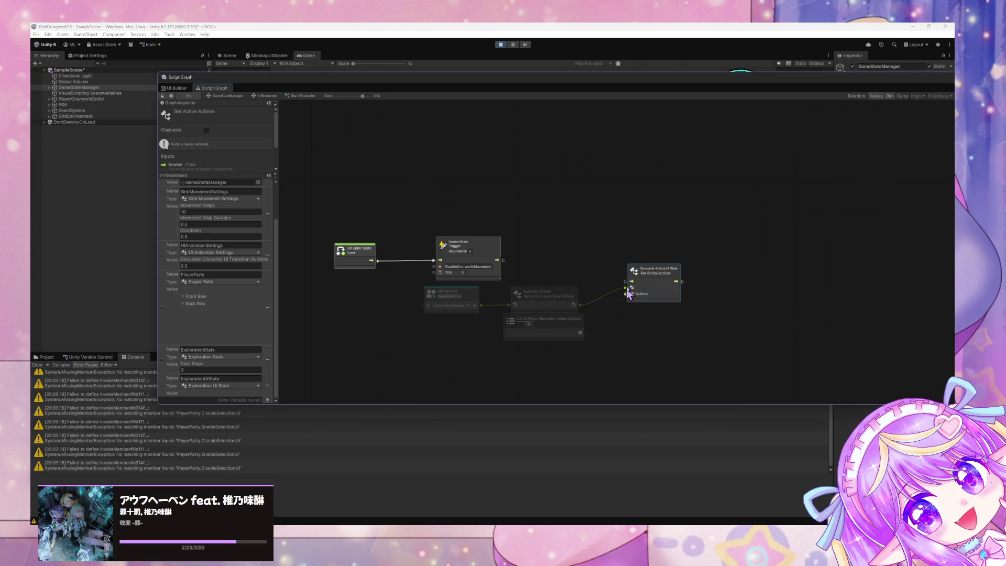
{"action": "left_click_drag", "start_coordinate": [652, 277], "coordinate": [619, 244]}
{"action": "mouse_move", "coordinate": [503, 260]}
{"action": "left_mouse_down"}
{"action": "mouse_move", "coordinate": [593, 249]}
{"action": "mouse_move", "coordinate": [495, 218]}
{"action": "left_mouse_up"}
Tidy the layout, wire the options list into Actions, and add its first entry.
{"action": "left_click", "coordinate": [361, 245]}
{"action": "left_click_drag", "start_coordinate": [362, 246], "coordinate": [375, 211]}
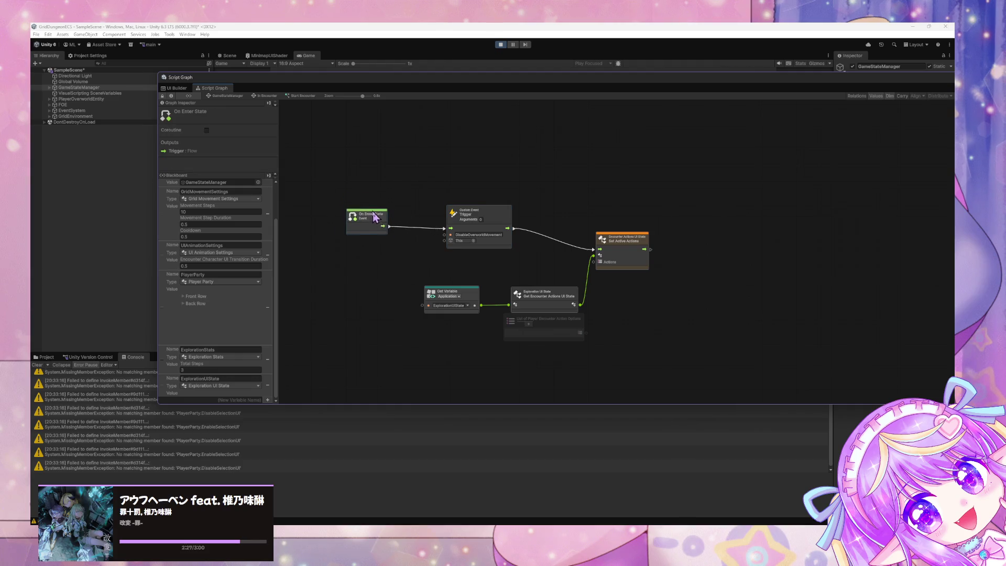
{"action": "left_click_drag", "start_coordinate": [452, 292], "coordinate": [364, 267]}
{"action": "left_click_drag", "start_coordinate": [553, 302], "coordinate": [507, 276]}
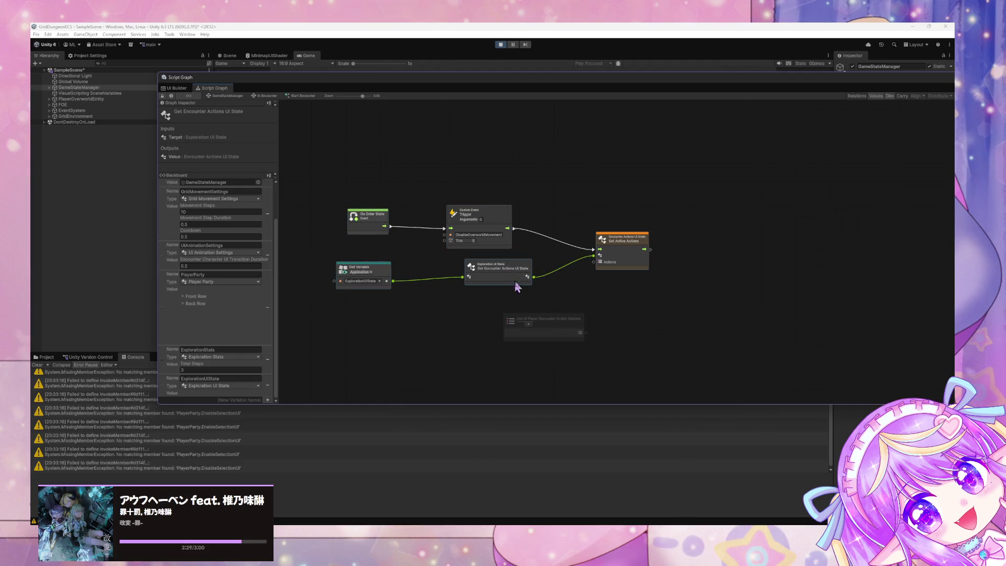
{"action": "mouse_move", "coordinate": [586, 333]}
{"action": "left_mouse_down"}
{"action": "mouse_move", "coordinate": [594, 261]}
{"action": "mouse_move", "coordinate": [513, 310]}
{"action": "left_mouse_up"}
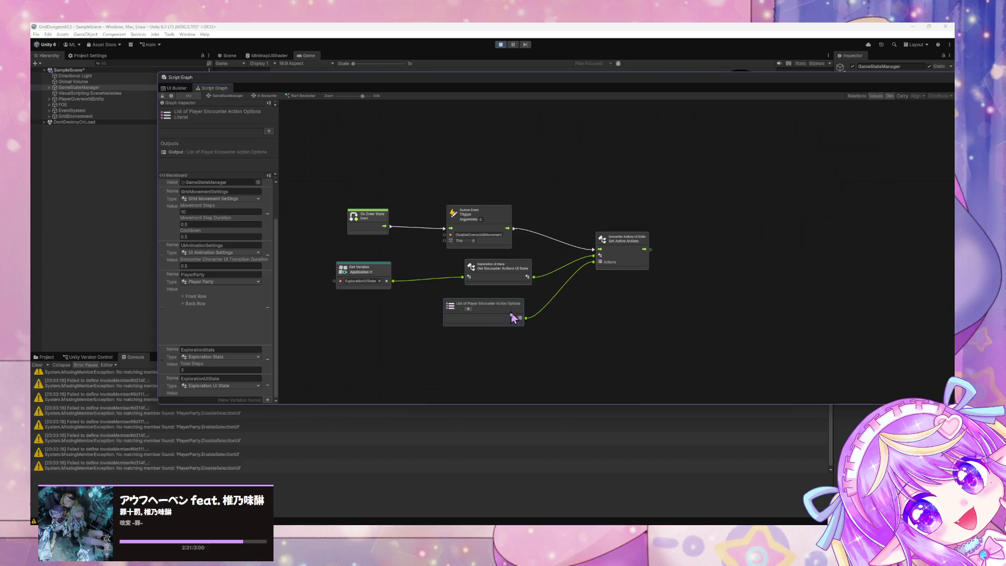
{"action": "left_click", "coordinate": [468, 309]}
Add four more entries to the action options list, making five in total.
{"action": "left_click", "coordinate": [485, 316]}
{"action": "left_click", "coordinate": [485, 322]}
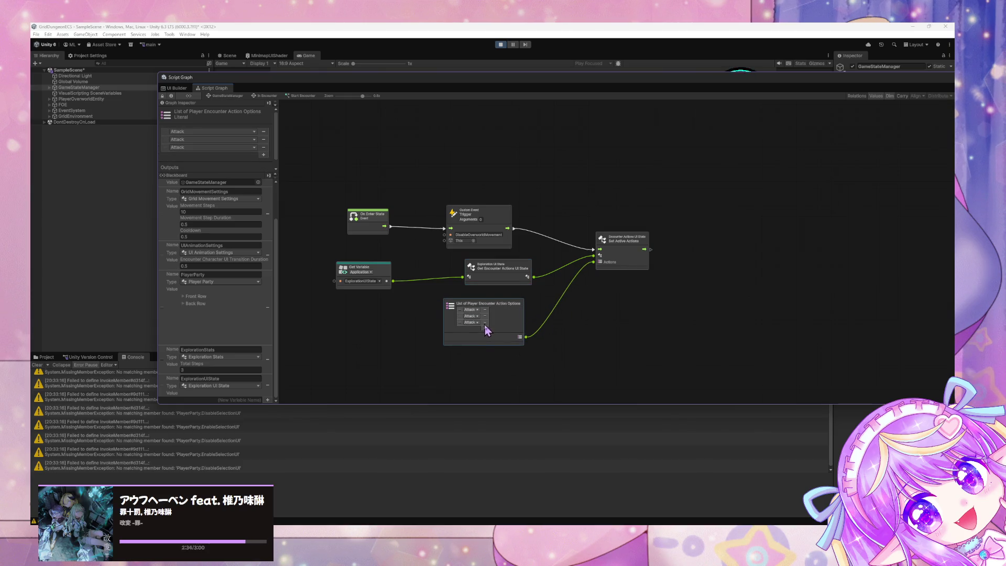
{"action": "left_click", "coordinate": [485, 328]}
{"action": "left_click", "coordinate": [482, 335]}
Set list entries two to five to Defend, Skill, Item and Escape.
{"action": "left_click", "coordinate": [473, 317]}
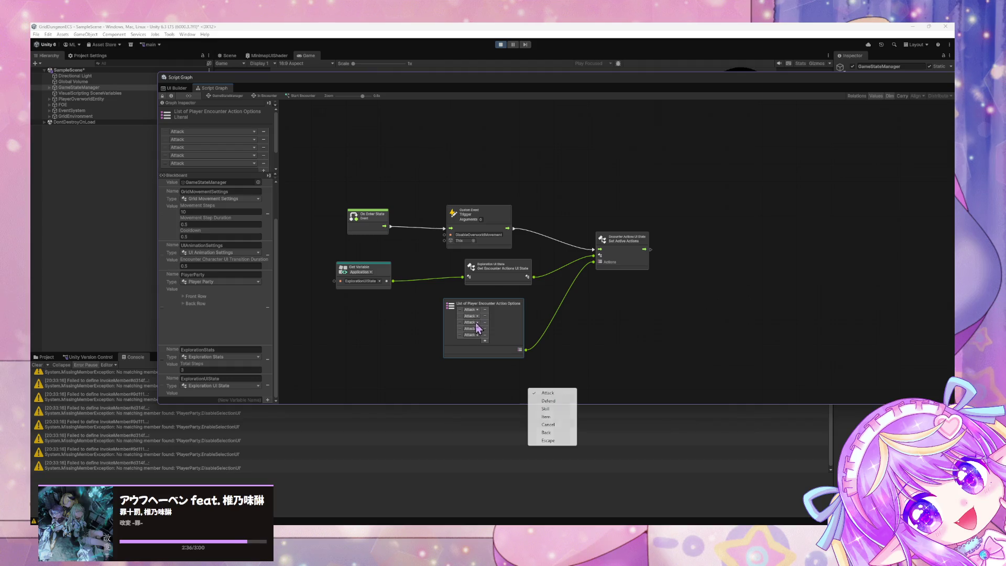
{"action": "left_click", "coordinate": [548, 407]}
{"action": "left_click", "coordinate": [475, 323]}
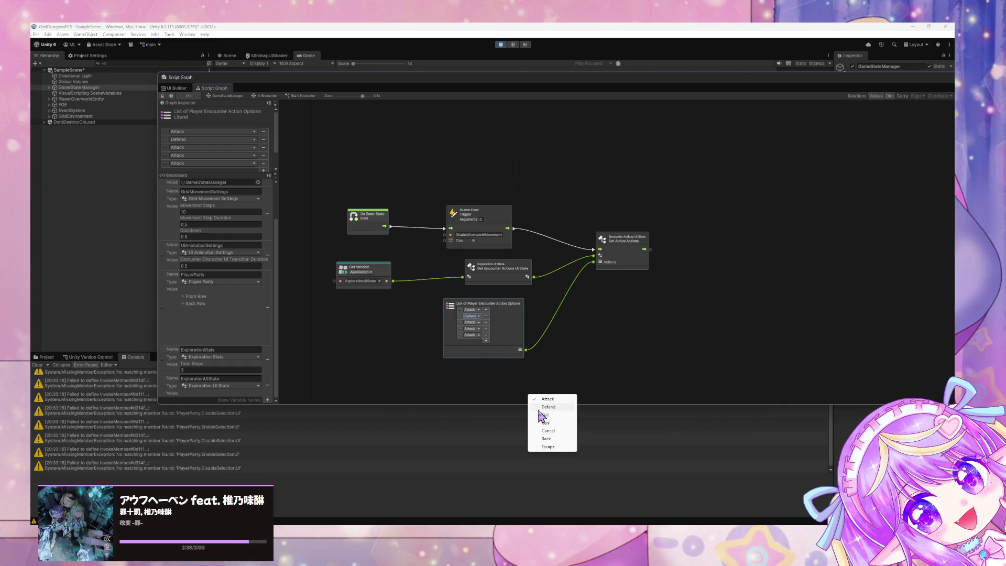
{"action": "left_click", "coordinate": [545, 415]}
{"action": "left_click", "coordinate": [474, 328]}
{"action": "left_click", "coordinate": [547, 430]}
{"action": "left_click", "coordinate": [475, 335]}
{"action": "left_click", "coordinate": [547, 459]}
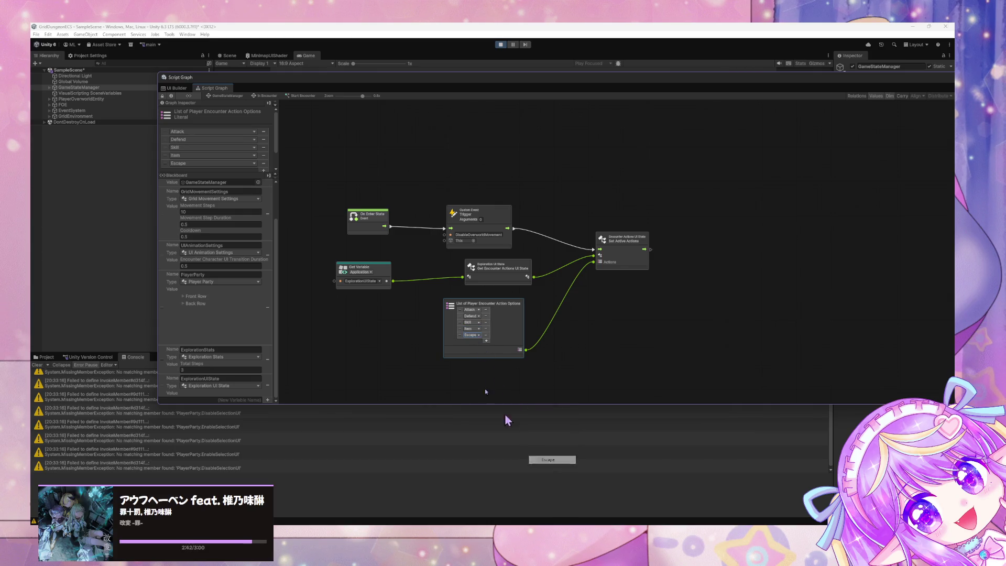
{"action": "left_click", "coordinate": [657, 333]}
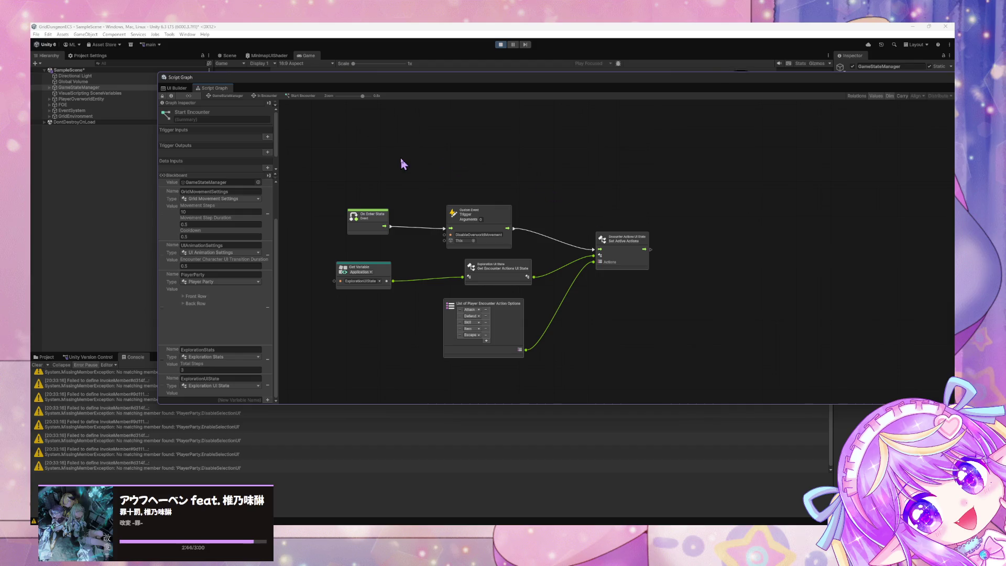
{"action": "mouse_move", "coordinate": [475, 78]}
{"action": "left_mouse_down"}
{"action": "mouse_move", "coordinate": [568, 303]}
{"action": "mouse_move", "coordinate": [566, 330]}
{"action": "left_mouse_up"}
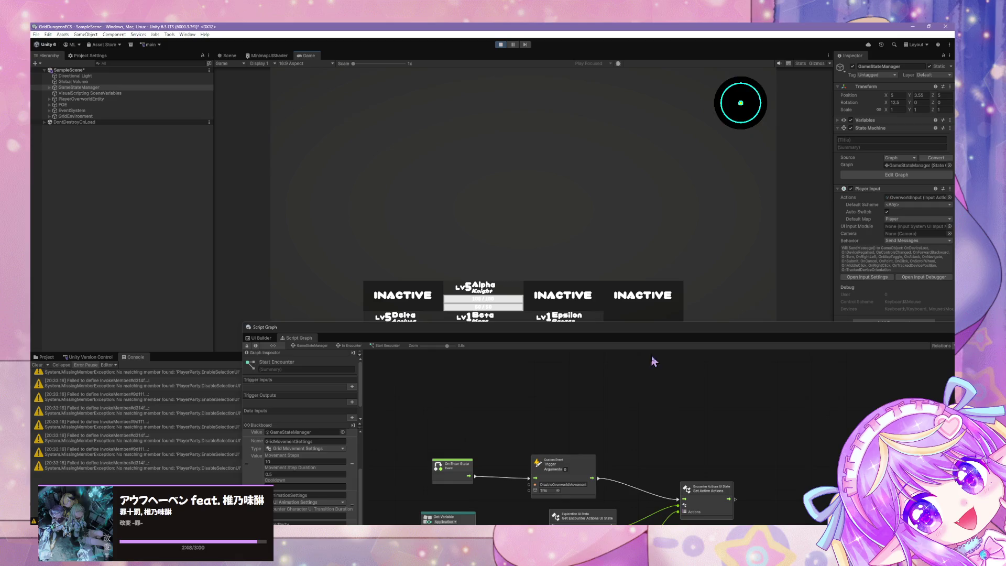
Add a Set Display node fed the actions state, running after Set Active Actions.
{"action": "left_click_drag", "start_coordinate": [652, 355], "coordinate": [603, 296]}
{"action": "left_click_drag", "start_coordinate": [590, 336], "coordinate": [444, 178]}
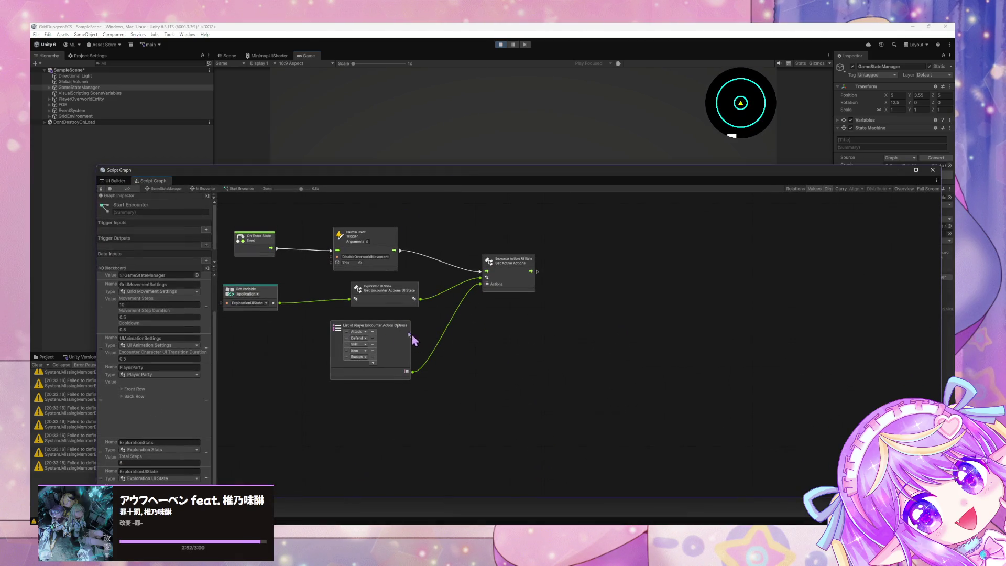
{"action": "left_click_drag", "start_coordinate": [409, 333], "coordinate": [422, 334]}
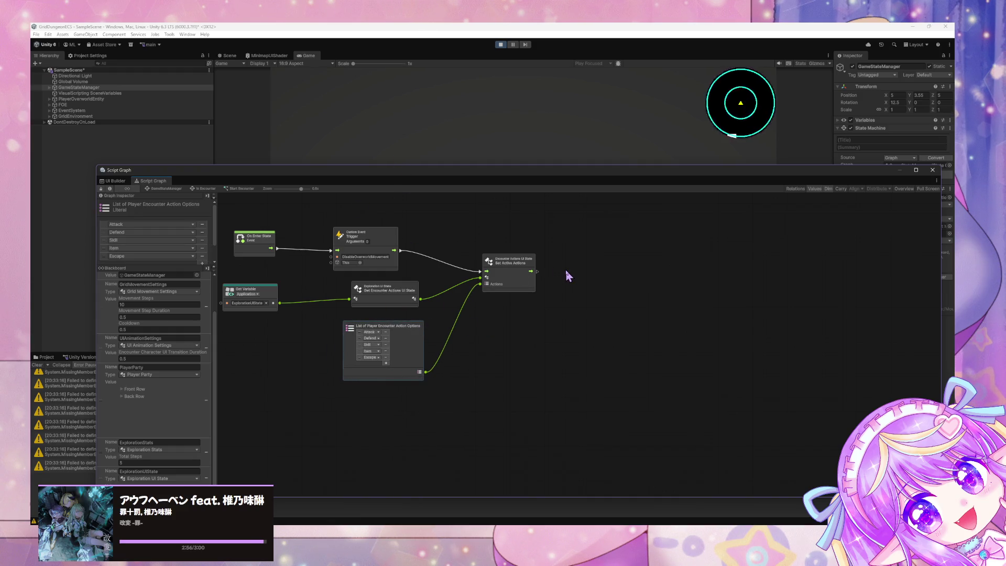
{"action": "left_click", "coordinate": [409, 294]}
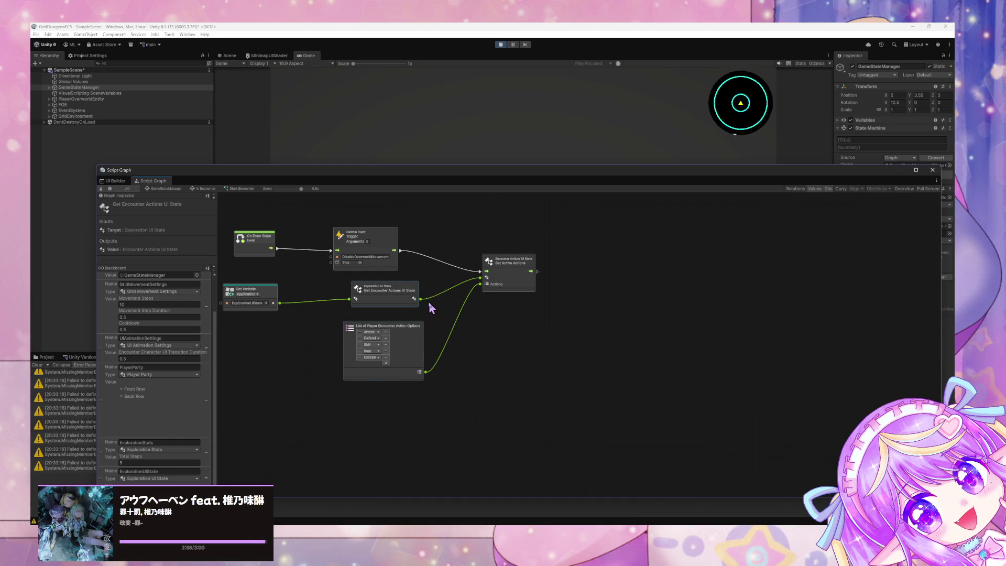
{"action": "left_click_drag", "start_coordinate": [423, 303], "coordinate": [556, 324]}
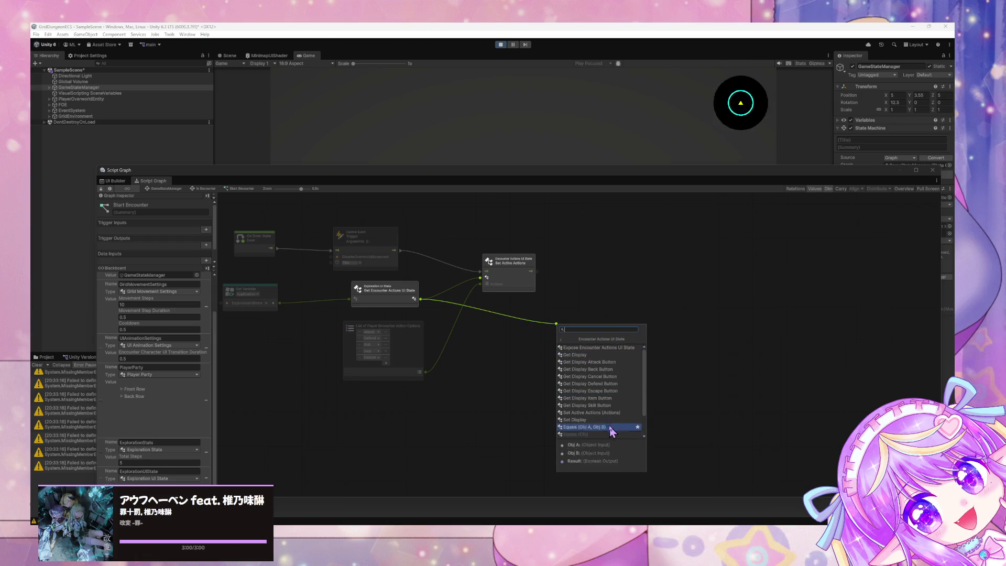
{"action": "left_click", "coordinate": [610, 426]}
{"action": "mouse_move", "coordinate": [575, 314]}
{"action": "left_mouse_down"}
{"action": "mouse_move", "coordinate": [579, 273]}
{"action": "mouse_move", "coordinate": [551, 276]}
{"action": "mouse_move", "coordinate": [567, 277]}
{"action": "mouse_move", "coordinate": [526, 229]}
{"action": "left_mouse_up"}
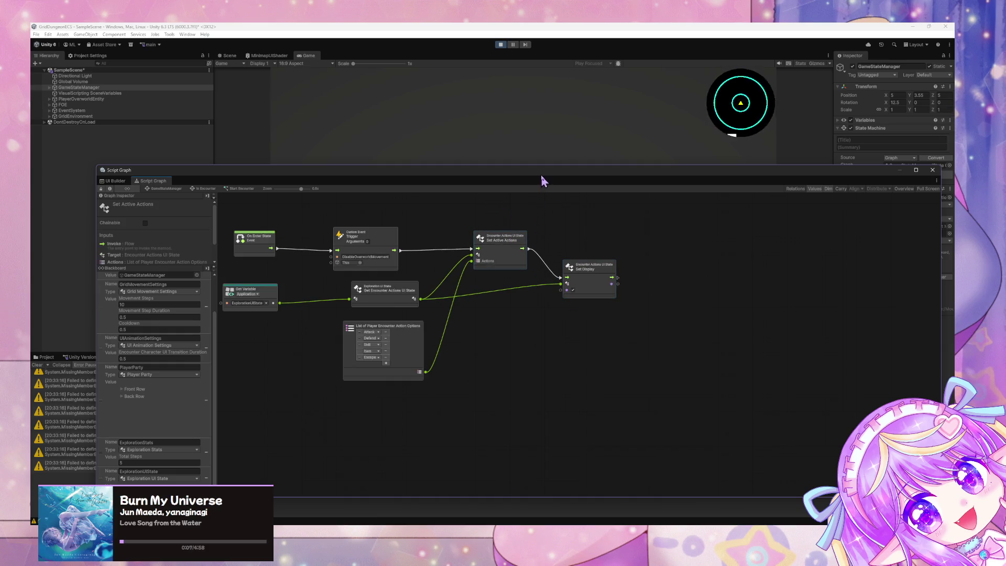
Tidy the node layout and return to the In Encounter state graph.
{"action": "left_click_drag", "start_coordinate": [542, 180], "coordinate": [542, 375]}
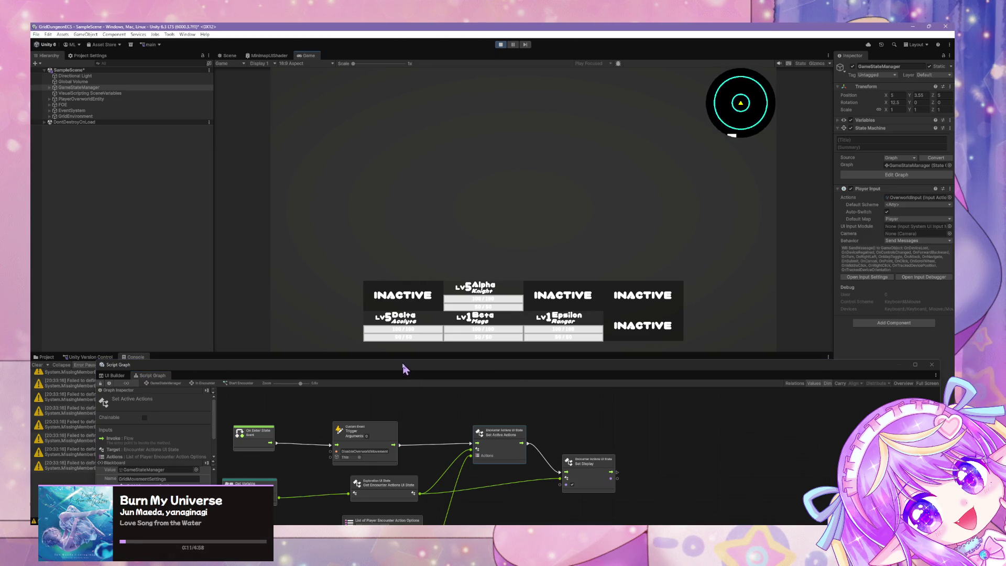
{"action": "left_click_drag", "start_coordinate": [338, 374], "coordinate": [348, 252]}
{"action": "mouse_move", "coordinate": [618, 464]}
{"action": "left_mouse_down"}
{"action": "mouse_move", "coordinate": [540, 416]}
{"action": "mouse_move", "coordinate": [265, 312]}
{"action": "left_mouse_up"}
{"action": "left_click_drag", "start_coordinate": [393, 315], "coordinate": [381, 302]}
{"action": "left_click_drag", "start_coordinate": [280, 314], "coordinate": [278, 297]}
{"action": "left_click_drag", "start_coordinate": [413, 396], "coordinate": [236, 333]}
{"action": "mouse_move", "coordinate": [664, 477]}
{"action": "left_mouse_down"}
{"action": "mouse_move", "coordinate": [237, 333]}
{"action": "mouse_move", "coordinate": [248, 333]}
{"action": "left_mouse_up"}
{"action": "left_click", "coordinate": [202, 262]}
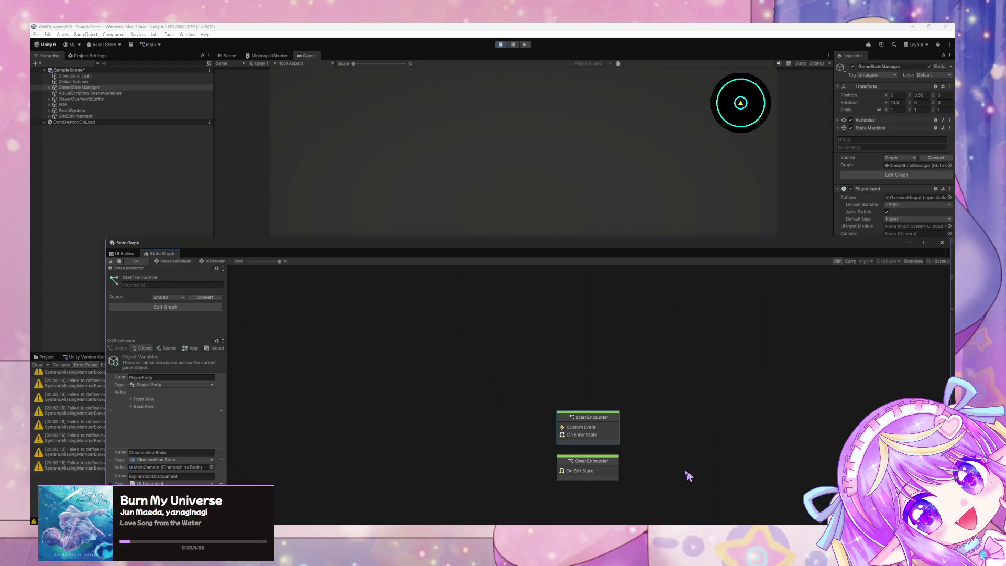
In the Out of Encounter graph, delete the Boolean and old trigger, linking On Enter State to the remaining trigger.
{"action": "left_click", "coordinate": [173, 262]}
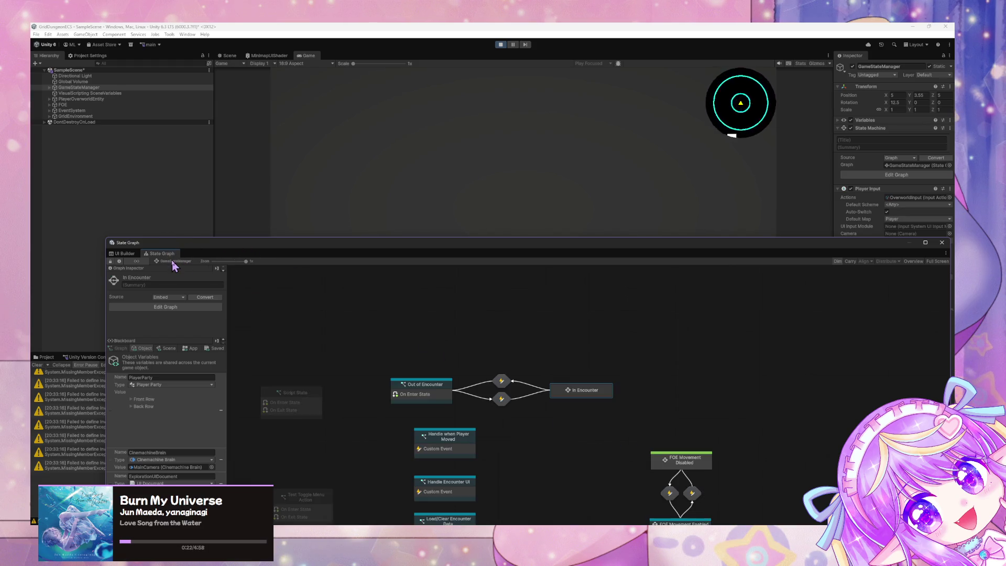
{"action": "double_click", "coordinate": [446, 397]}
{"action": "left_click_drag", "start_coordinate": [567, 409], "coordinate": [539, 440]}
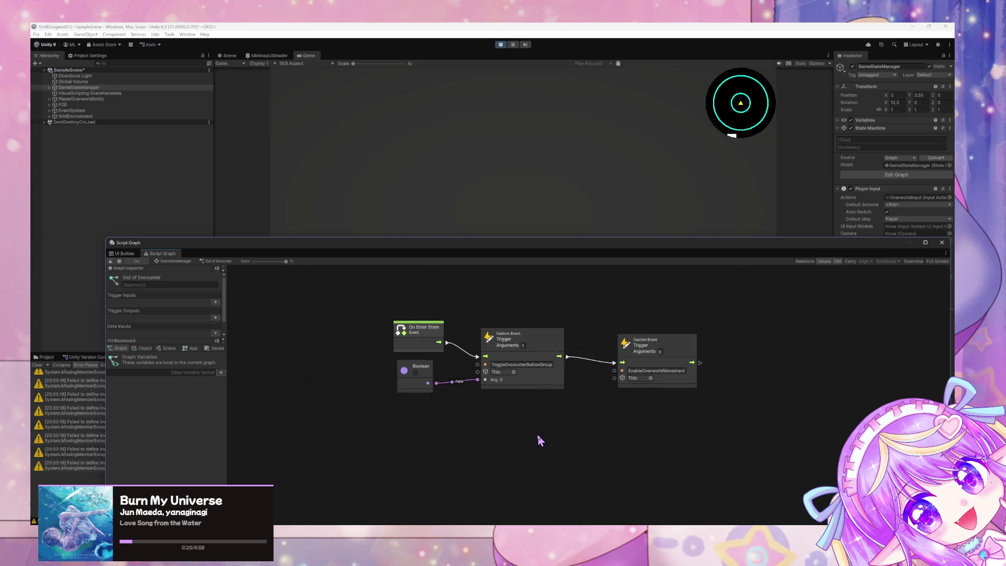
{"action": "left_click_drag", "start_coordinate": [546, 404], "coordinate": [396, 327]}
{"action": "key", "text": "Delete"}
{"action": "mouse_move", "coordinate": [620, 346]}
{"action": "left_mouse_down"}
{"action": "mouse_move", "coordinate": [496, 328]}
{"action": "mouse_move", "coordinate": [499, 345]}
{"action": "left_mouse_up"}
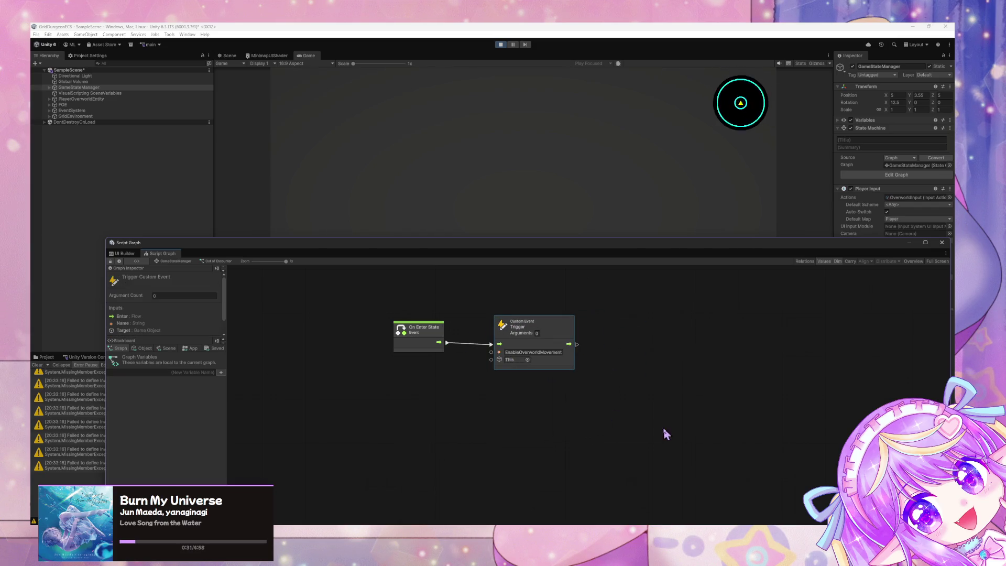
{"action": "left_click_drag", "start_coordinate": [663, 432], "coordinate": [621, 406]}
Paste the encounter-action nodes and run Set Active Actions after the trigger.
{"action": "key", "text": "ctrl+v"}
{"action": "left_click_drag", "start_coordinate": [675, 356], "coordinate": [621, 336]}
{"action": "left_click_drag", "start_coordinate": [538, 321], "coordinate": [603, 332]}
{"action": "left_click", "coordinate": [641, 451]}
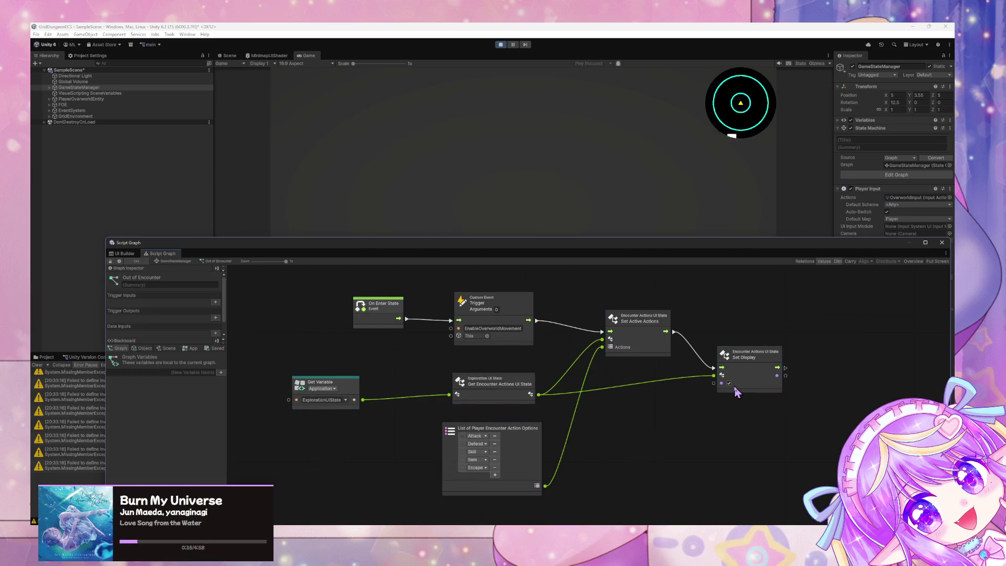
Remove all five entries from the action options list, leaving it empty.
{"action": "left_click", "coordinate": [495, 468]}
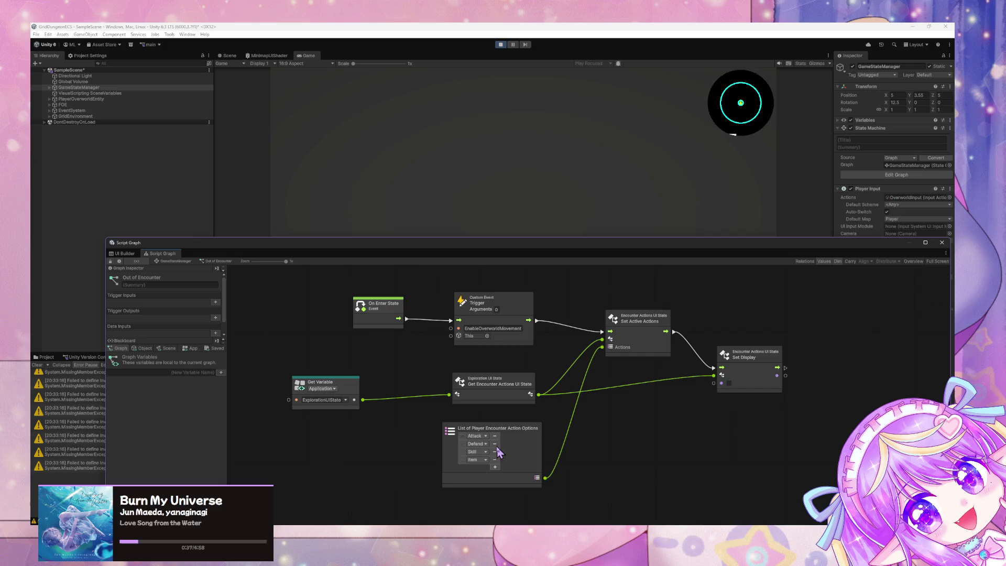
{"action": "left_click", "coordinate": [495, 436]}
{"action": "left_click", "coordinate": [495, 437]}
{"action": "left_click", "coordinate": [489, 436]}
{"action": "left_click", "coordinate": [489, 436]}
{"action": "left_click", "coordinate": [632, 475]}
{"action": "left_click_drag", "start_coordinate": [484, 364], "coordinate": [586, 433]}
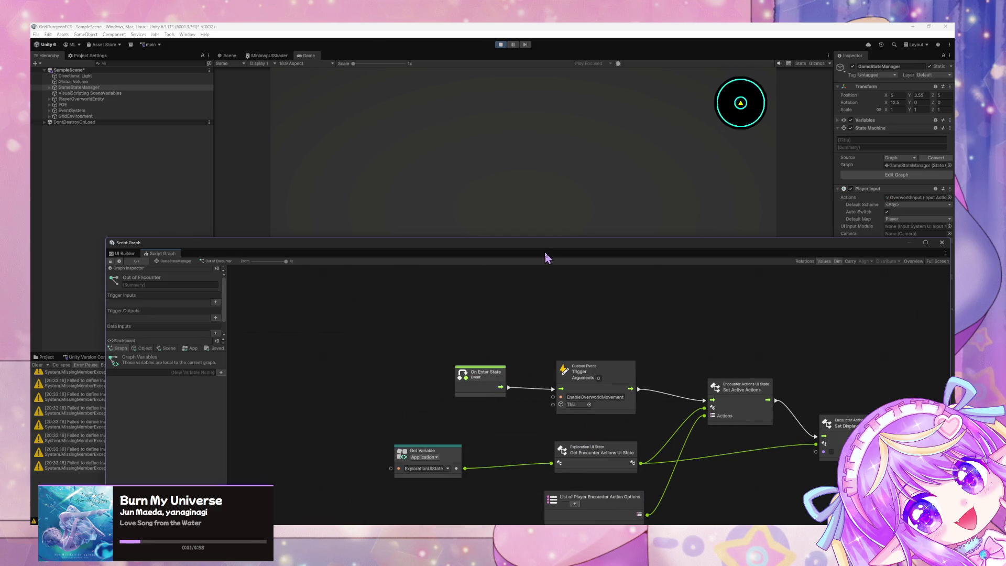
{"action": "left_click_drag", "start_coordinate": [547, 257], "coordinate": [692, 400]}
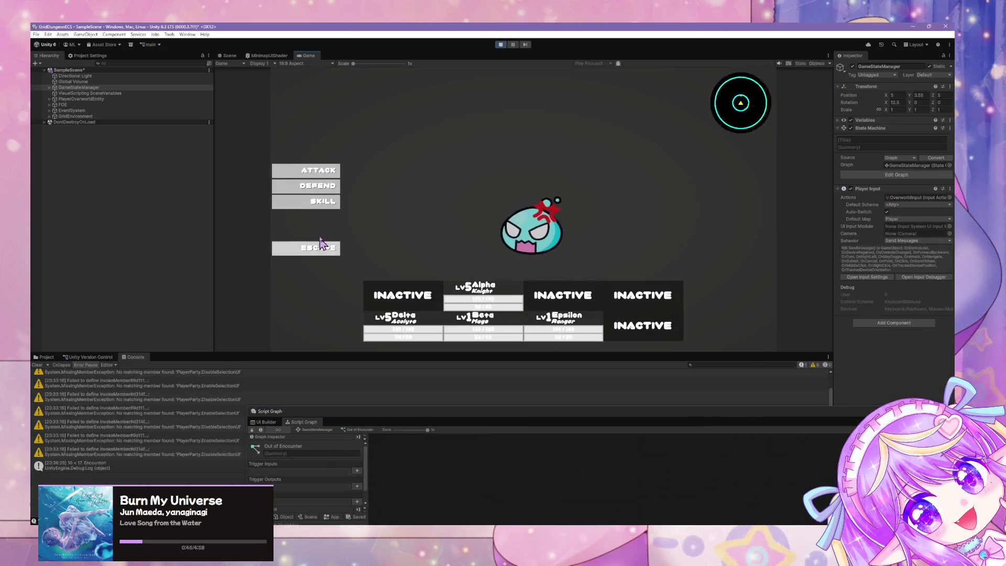
Playtest by walking into five encounters and escaping each to confirm the buttons hide.
{"action": "left_click", "coordinate": [322, 249]}
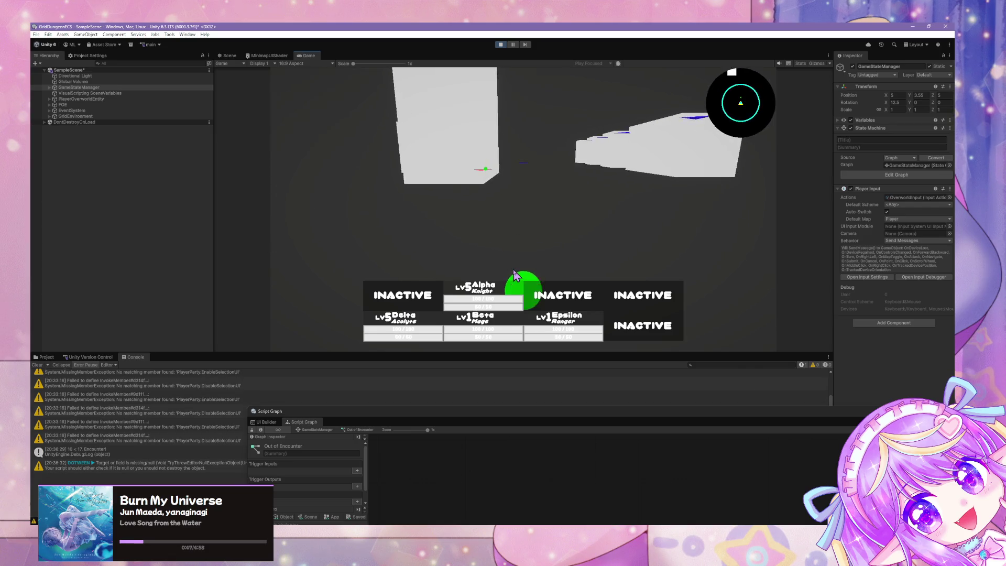
{"action": "key", "text": "w"}
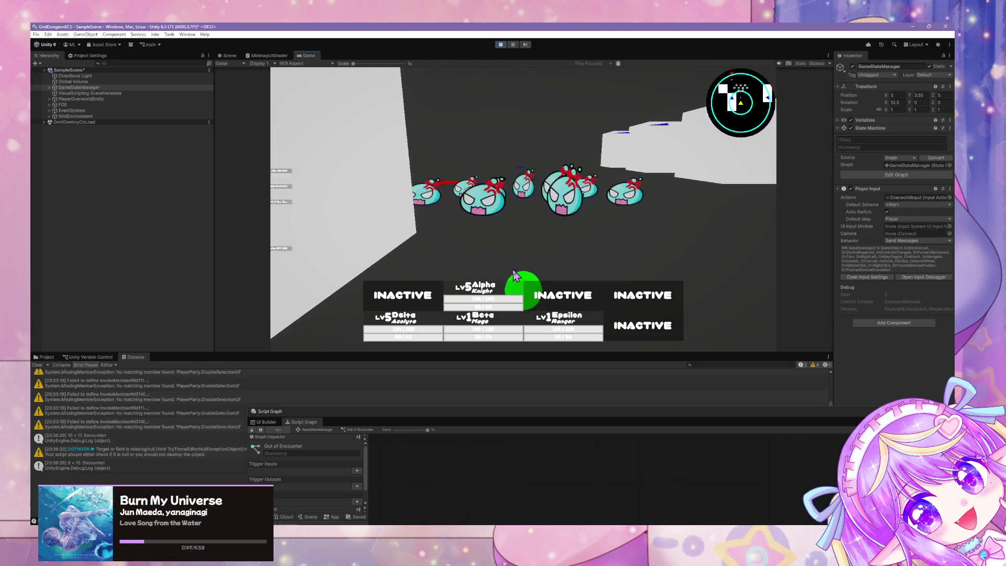
{"action": "left_click", "coordinate": [321, 249]}
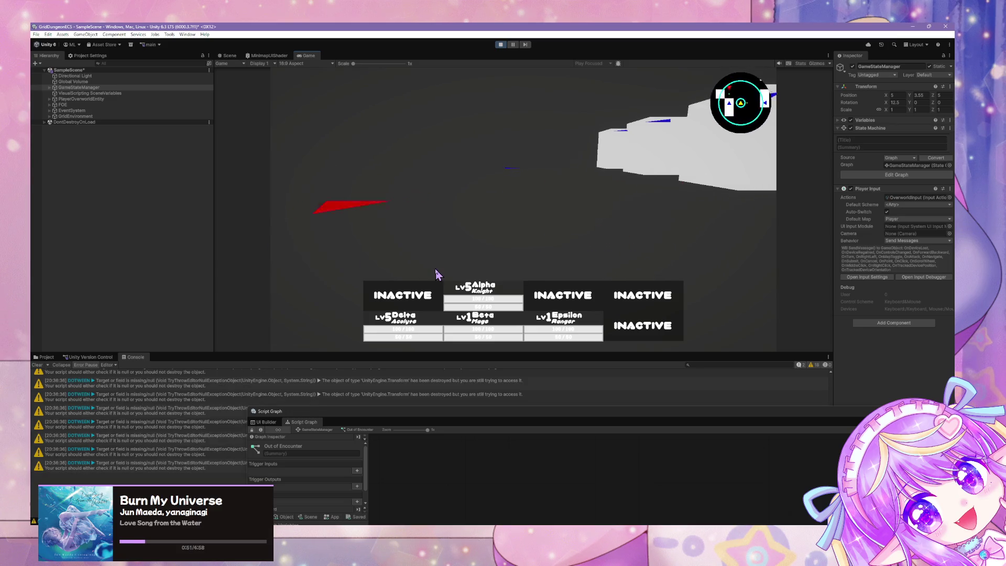
{"action": "key", "text": "a"}
{"action": "key", "text": "d"}
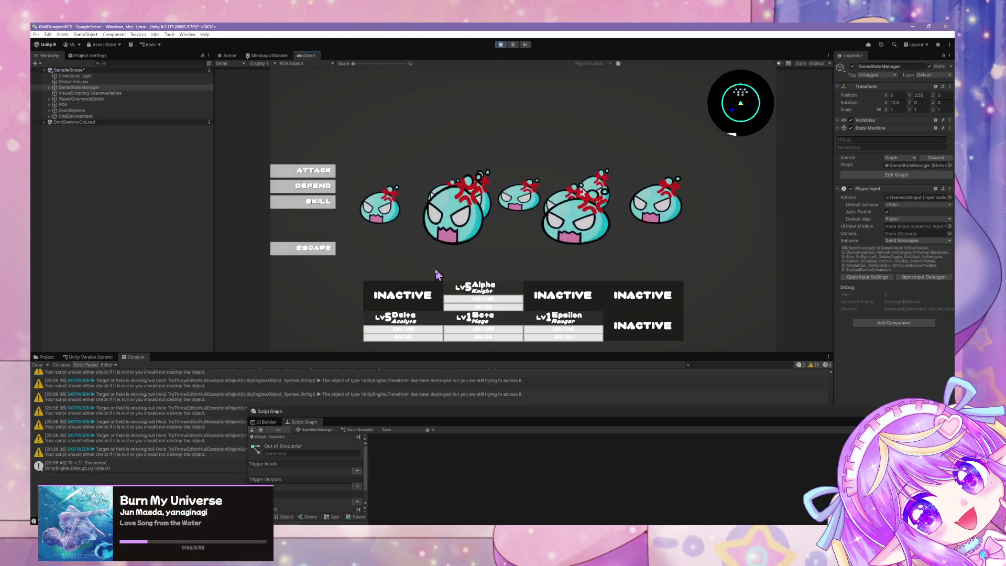
{"action": "left_click", "coordinate": [327, 250]}
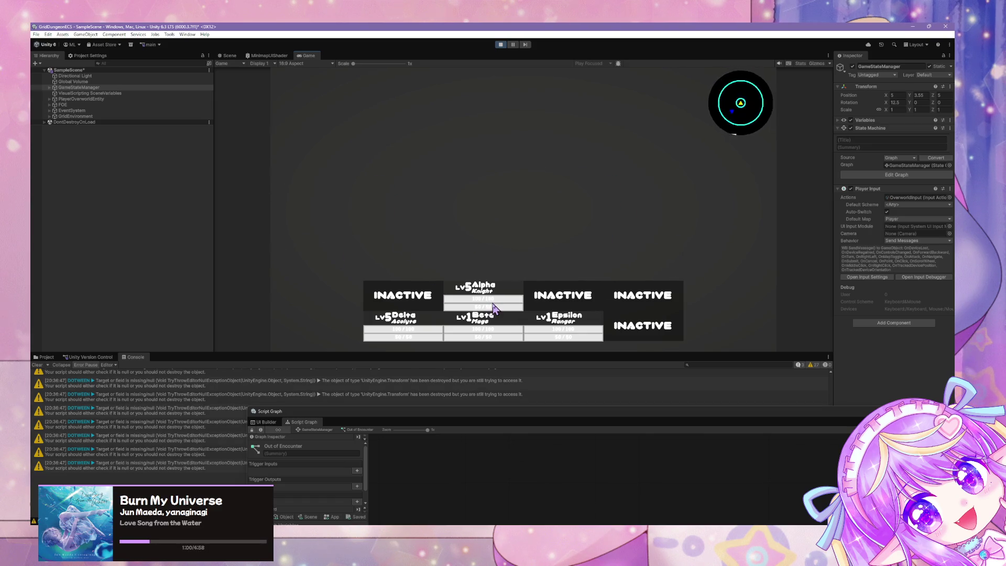
{"action": "key", "text": "w"}
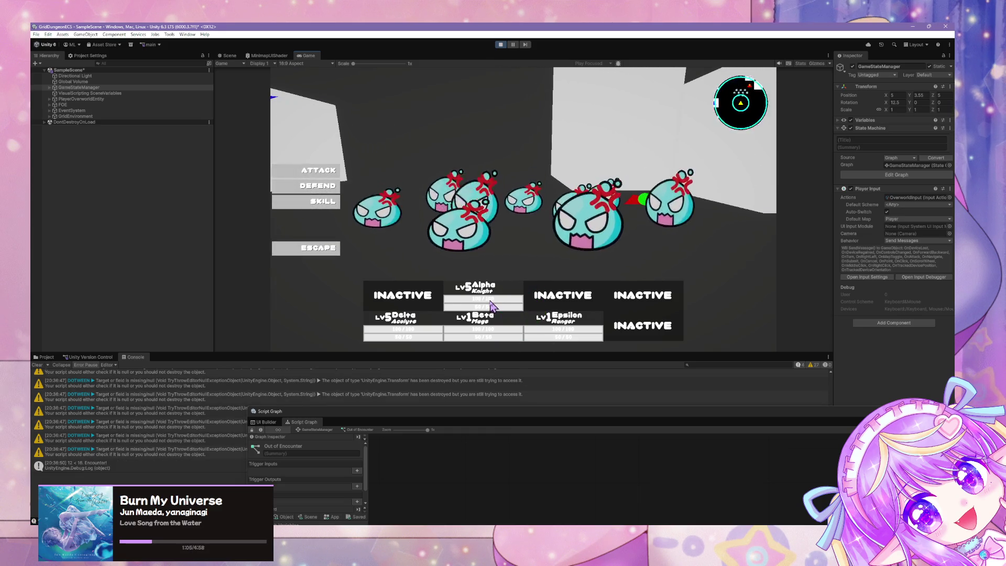
{"action": "left_click", "coordinate": [330, 250]}
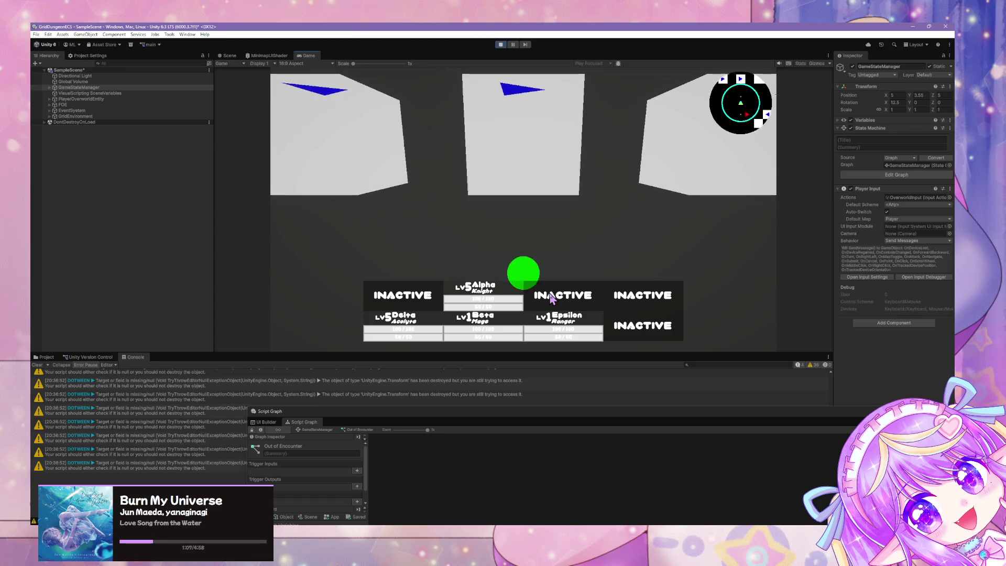
{"action": "key", "text": "w"}
{"action": "key", "text": "d"}
{"action": "key", "text": "w"}
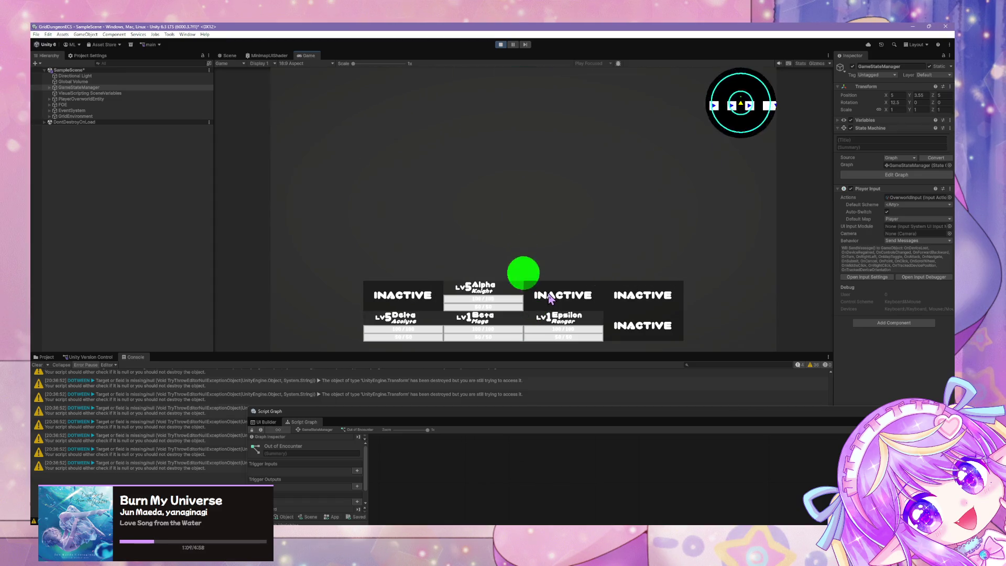
{"action": "left_click", "coordinate": [318, 250]}
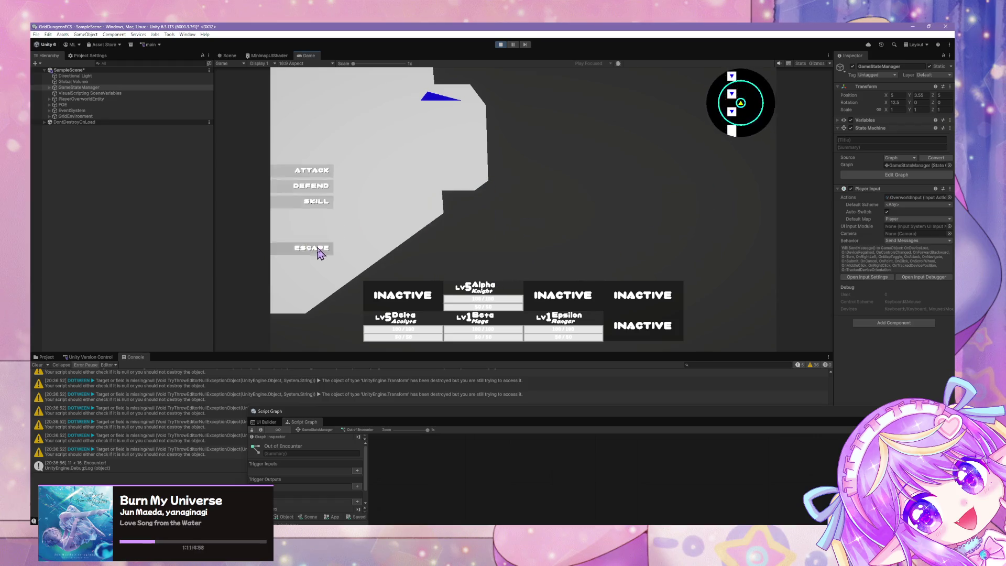
Escape three more encounters, then bring the UI Builder back to the front.
{"action": "key", "text": "d"}
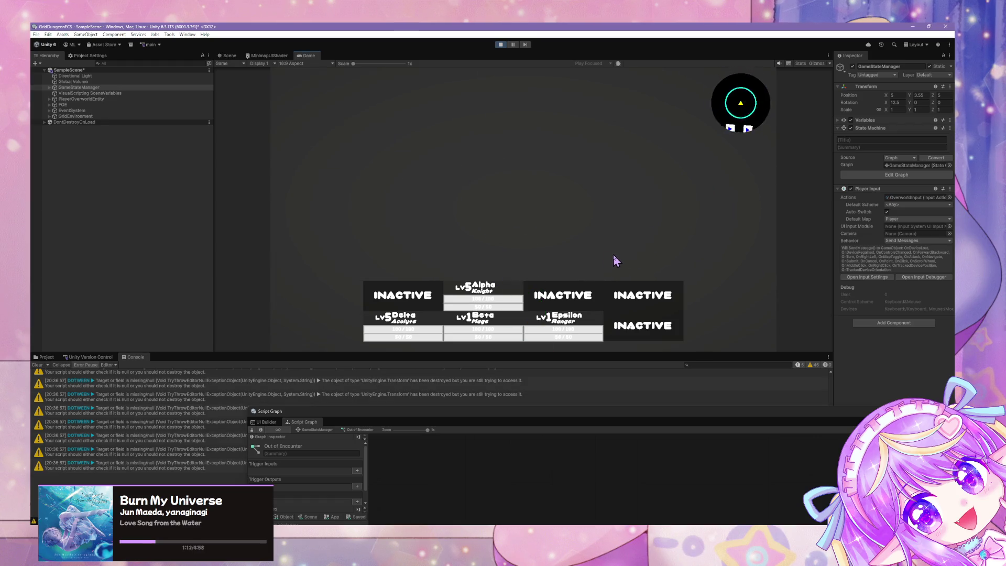
{"action": "key", "text": "w"}
{"action": "left_click", "coordinate": [314, 250]}
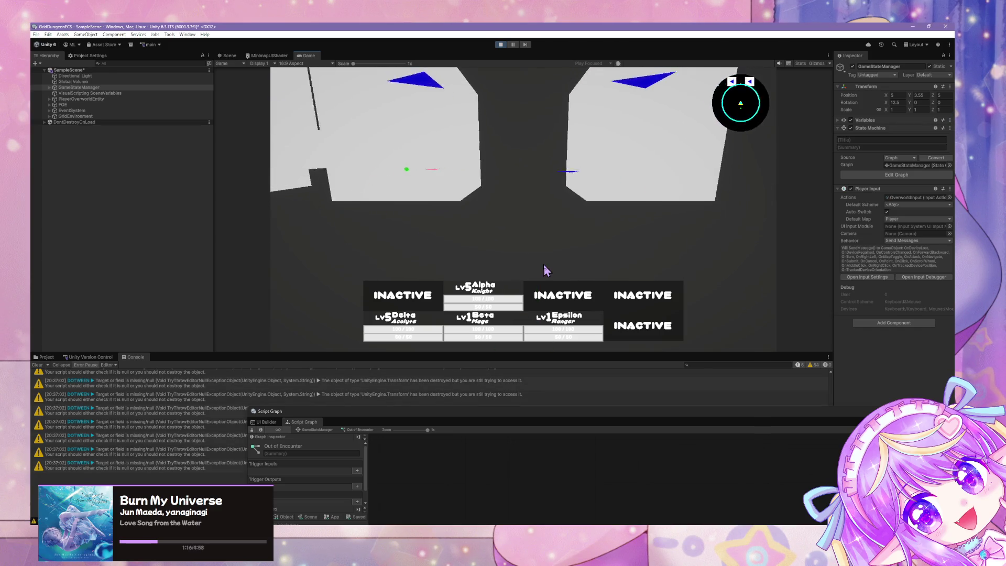
{"action": "key", "text": "s"}
{"action": "key", "text": "a"}
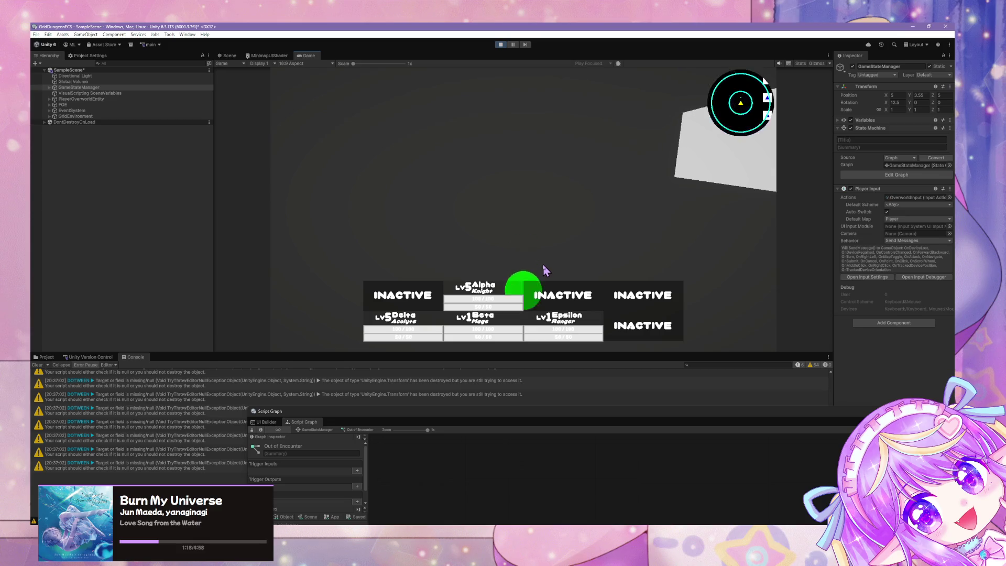
{"action": "key", "text": "d"}
{"action": "key", "text": "w"}
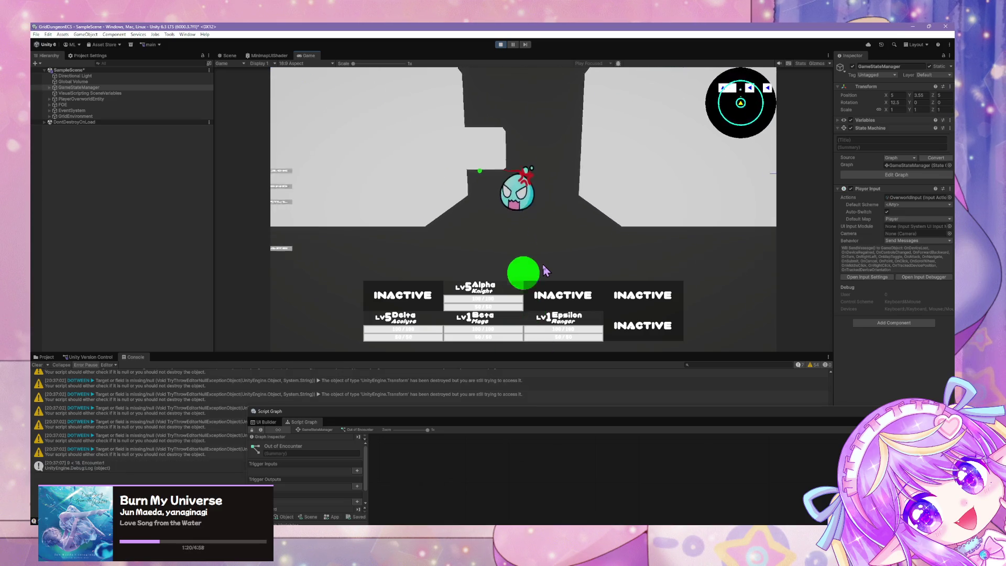
{"action": "left_click", "coordinate": [336, 249]}
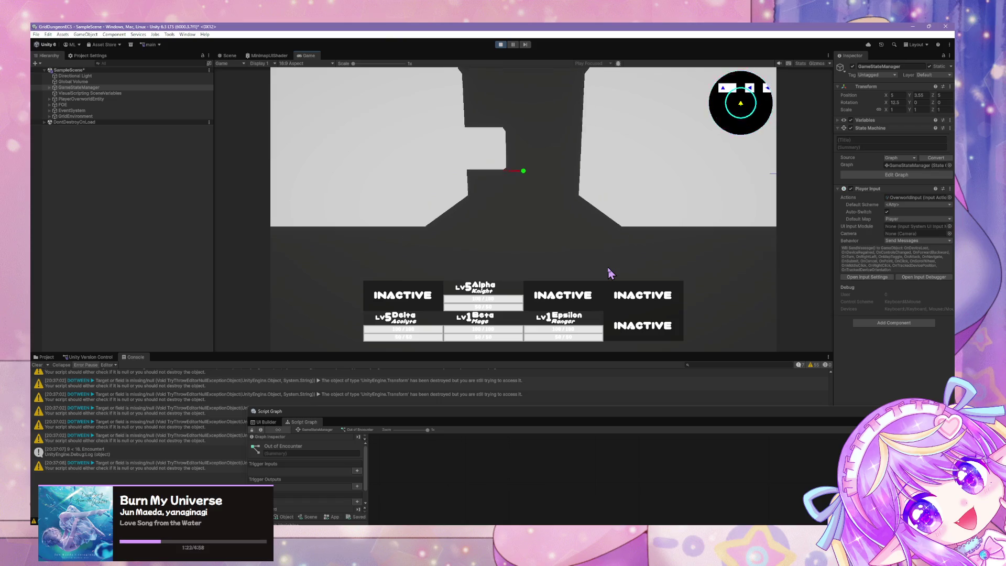
{"action": "key", "text": "a"}
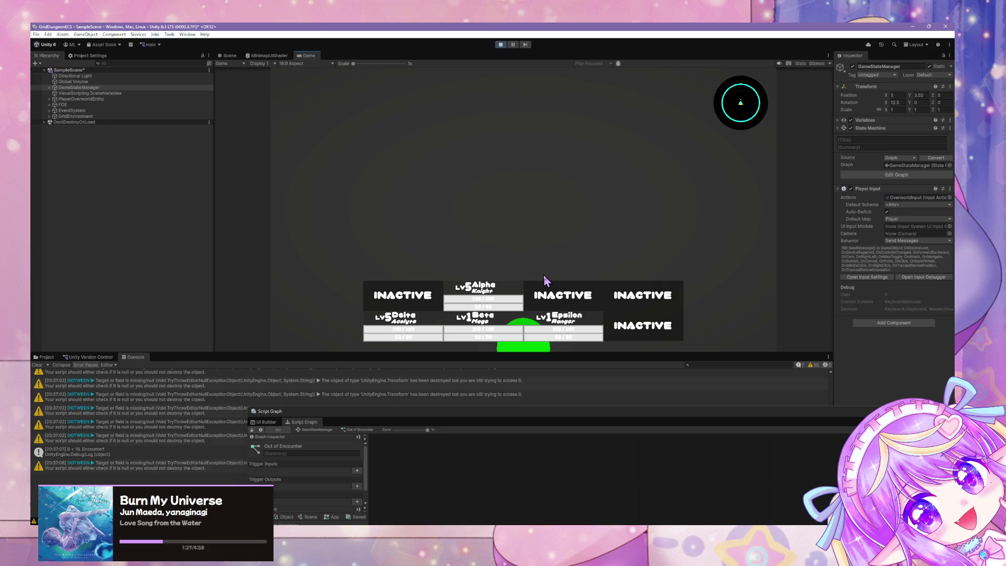
{"action": "key", "text": "a"}
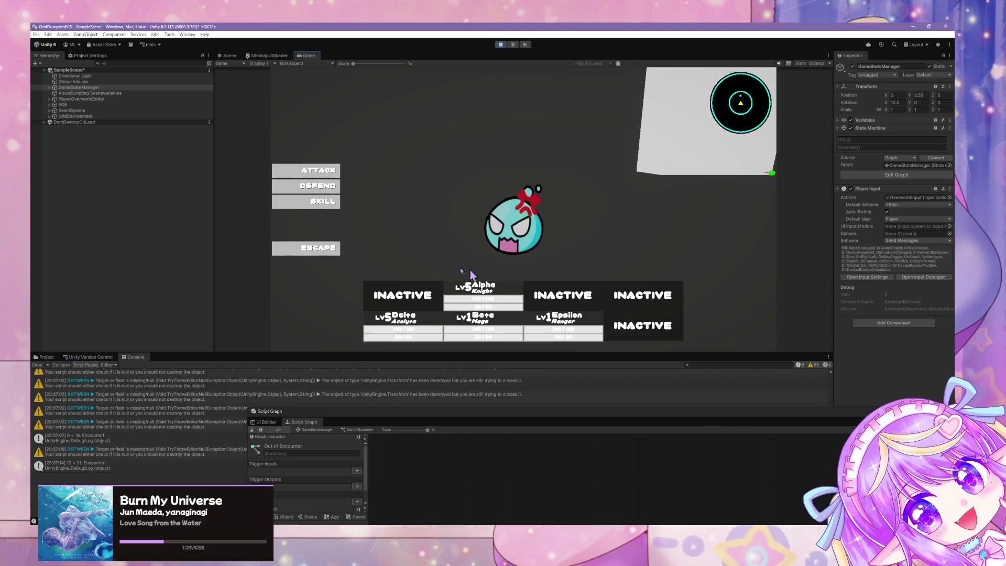
{"action": "left_click", "coordinate": [313, 250]}
{"action": "mouse_move", "coordinate": [477, 414]}
{"action": "left_mouse_down"}
{"action": "mouse_move", "coordinate": [433, 269]}
{"action": "mouse_move", "coordinate": [437, 125]}
{"action": "left_mouse_up"}
{"action": "left_click", "coordinate": [225, 134]}
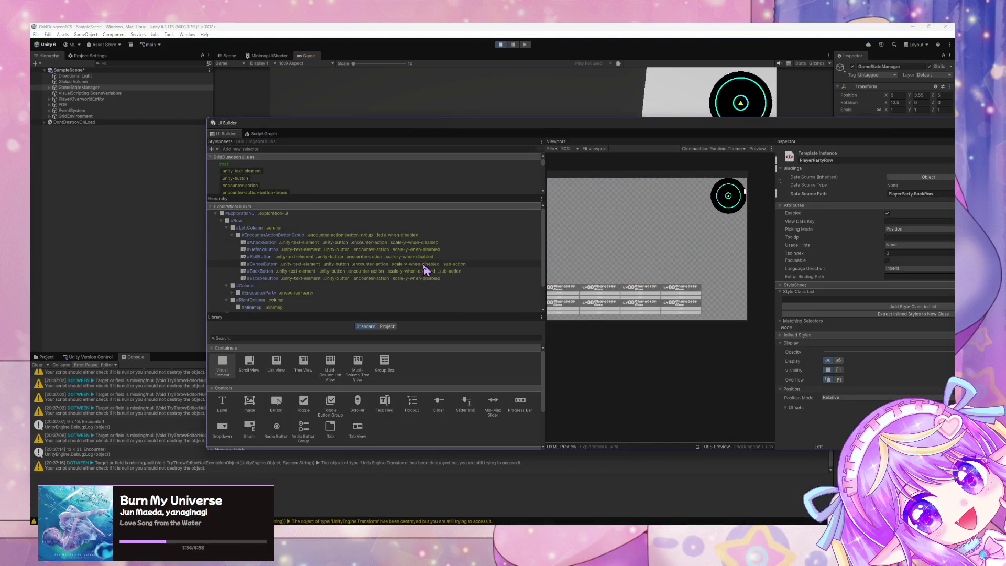
Select CancelButton in the UI Builder, lower the builder, and escape another encounter.
{"action": "left_click", "coordinate": [379, 266]}
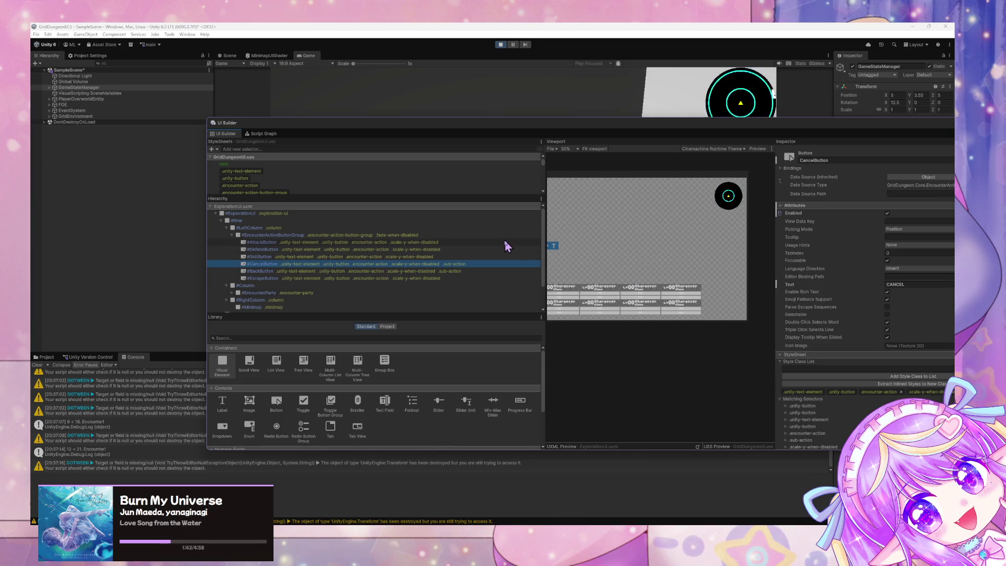
{"action": "mouse_move", "coordinate": [496, 137]}
{"action": "left_mouse_down"}
{"action": "mouse_move", "coordinate": [503, 153]}
{"action": "mouse_move", "coordinate": [489, 220]}
{"action": "left_mouse_up"}
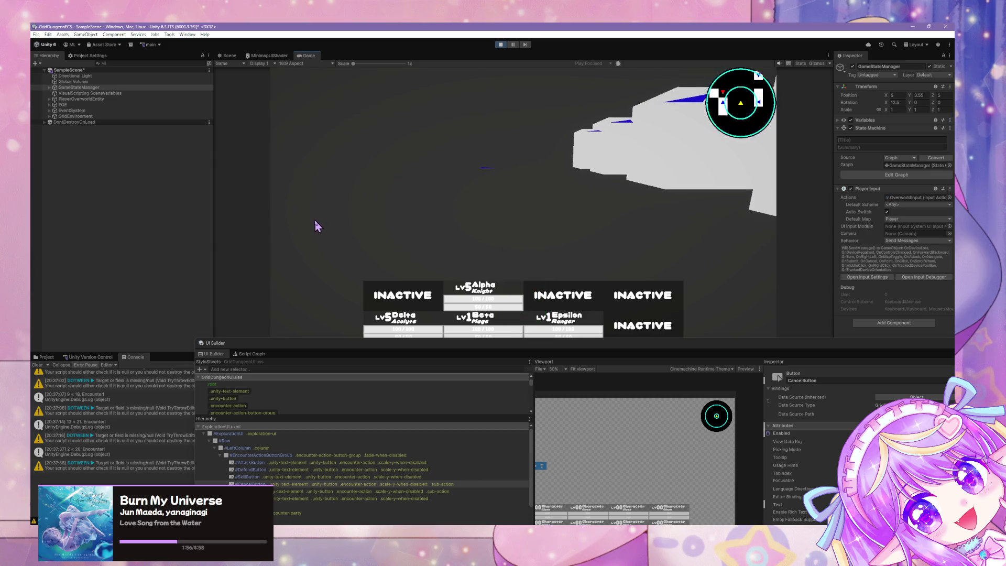
{"action": "left_click", "coordinate": [306, 250]}
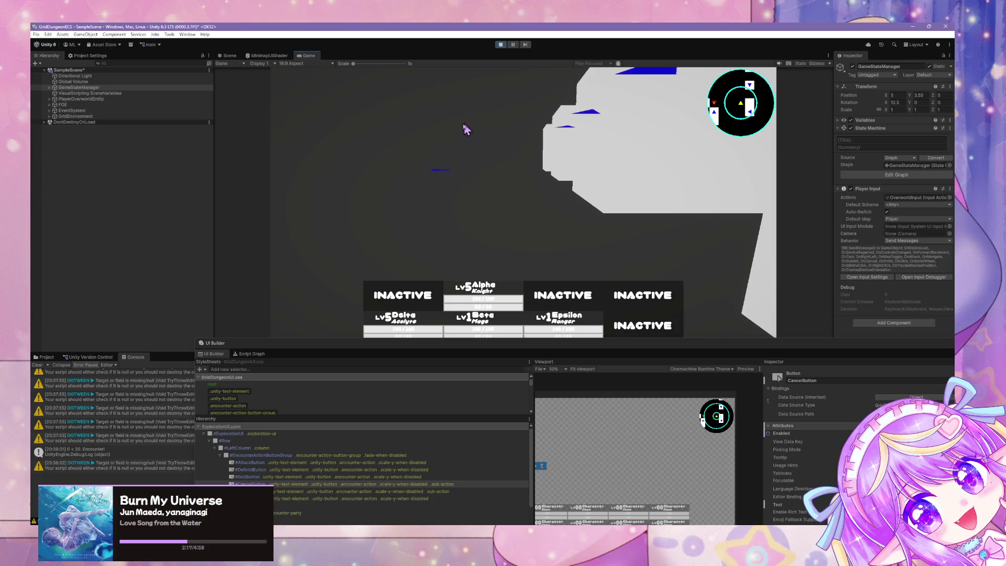
Raise the UI Builder window back up over the running game.
{"action": "mouse_move", "coordinate": [605, 342]}
{"action": "left_mouse_down"}
{"action": "mouse_move", "coordinate": [554, 202]}
{"action": "mouse_move", "coordinate": [495, 293]}
{"action": "mouse_move", "coordinate": [458, 157]}
{"action": "mouse_move", "coordinate": [551, 214]}
{"action": "left_mouse_up"}
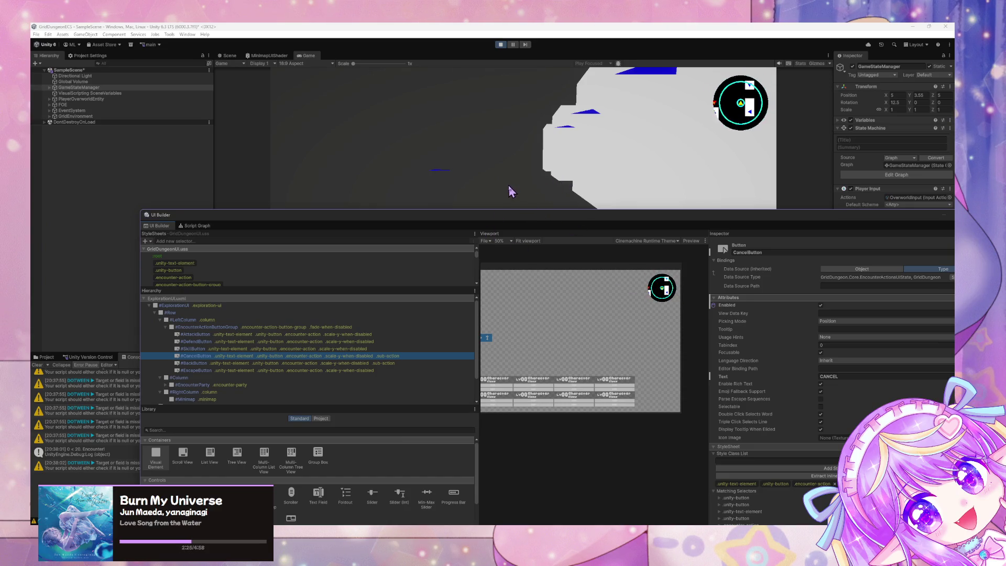
Shift the UI Builder up-left, then drop it low to reveal the game.
{"action": "mouse_move", "coordinate": [614, 225]}
{"action": "left_mouse_down"}
{"action": "mouse_move", "coordinate": [479, 179]}
{"action": "mouse_move", "coordinate": [487, 185]}
{"action": "mouse_move", "coordinate": [449, 198]}
{"action": "mouse_move", "coordinate": [474, 169]}
{"action": "mouse_move", "coordinate": [546, 217]}
{"action": "left_mouse_up"}
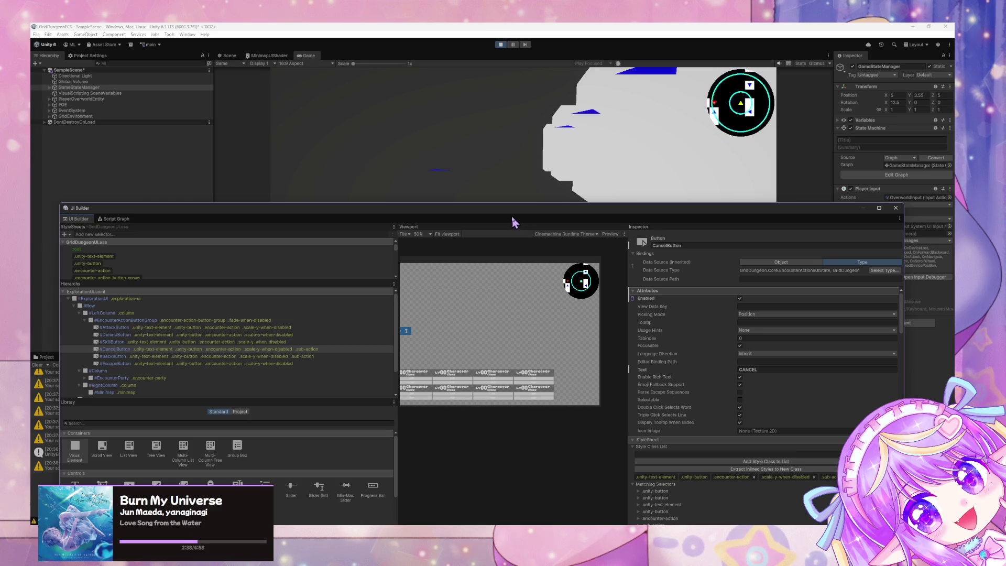
{"action": "left_click_drag", "start_coordinate": [513, 218], "coordinate": [567, 373]}
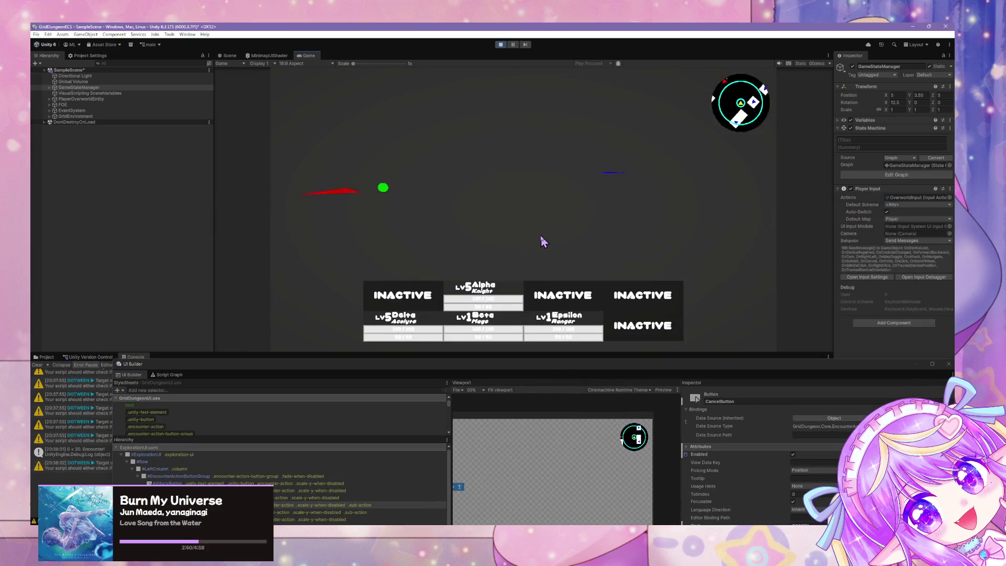
Walk into two encounters and escape each, checking the battle menu fades, then reposition UI Builder.
{"action": "key", "text": "a"}
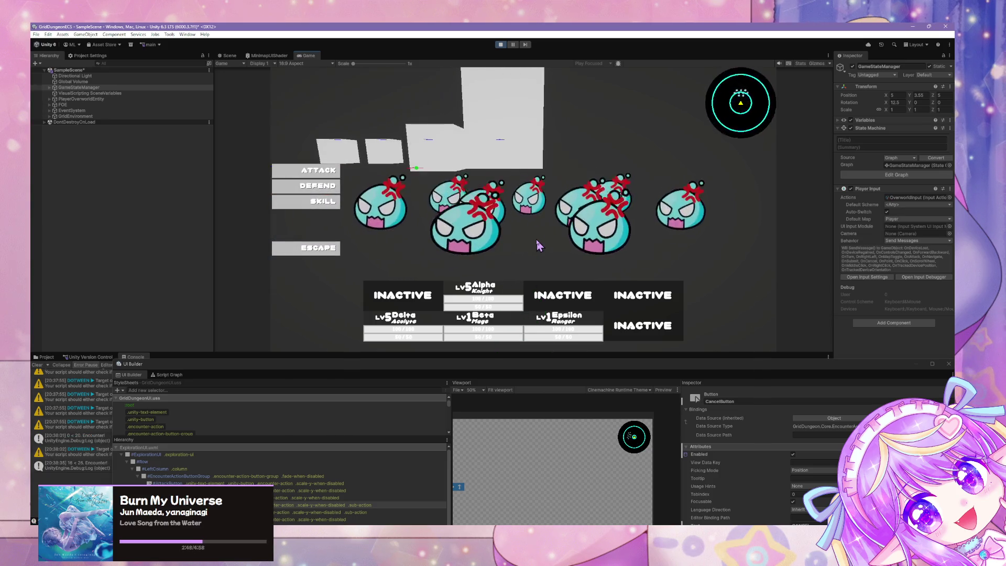
{"action": "left_click", "coordinate": [313, 249]}
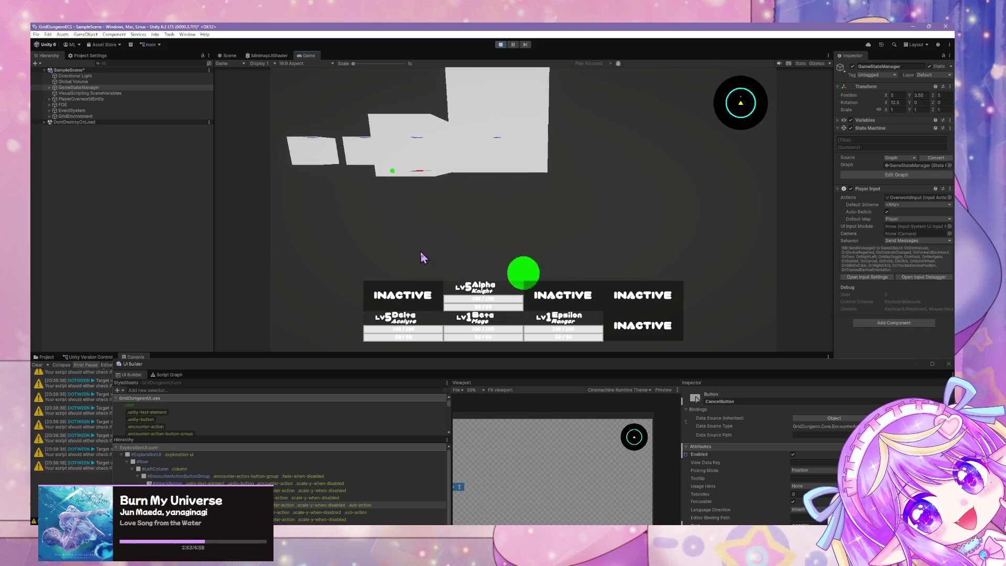
{"action": "key", "text": "d"}
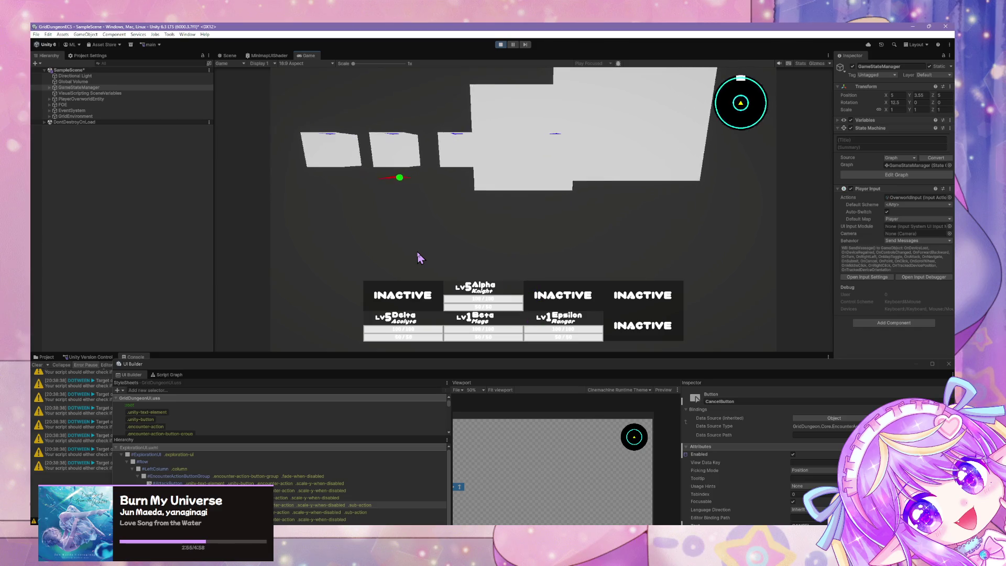
{"action": "key", "text": "d"}
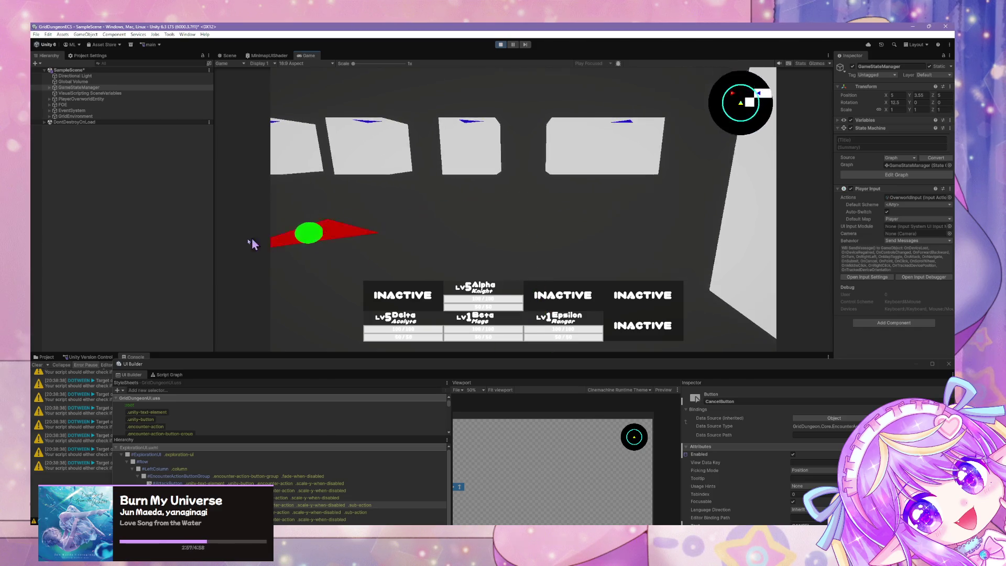
{"action": "left_click", "coordinate": [302, 249]}
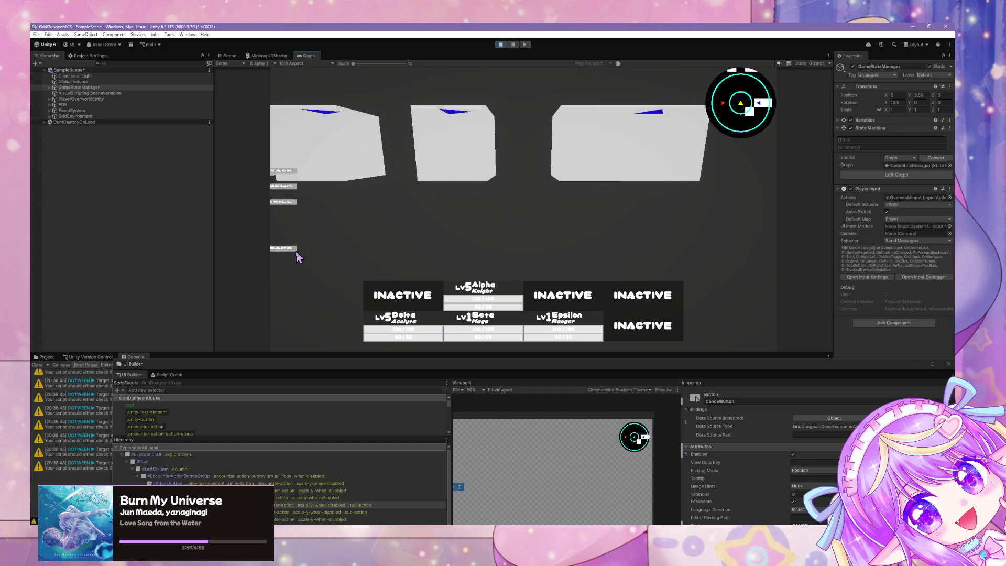
{"action": "mouse_move", "coordinate": [385, 367]}
{"action": "left_mouse_down"}
{"action": "mouse_move", "coordinate": [378, 203]}
{"action": "mouse_move", "coordinate": [420, 393]}
{"action": "left_mouse_up"}
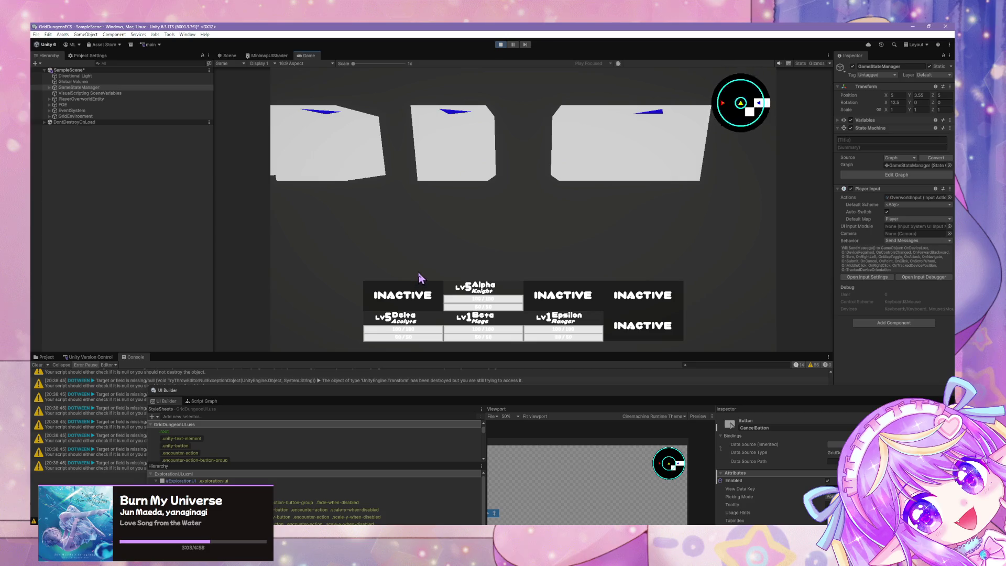
{"action": "left_click_drag", "start_coordinate": [519, 390], "coordinate": [485, 168]}
{"action": "left_click_drag", "start_coordinate": [686, 179], "coordinate": [541, 192]}
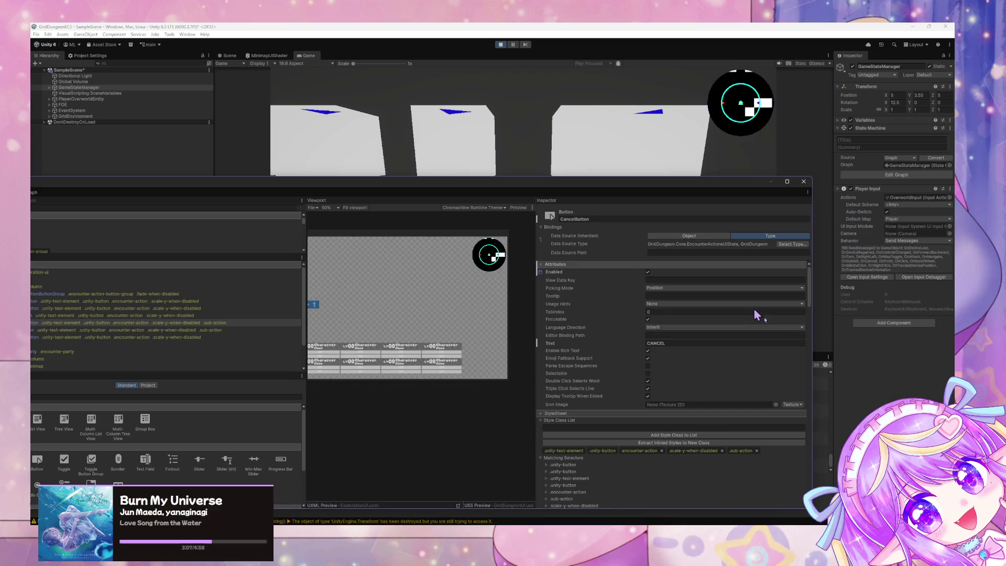
{"action": "mouse_move", "coordinate": [811, 508]}
{"action": "left_mouse_down"}
{"action": "mouse_move", "coordinate": [719, 407]}
{"action": "mouse_move", "coordinate": [672, 455]}
{"action": "left_mouse_up"}
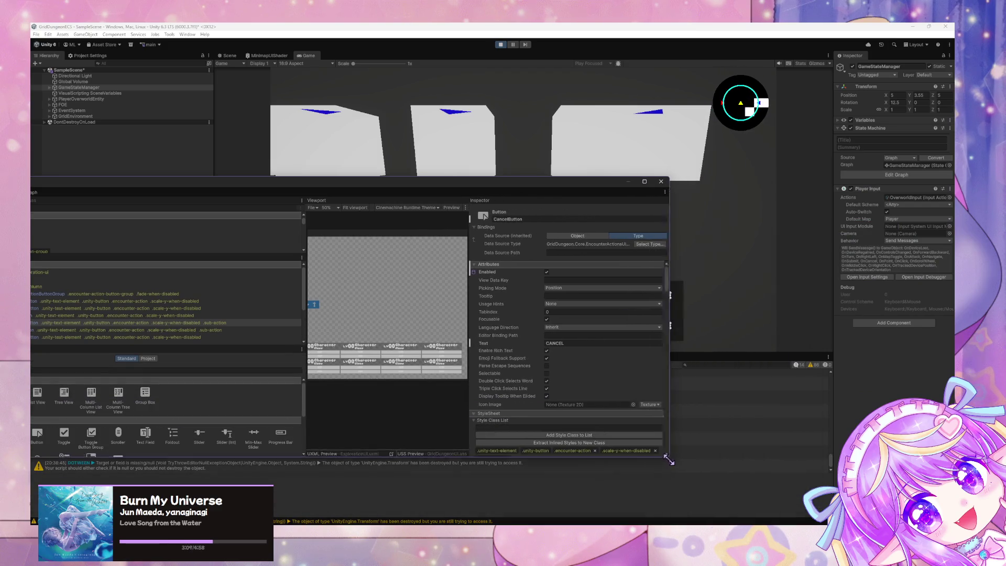
{"action": "left_click_drag", "start_coordinate": [487, 188], "coordinate": [687, 220]}
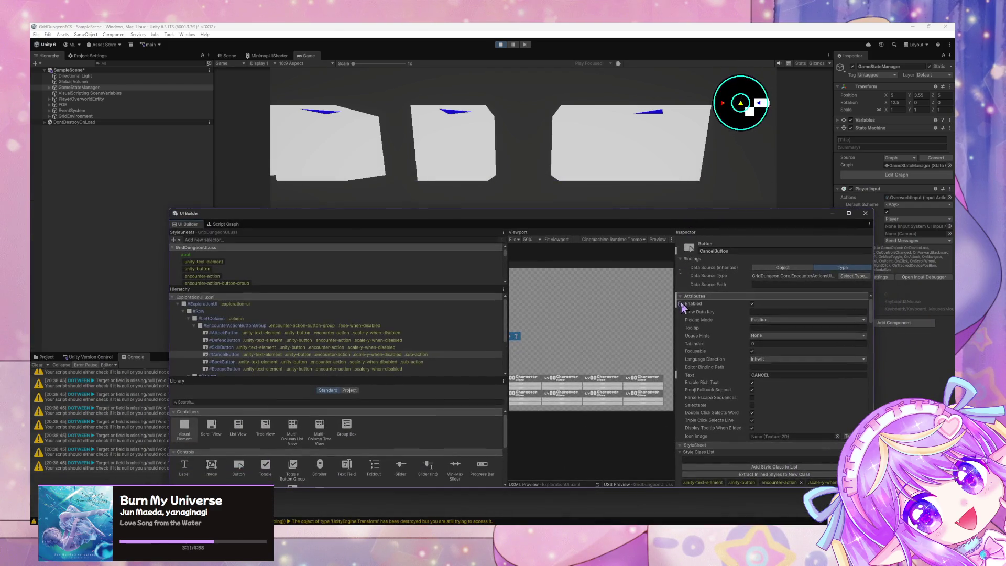
{"action": "left_click_drag", "start_coordinate": [675, 300], "coordinate": [713, 300]}
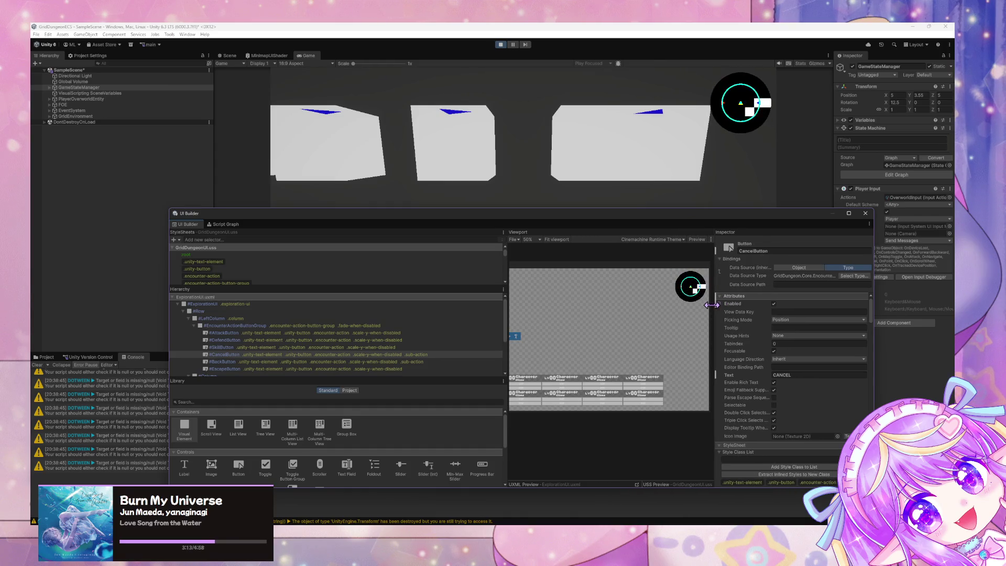
{"action": "mouse_move", "coordinate": [506, 300]}
{"action": "left_mouse_down"}
{"action": "mouse_move", "coordinate": [433, 301]}
{"action": "mouse_move", "coordinate": [493, 301]}
{"action": "left_mouse_up"}
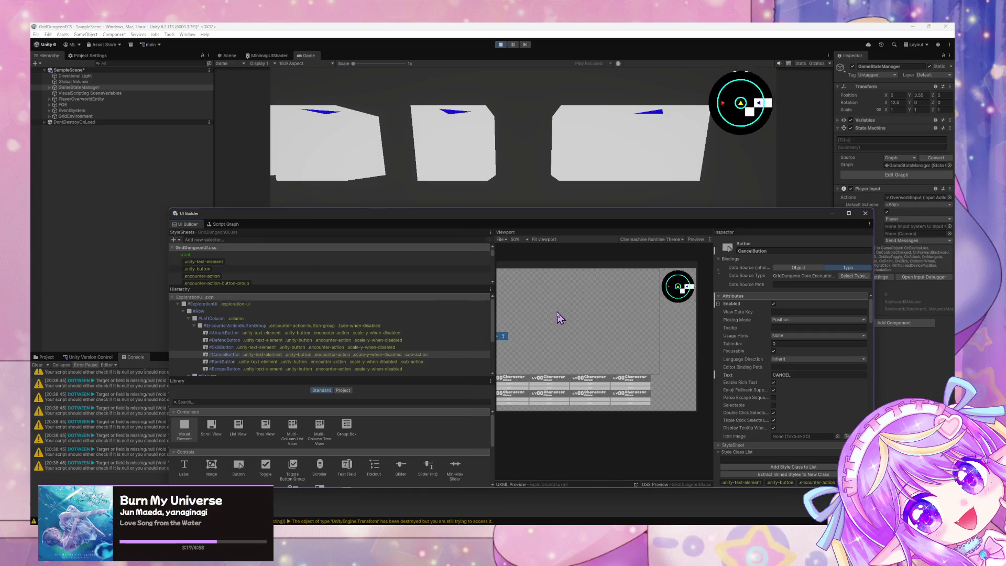
{"action": "scroll", "coordinate": [734, 336], "scroll_direction": "down", "scroll_amount": 5}
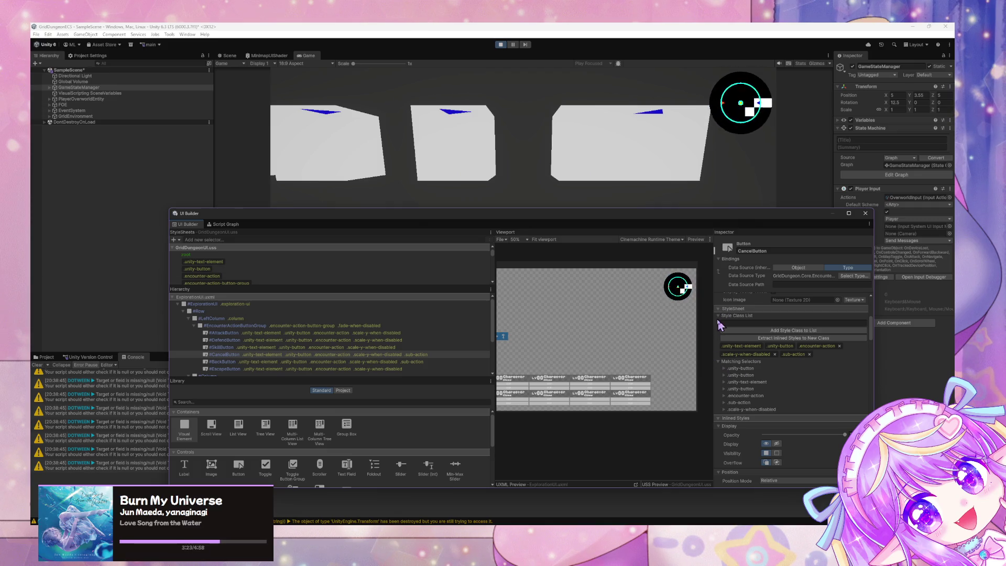
{"action": "scroll", "coordinate": [762, 315], "scroll_direction": "up", "scroll_amount": 3}
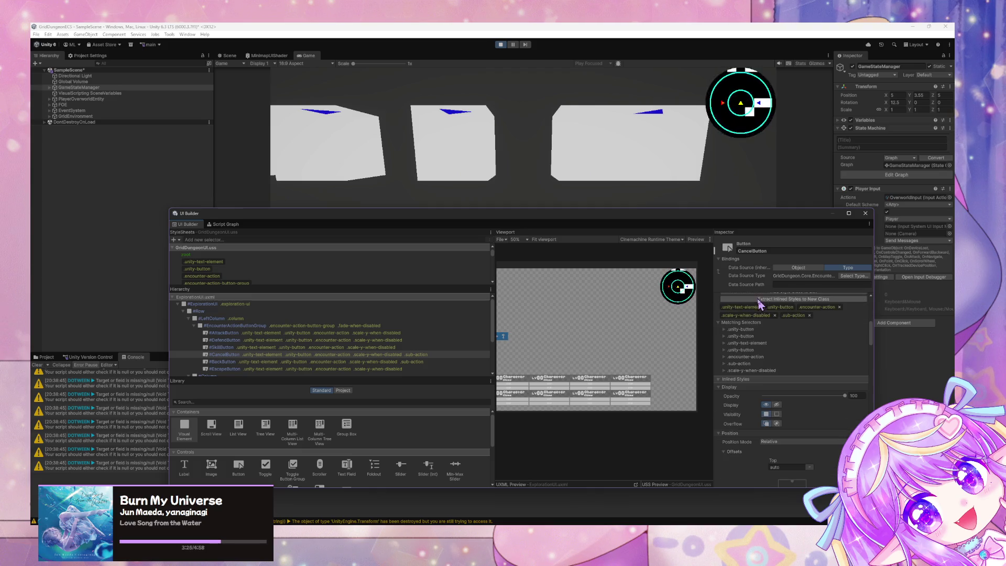
{"action": "scroll", "coordinate": [773, 314], "scroll_direction": "down", "scroll_amount": 3}
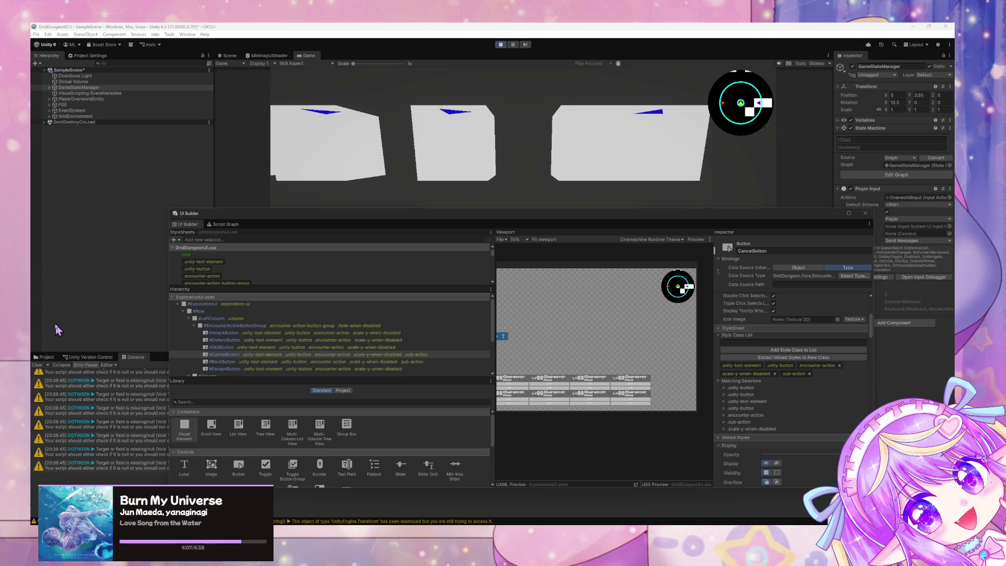
{"action": "mouse_move", "coordinate": [517, 221]}
{"action": "left_mouse_down"}
{"action": "mouse_move", "coordinate": [552, 321]}
{"action": "mouse_move", "coordinate": [601, 404]}
{"action": "left_mouse_up"}
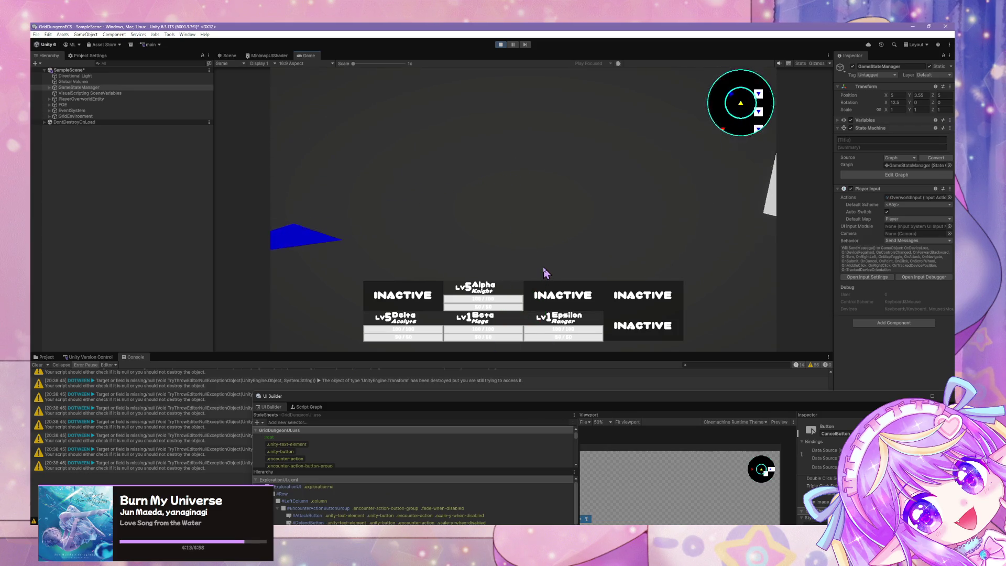
Escape two more encounters, including a slime, then raise UI Builder to mid-screen.
{"action": "key", "text": "e"}
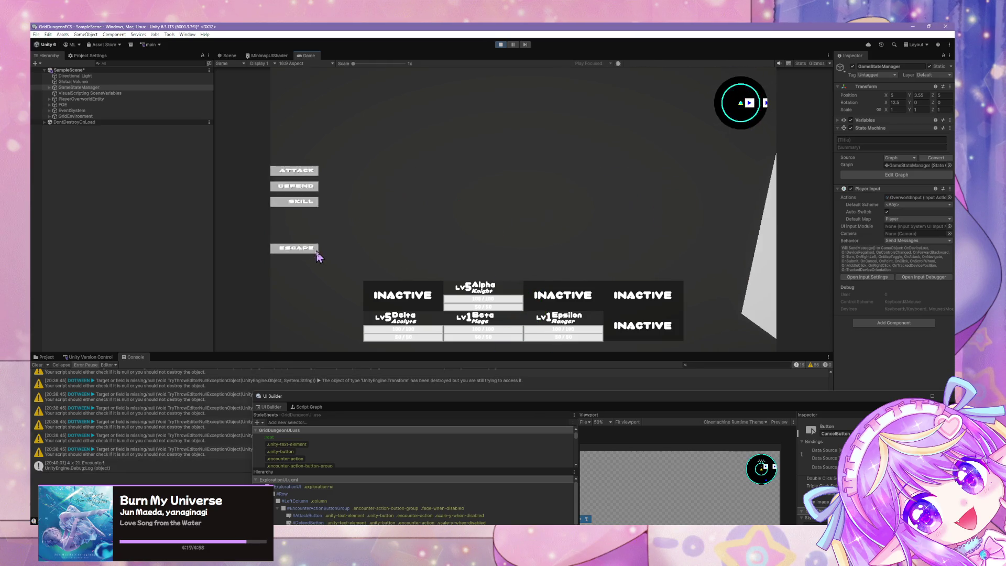
{"action": "left_click", "coordinate": [316, 250]}
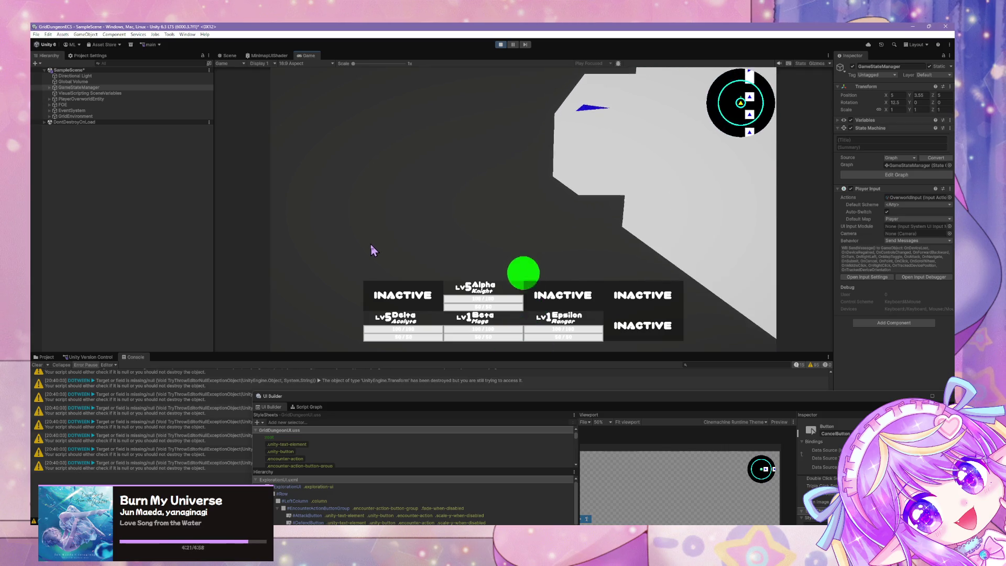
{"action": "left_click", "coordinate": [315, 249]}
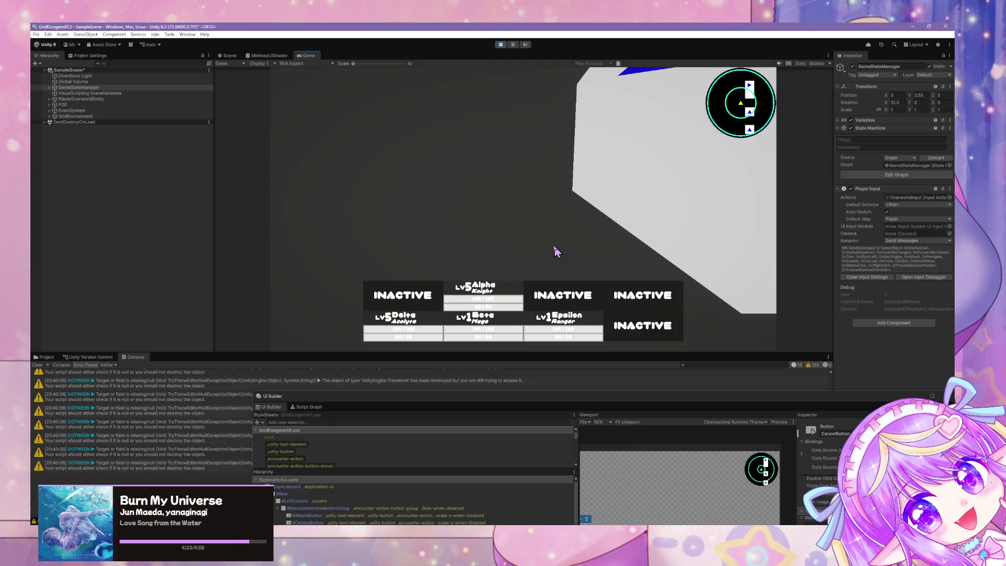
{"action": "left_click_drag", "start_coordinate": [579, 402], "coordinate": [460, 153]}
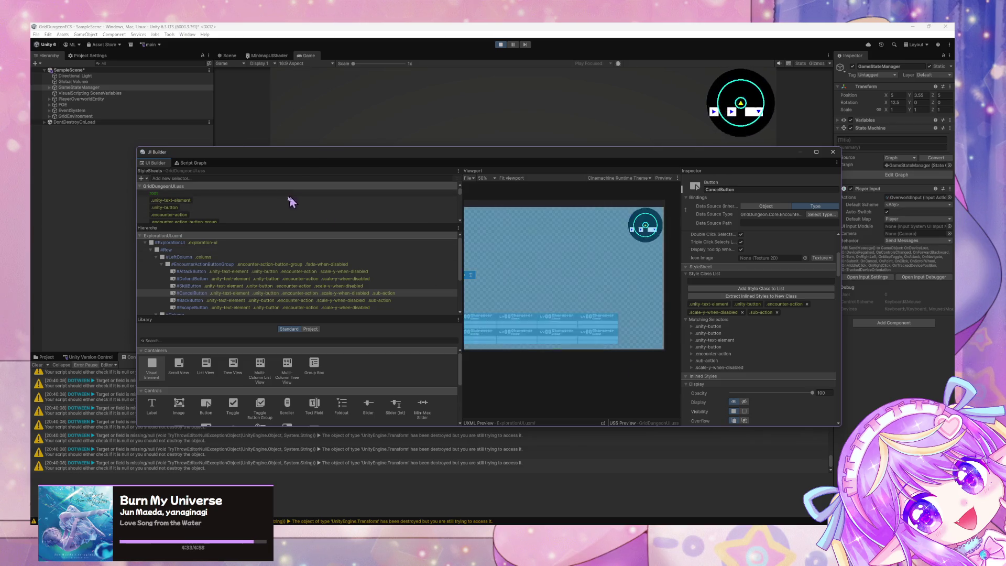
Stop Play mode and open CommonTransition.uss in Visual Studio Code.
{"action": "key", "text": "ctrl+p"}
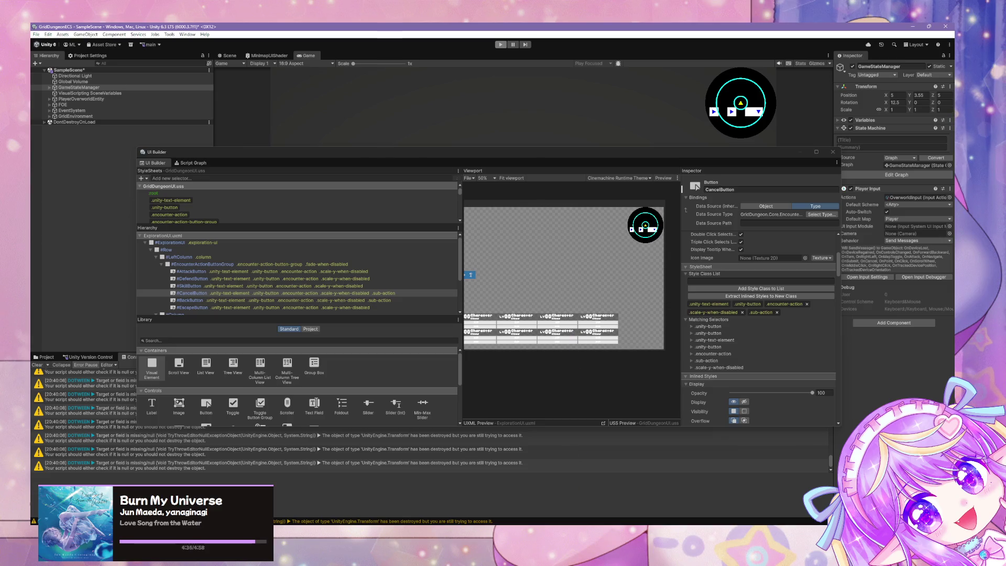
{"action": "key", "text": "alt+Tab"}
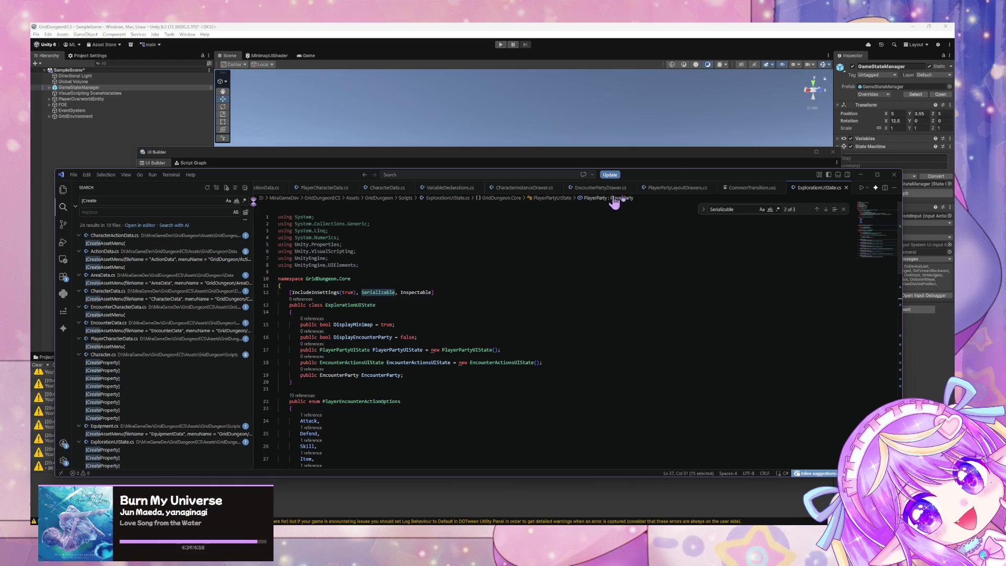
{"action": "left_click", "coordinate": [744, 189]}
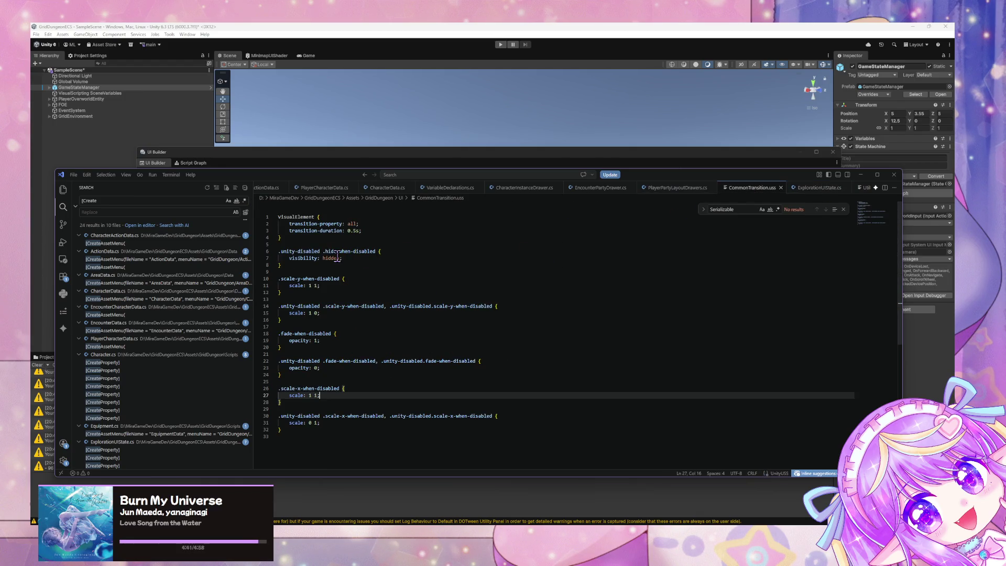
Add a .fade rule with opacity 0 after line 24 of CommonTransition.uss.
{"action": "scroll", "coordinate": [338, 266], "scroll_direction": "down", "scroll_amount": 3}
{"action": "scroll", "coordinate": [362, 330], "scroll_direction": "up", "scroll_amount": 2}
{"action": "left_click", "coordinate": [311, 357]}
{"action": "key", "text": "Return"}
{"action": "key", "text": "Return"}
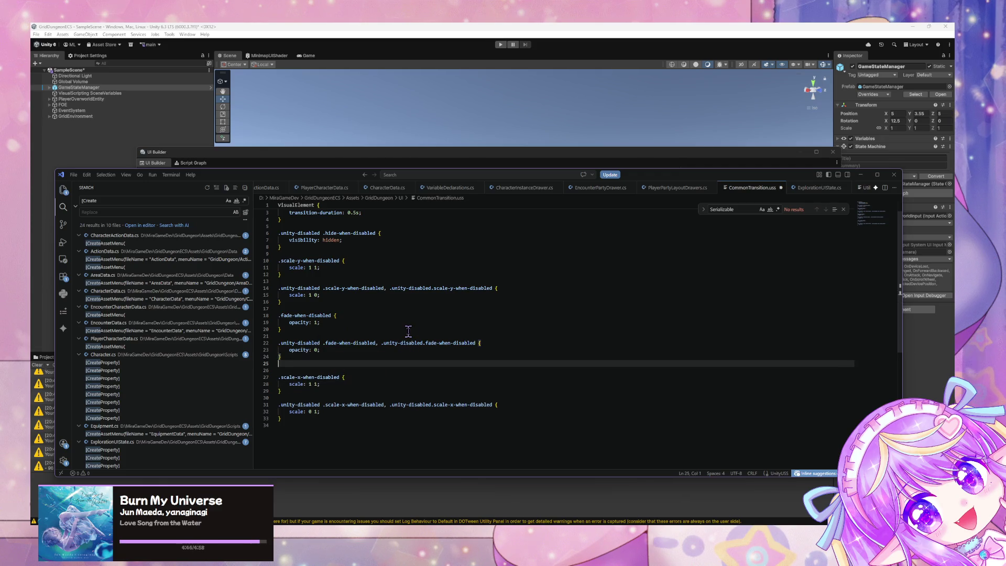
{"action": "type", "text": ".fade"}
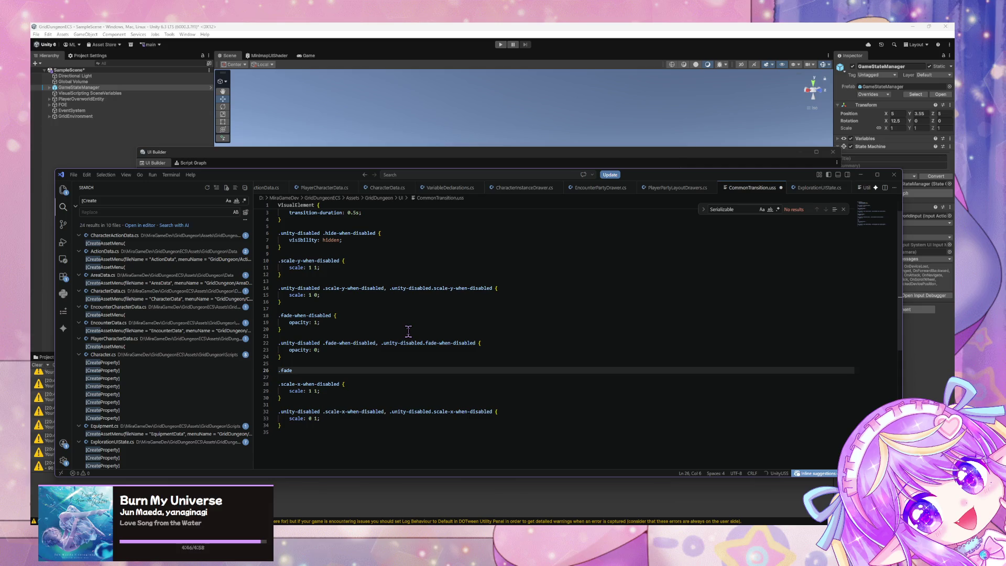
{"action": "type", "text": " {"}
{"action": "key", "text": "Return"}
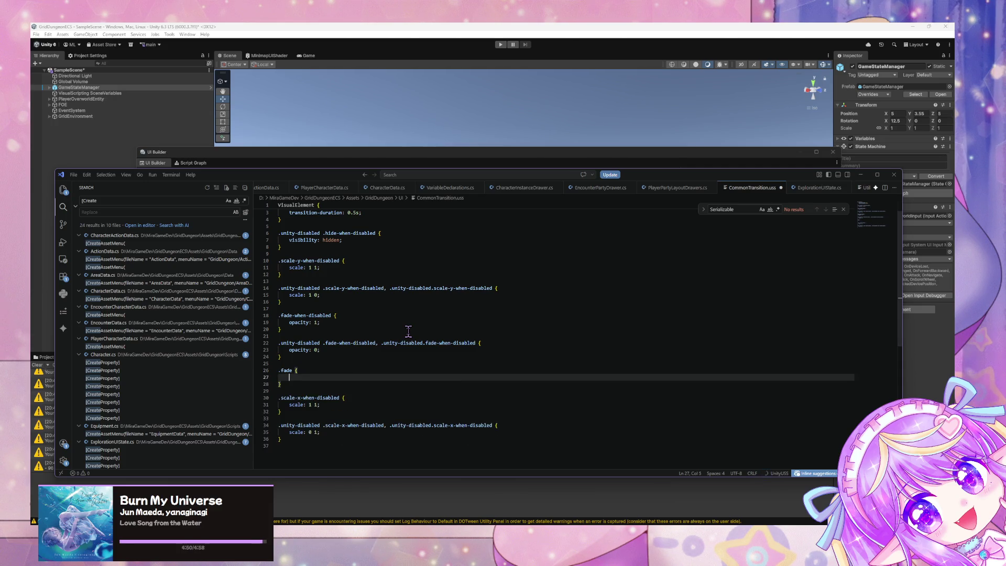
{"action": "type", "text": "opacity"}
{"action": "type", "text": ": 1"}
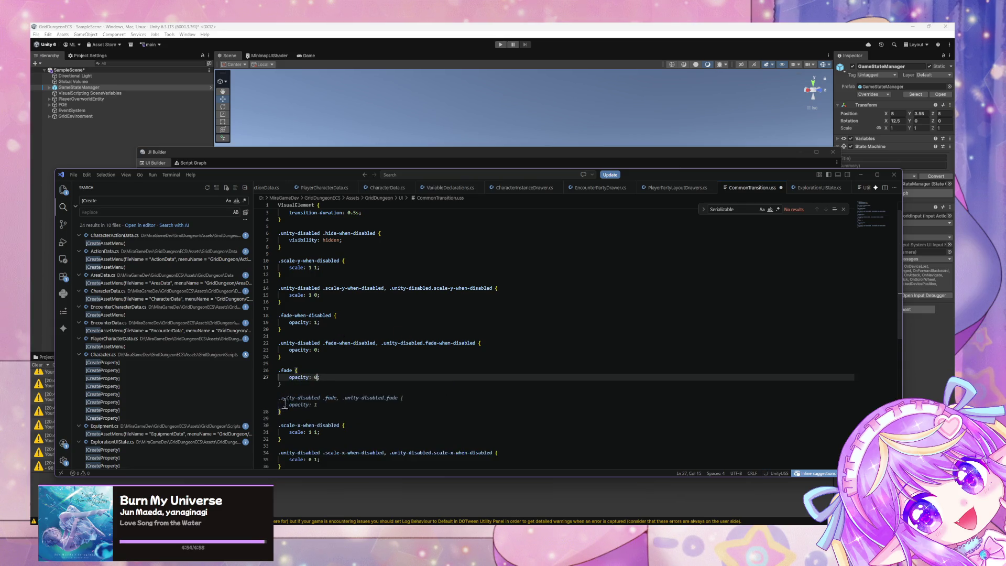
Add blank lines after the file's last rule to start a new rule.
{"action": "left_click", "coordinate": [341, 370]}
{"action": "left_click", "coordinate": [304, 439]}
{"action": "key", "text": "Return"}
{"action": "key", "text": "Return"}
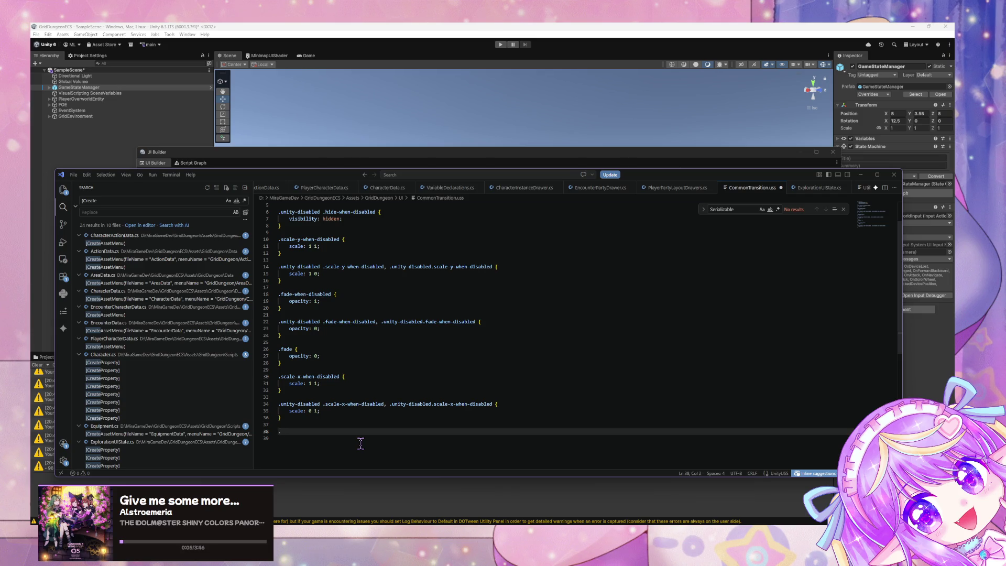
Write a hide-scale rule with scale: 0 and save the stylesheet.
{"action": "type", "text": "hide-scale-x {"}
{"action": "key", "text": "Return"}
{"action": "type", "text": "scale: 0 1;"}
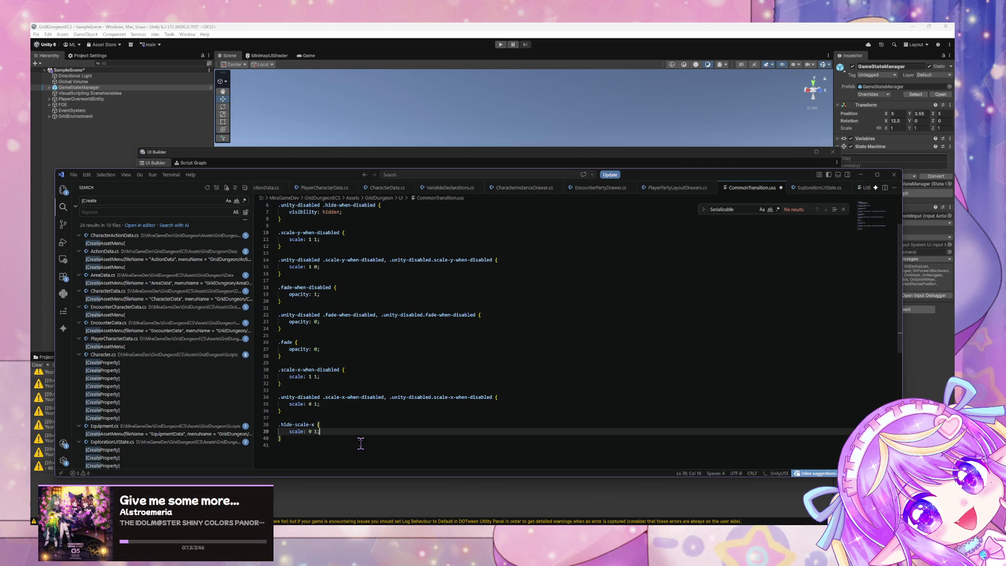
{"action": "key", "text": "ctrl+s"}
Add .hide-scale-x to the scale-x-when-disabled selector on line 34 and delete its standalone block.
{"action": "left_click", "coordinate": [347, 363]}
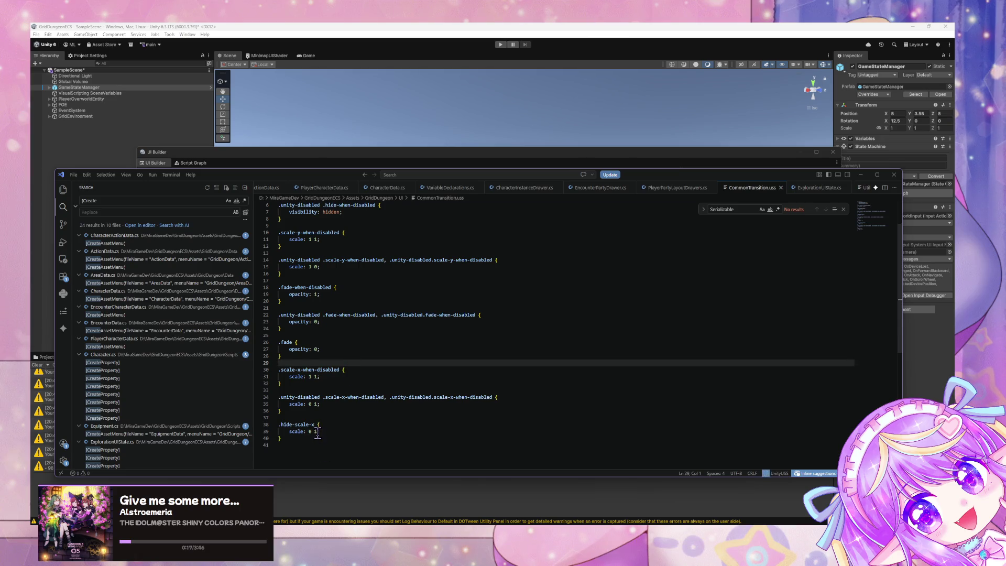
{"action": "left_click_drag", "start_coordinate": [317, 425], "coordinate": [267, 424]}
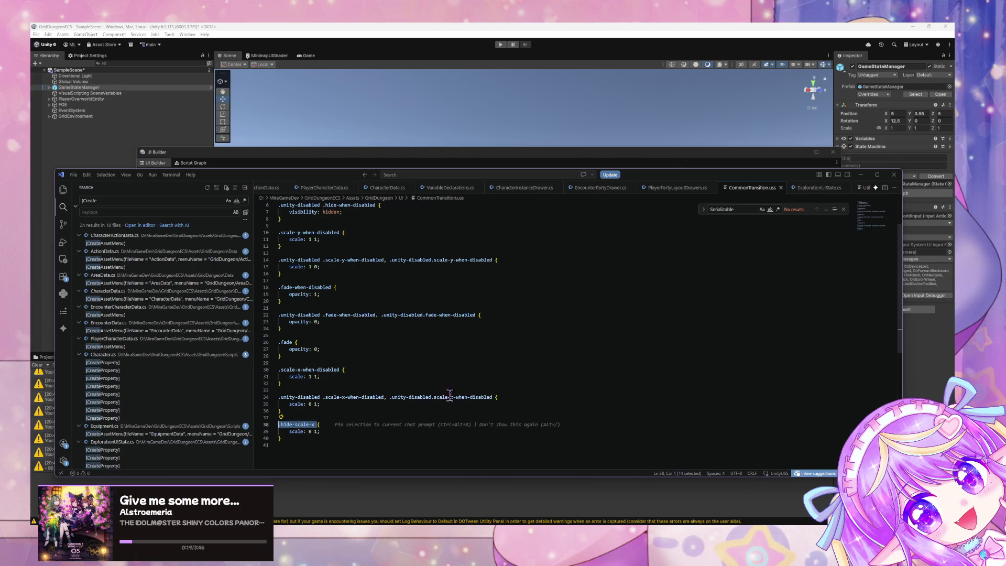
{"action": "left_click", "coordinate": [494, 397]}
{"action": "type", "text": ", .hide-scale-x"}
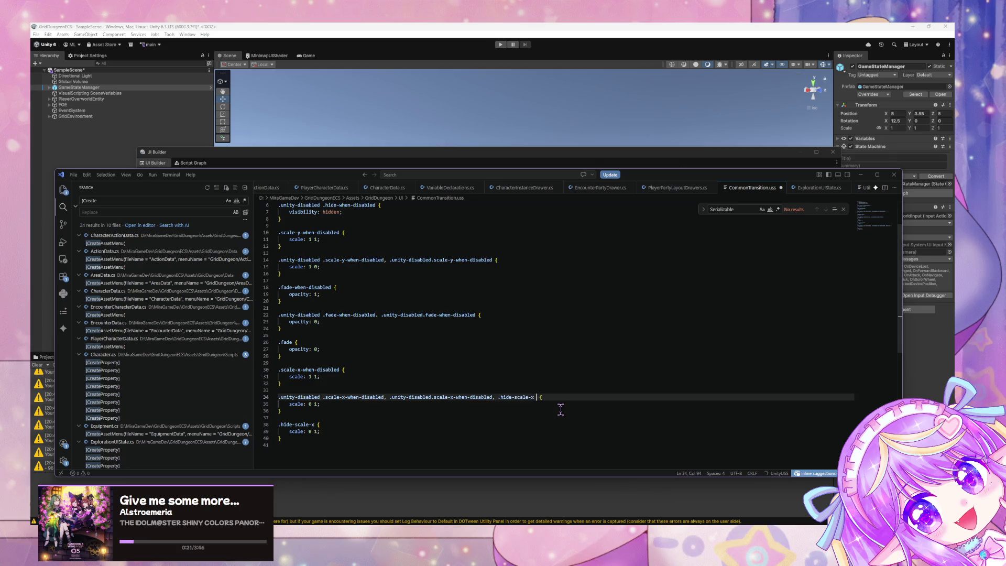
{"action": "key", "text": "Tab"}
{"action": "left_click", "coordinate": [301, 438]}
{"action": "key", "text": "shift+Up"}
{"action": "key", "text": "shift+Up"}
{"action": "key", "text": "shift+Up"}
{"action": "key", "text": "BackSpace"}
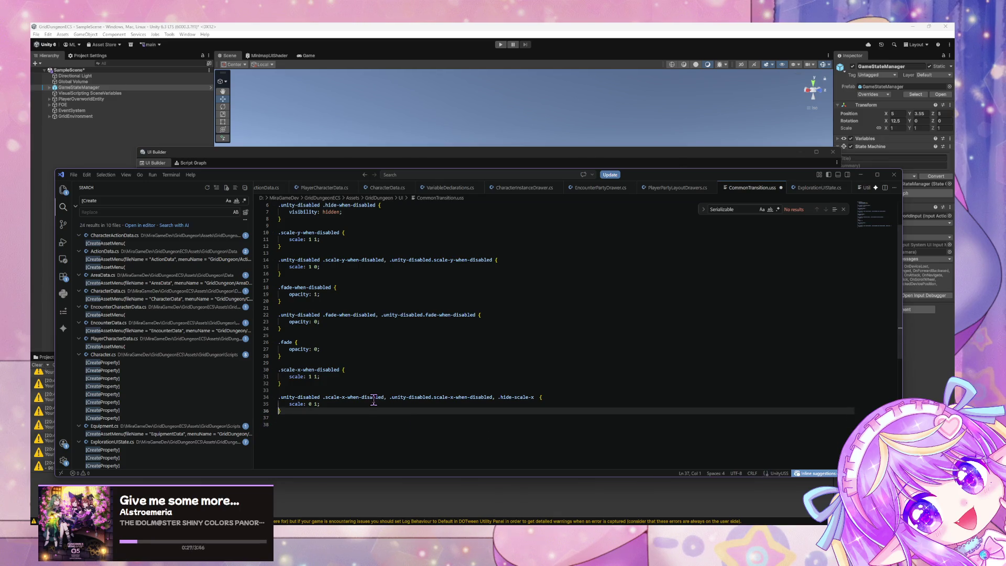
{"action": "key", "text": "BackSpace"}
Add .fade to the fade-when-disabled selector on line 22 and delete the standalone .fade block.
{"action": "left_click", "coordinate": [474, 315]}
{"action": "type", "text": ", fade"}
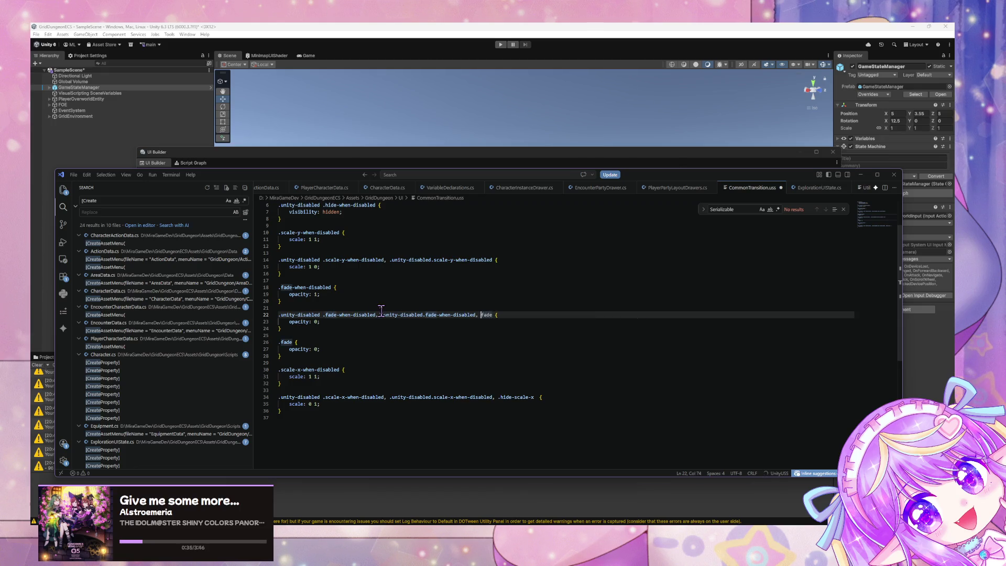
{"action": "key", "text": "Tab"}
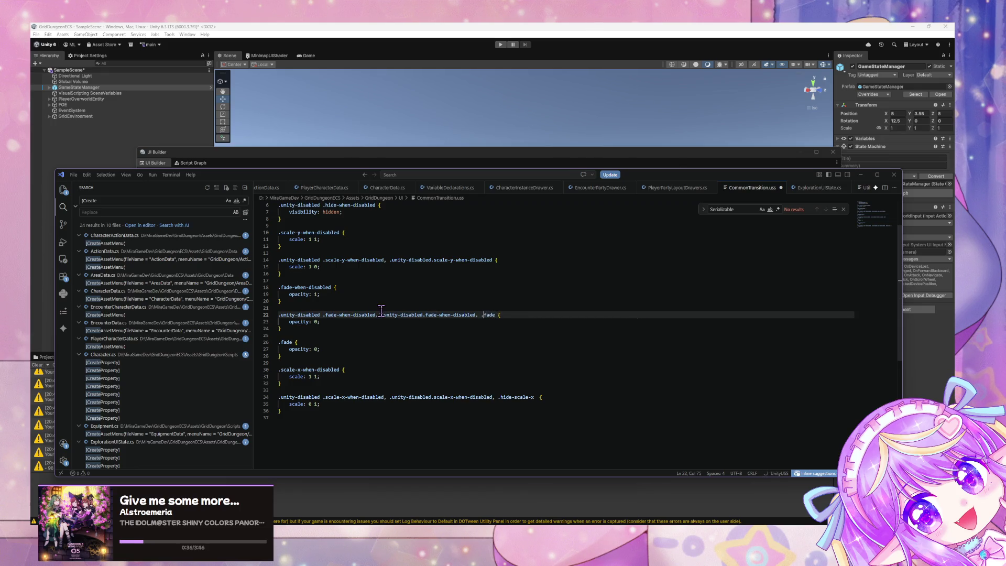
{"action": "left_click_drag", "start_coordinate": [266, 349], "coordinate": [266, 344]}
{"action": "key", "text": "BackSpace"}
{"action": "key", "text": "BackSpace"}
{"action": "key", "text": "BackSpace"}
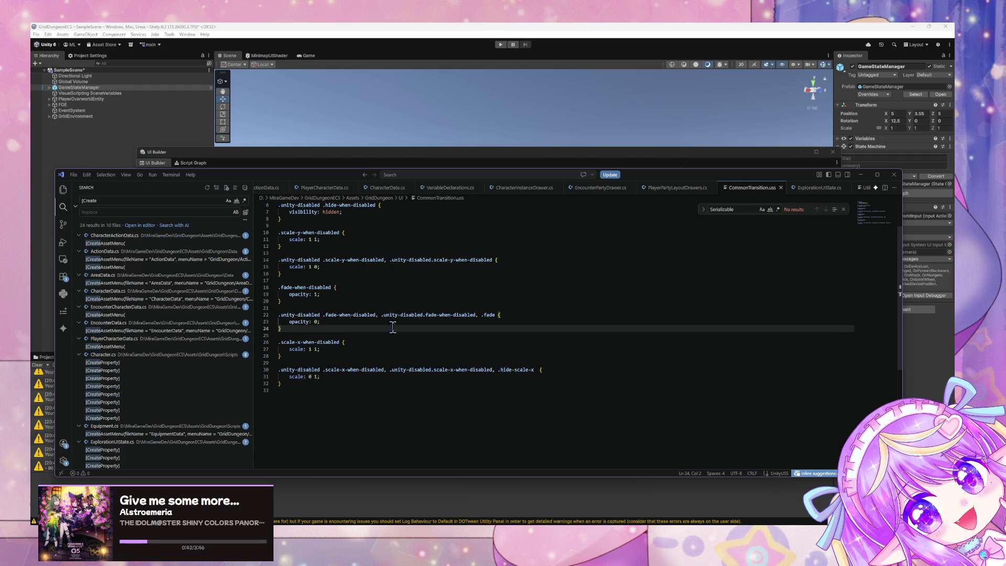
Append .hide-scale-y to line 14's selector list and save CommonTransition.uss.
{"action": "scroll", "coordinate": [400, 323], "scroll_direction": "up", "scroll_amount": 2}
{"action": "scroll", "coordinate": [399, 322], "scroll_direction": "up", "scroll_amount": 1}
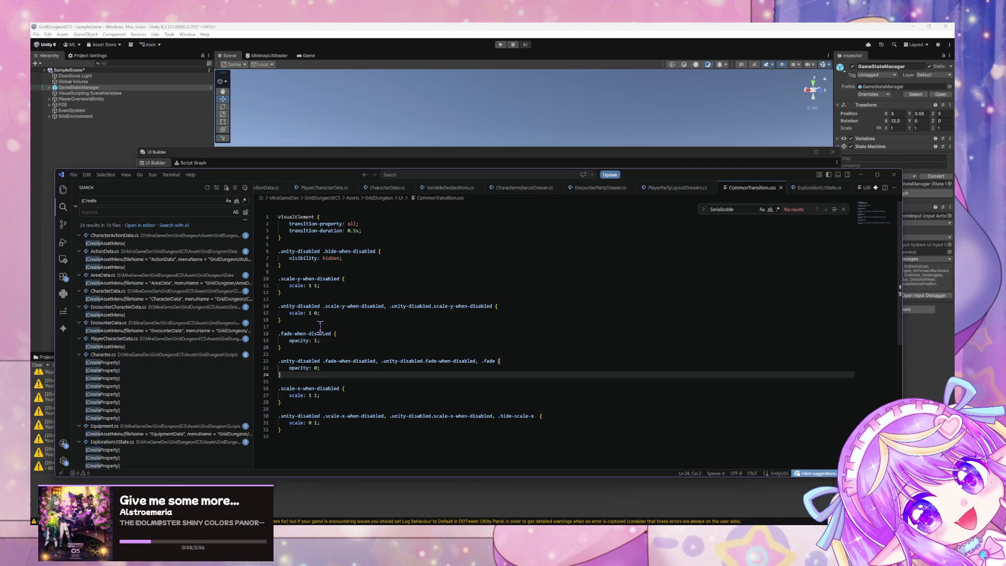
{"action": "left_click", "coordinate": [515, 312]}
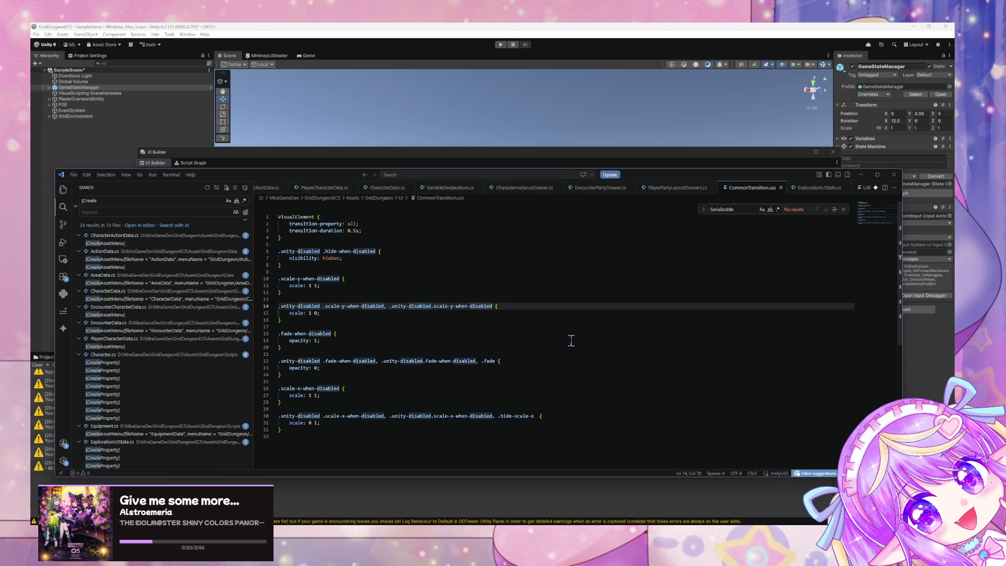
{"action": "type", "text": ", "}
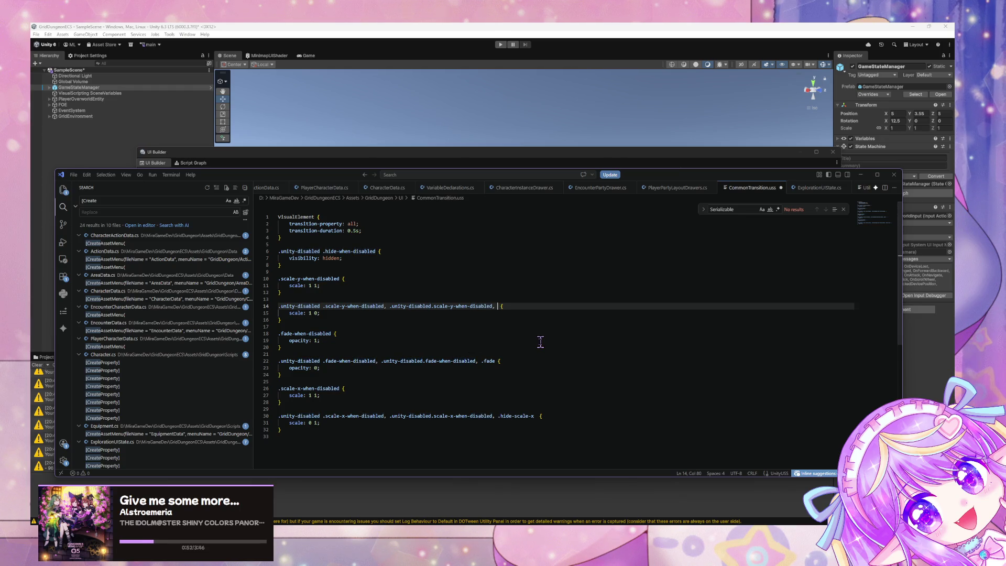
{"action": "type", "text": "hide-"}
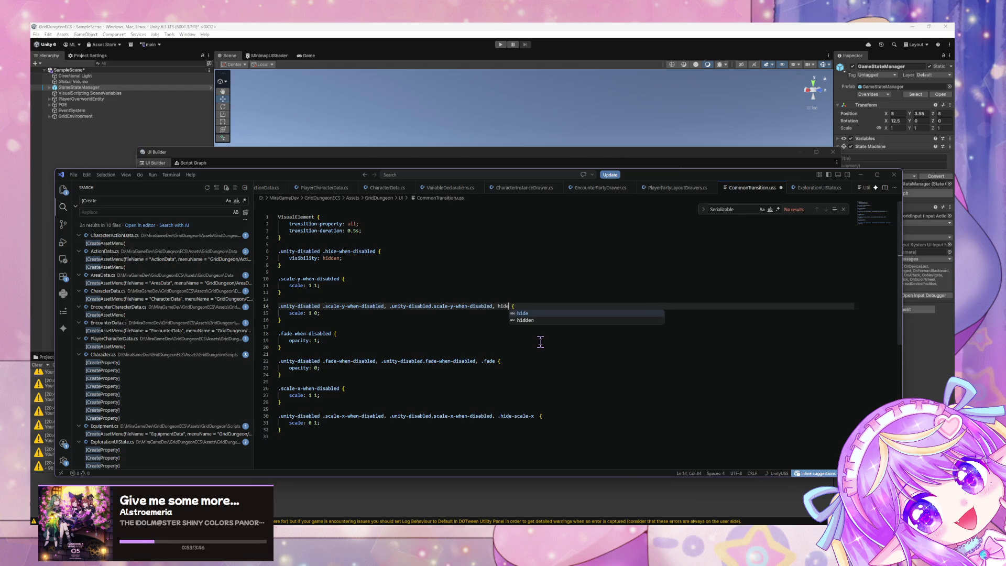
{"action": "type", "text": "scale-y"}
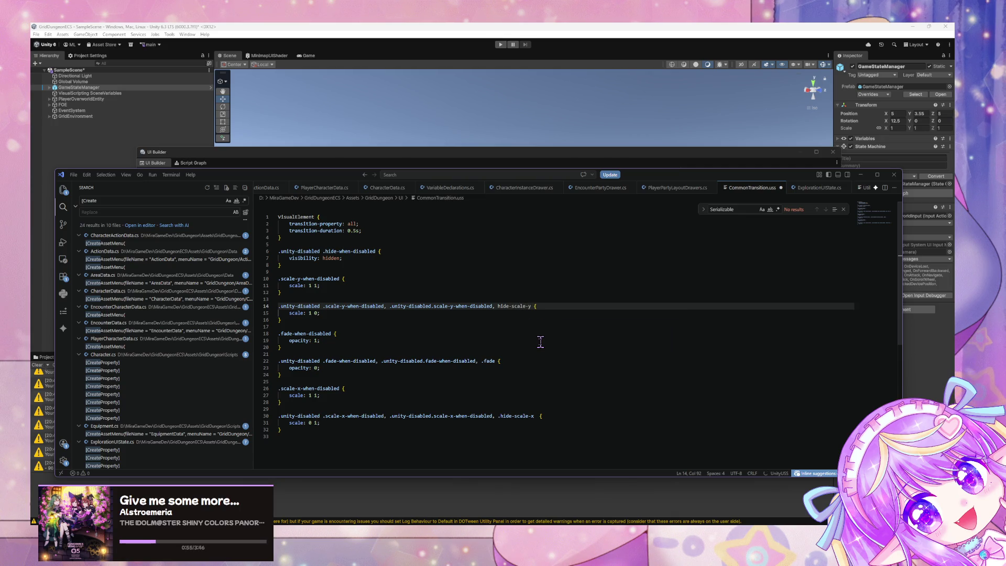
{"action": "left_click", "coordinate": [497, 306]}
{"action": "type", "text": "."}
{"action": "key", "text": "ctrl+s"}
Review the .scale-y-when-disabled rule before returning to Unity.
{"action": "left_click", "coordinate": [340, 279]}
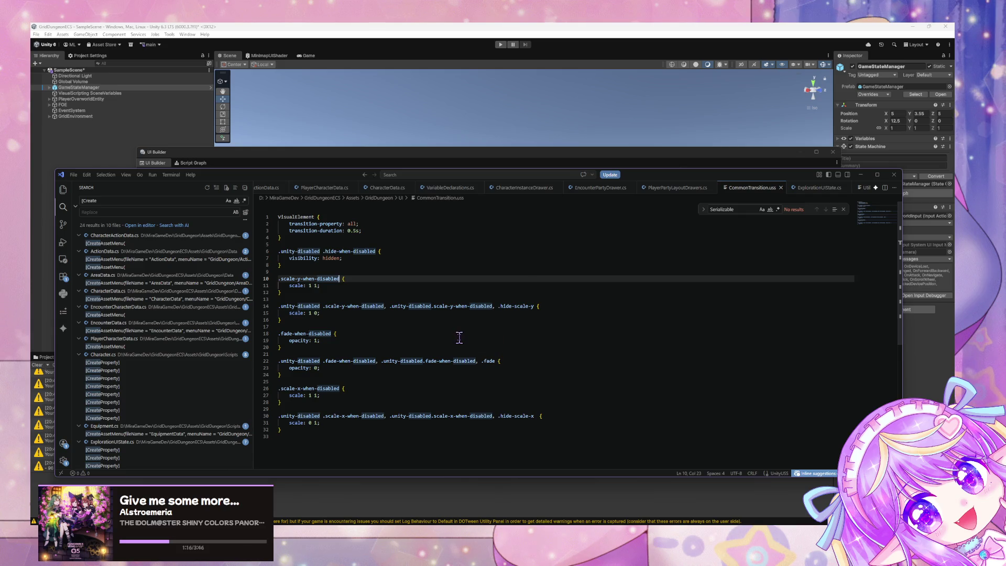
{"action": "right_click", "coordinate": [529, 373]}
{"action": "key", "text": "Escape"}
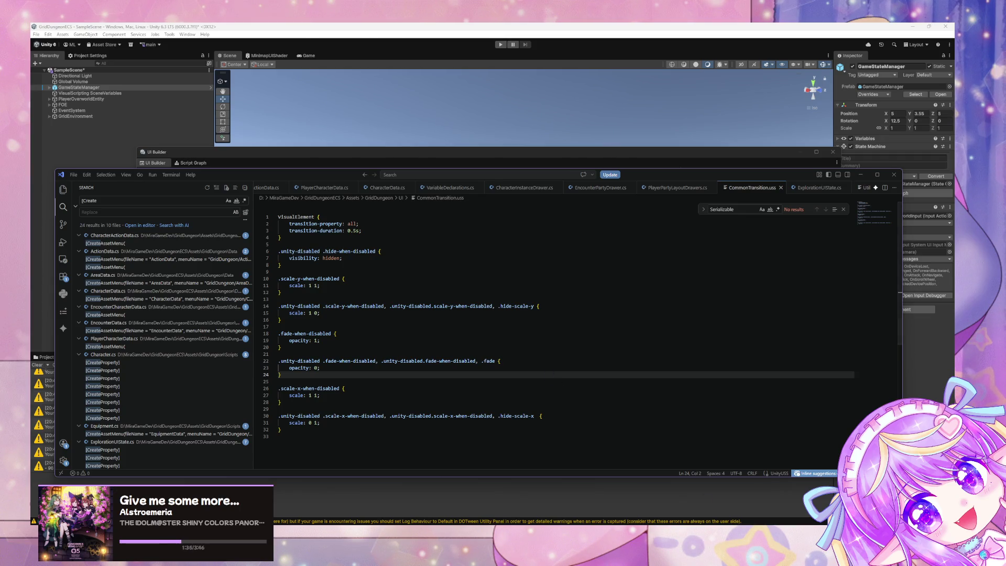
{"action": "key", "text": "alt+Tab"}
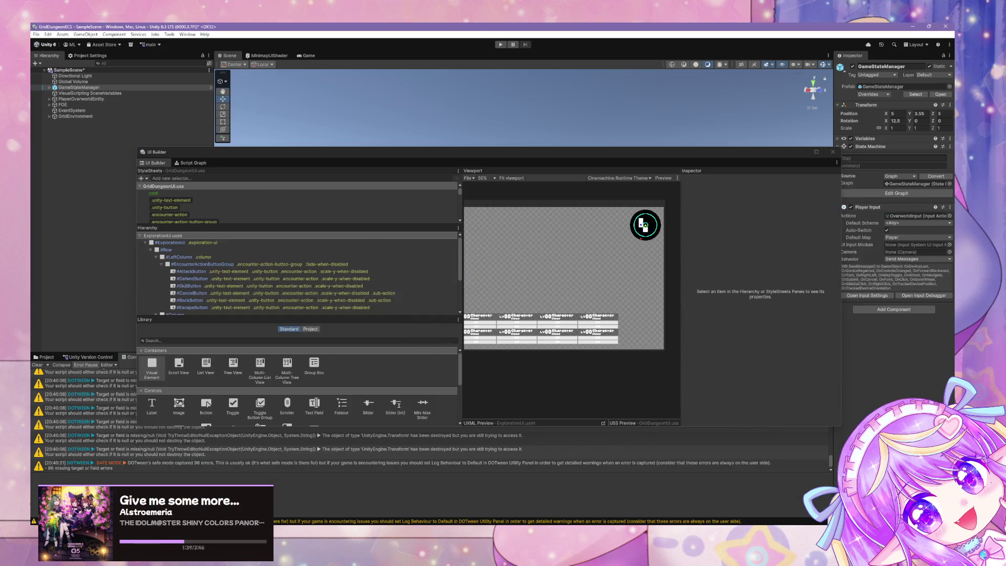
Move Visual Studio Code aside and bring UI Builder with the ExplorationUI hierarchy forward.
{"action": "key", "text": "alt+Tab"}
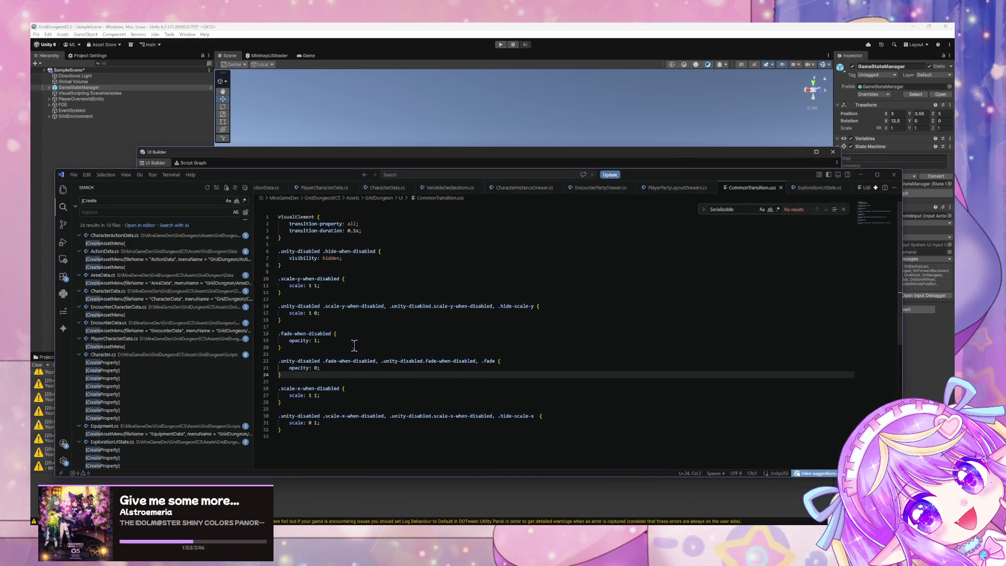
{"action": "left_click_drag", "start_coordinate": [312, 176], "coordinate": [458, 378]}
{"action": "mouse_move", "coordinate": [472, 153]}
{"action": "left_mouse_down"}
{"action": "mouse_move", "coordinate": [645, 377]}
{"action": "mouse_move", "coordinate": [556, 182]}
{"action": "left_mouse_up"}
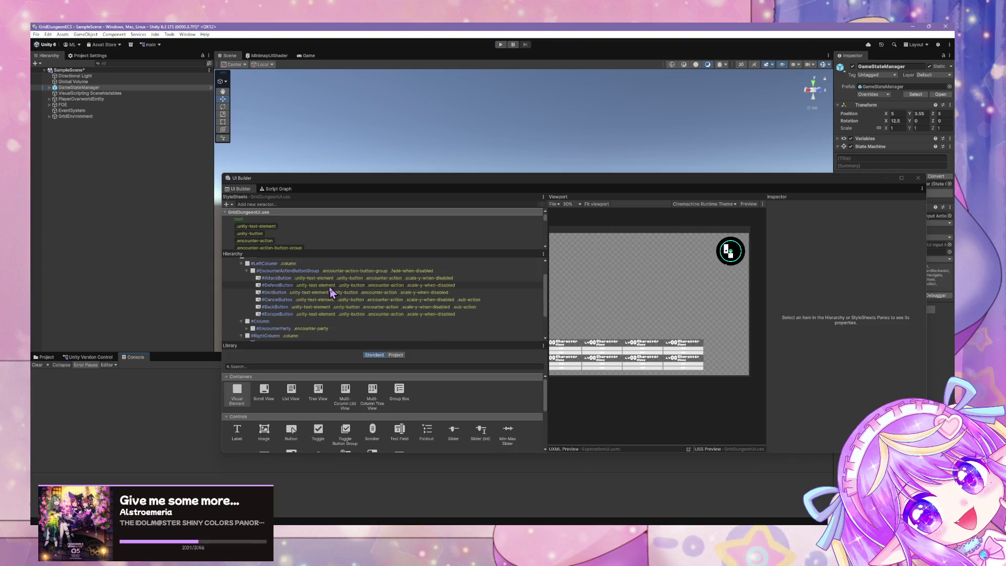
Inspect #EncounterParty and its #EncounterRows child, save ExplorationUI, and lower UI Builder below the Scene view.
{"action": "scroll", "coordinate": [277, 293], "scroll_direction": "down", "scroll_amount": 3}
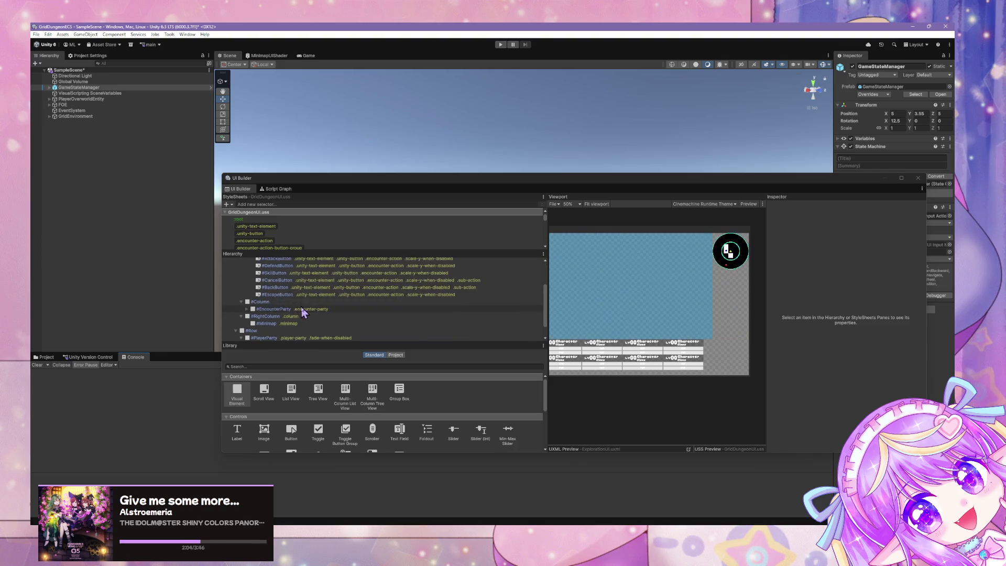
{"action": "left_click", "coordinate": [310, 310]}
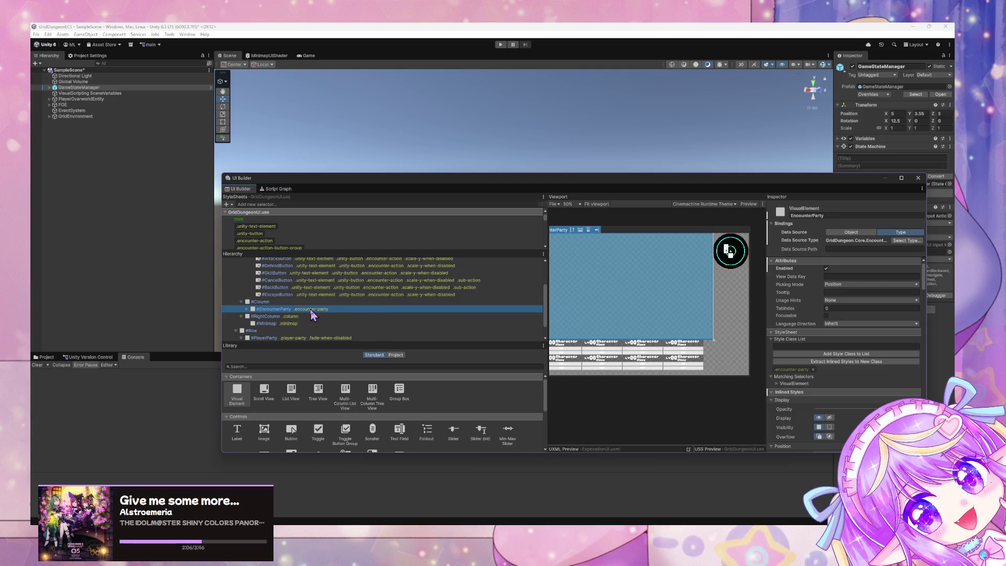
{"action": "left_click", "coordinate": [246, 309]}
{"action": "left_click", "coordinate": [303, 317]}
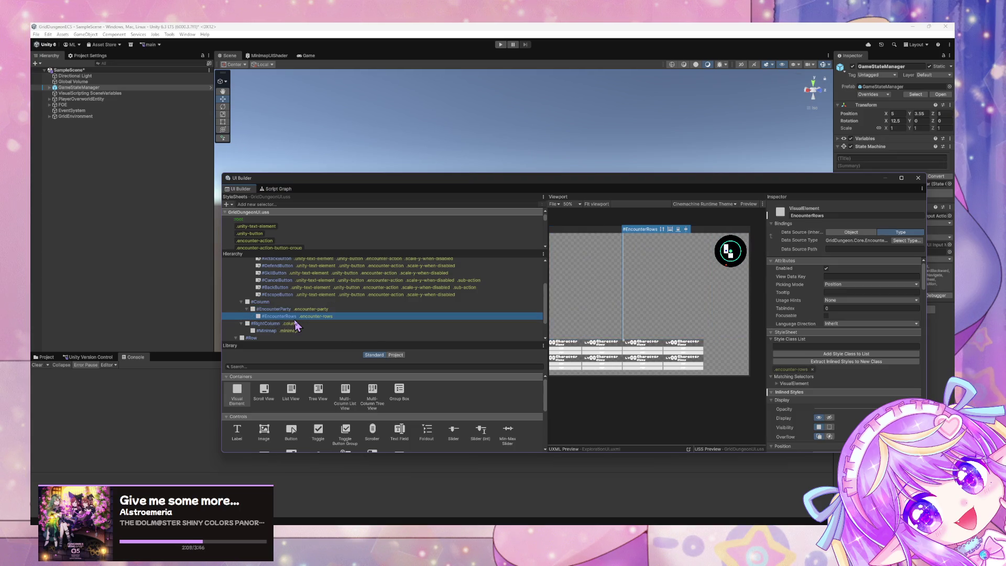
{"action": "double_click", "coordinate": [314, 314]}
{"action": "left_click", "coordinate": [313, 311]}
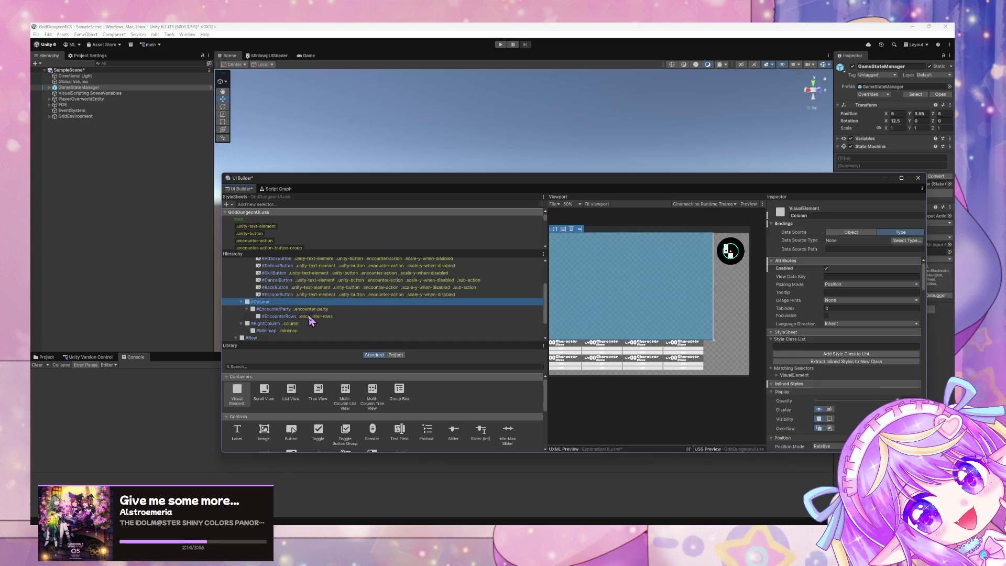
{"action": "left_click", "coordinate": [278, 316]}
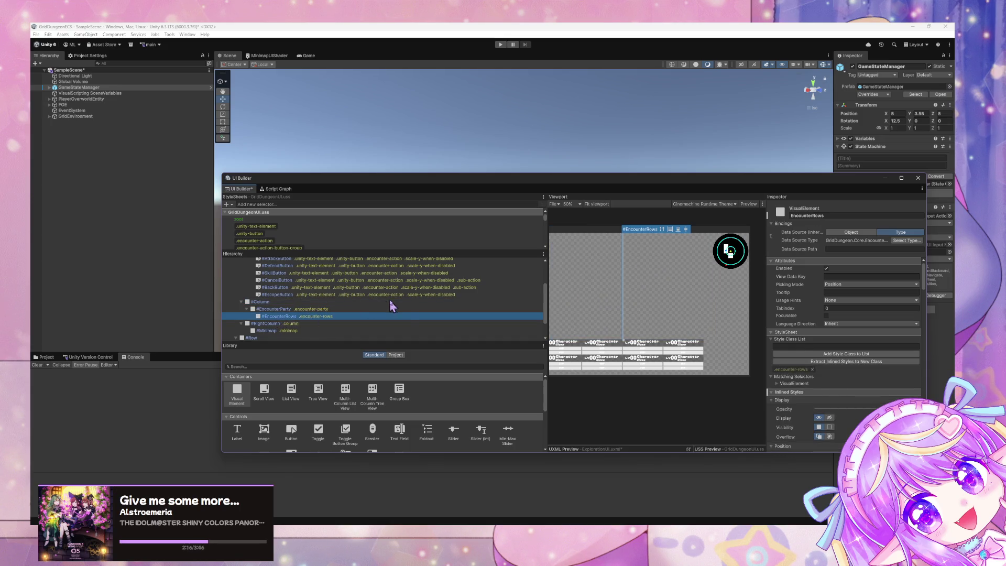
{"action": "key", "text": "ctrl+s"}
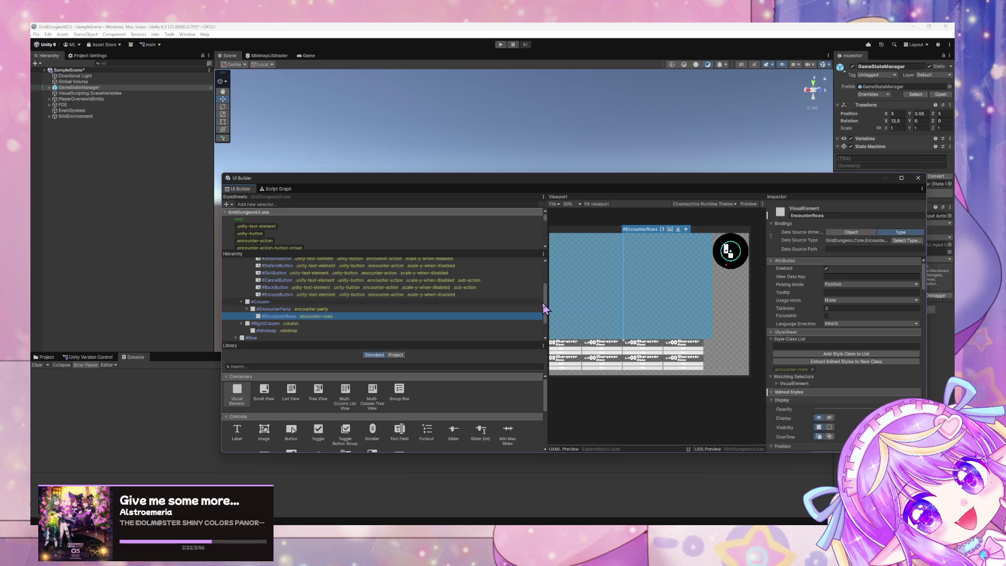
{"action": "mouse_move", "coordinate": [555, 187]}
{"action": "left_mouse_down"}
{"action": "mouse_move", "coordinate": [622, 348]}
{"action": "mouse_move", "coordinate": [483, 171]}
{"action": "mouse_move", "coordinate": [582, 288]}
{"action": "mouse_move", "coordinate": [579, 360]}
{"action": "left_mouse_up"}
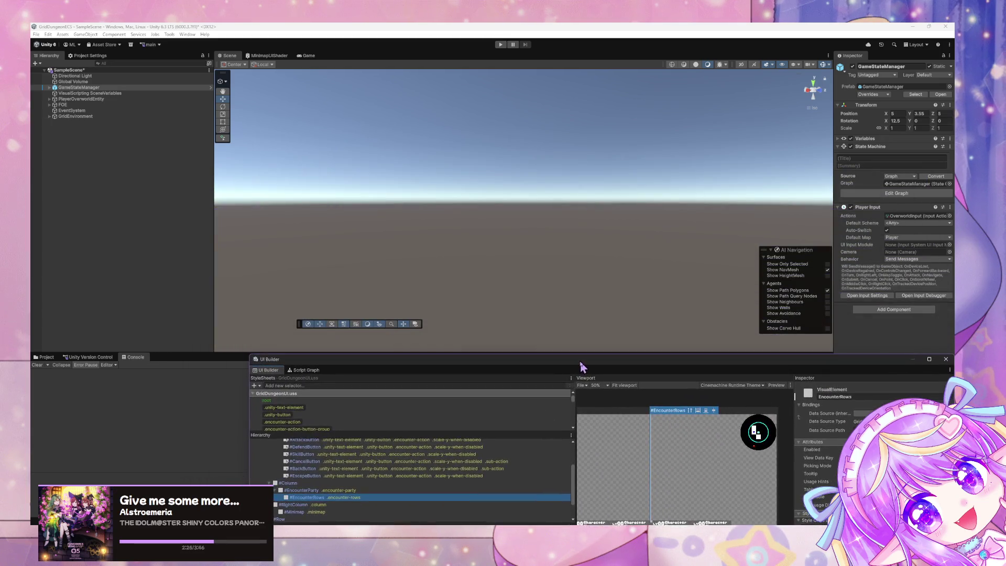
Focus the Scene view and enter Play mode to show the encounter action buttons.
{"action": "left_click", "coordinate": [407, 218]}
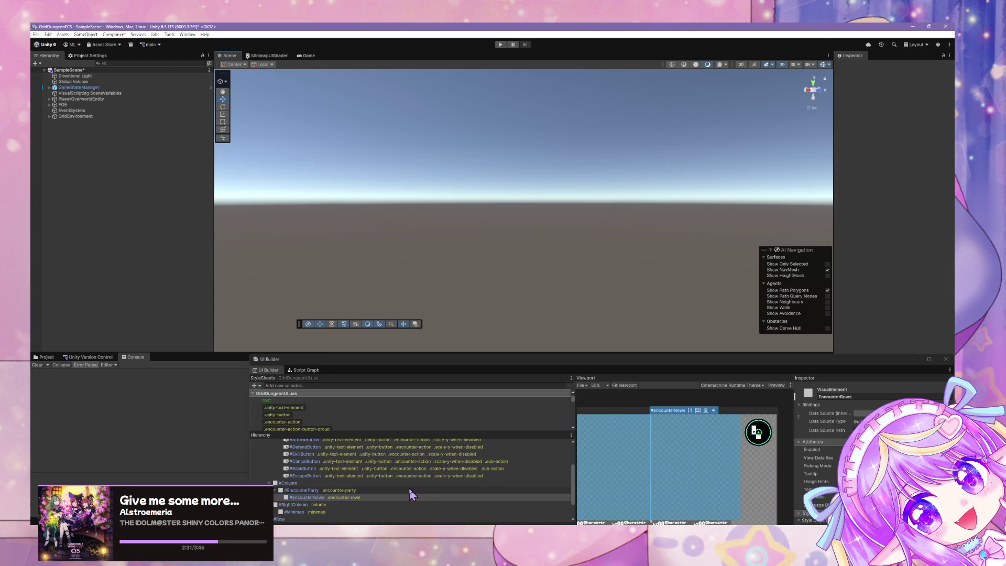
{"action": "left_click", "coordinate": [501, 45]}
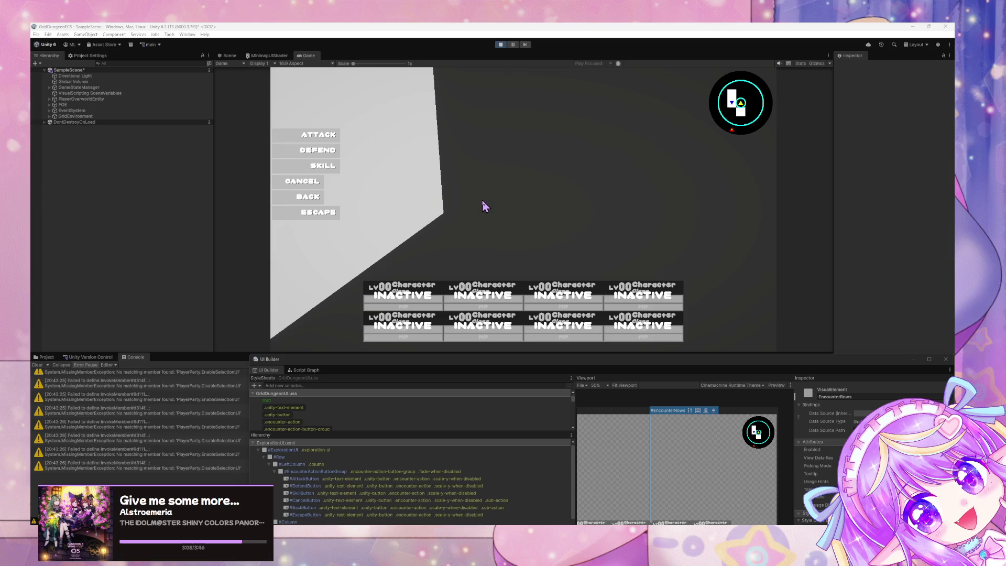
Move UI Builder over the running game and bring Visual Studio Code forward from the taskbar.
{"action": "mouse_move", "coordinate": [534, 366]}
{"action": "left_mouse_down"}
{"action": "mouse_move", "coordinate": [469, 140]}
{"action": "mouse_move", "coordinate": [643, 413]}
{"action": "mouse_move", "coordinate": [497, 167]}
{"action": "mouse_move", "coordinate": [463, 279]}
{"action": "mouse_move", "coordinate": [470, 374]}
{"action": "mouse_move", "coordinate": [504, 392]}
{"action": "mouse_move", "coordinate": [518, 356]}
{"action": "mouse_move", "coordinate": [433, 161]}
{"action": "mouse_move", "coordinate": [570, 419]}
{"action": "mouse_move", "coordinate": [471, 194]}
{"action": "mouse_move", "coordinate": [315, 247]}
{"action": "mouse_move", "coordinate": [478, 204]}
{"action": "mouse_move", "coordinate": [509, 373]}
{"action": "mouse_move", "coordinate": [458, 257]}
{"action": "left_mouse_up"}
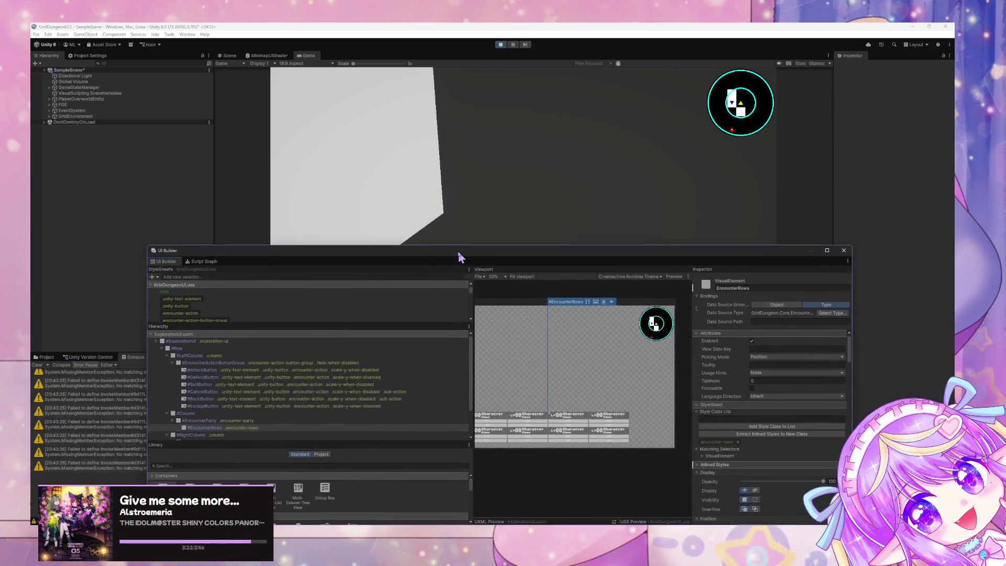
{"action": "mouse_move", "coordinate": [676, 565]}
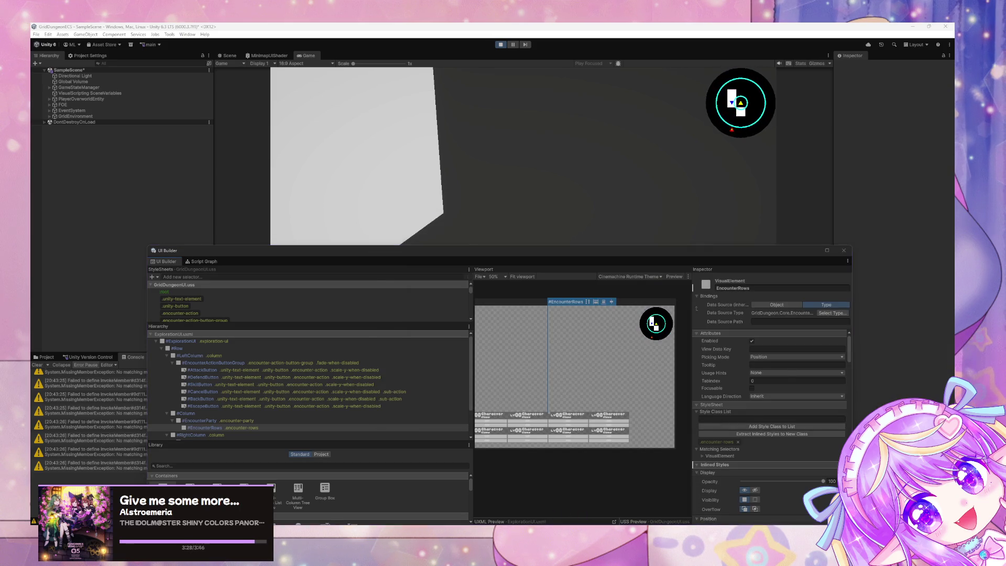
{"action": "mouse_move", "coordinate": [533, 565]}
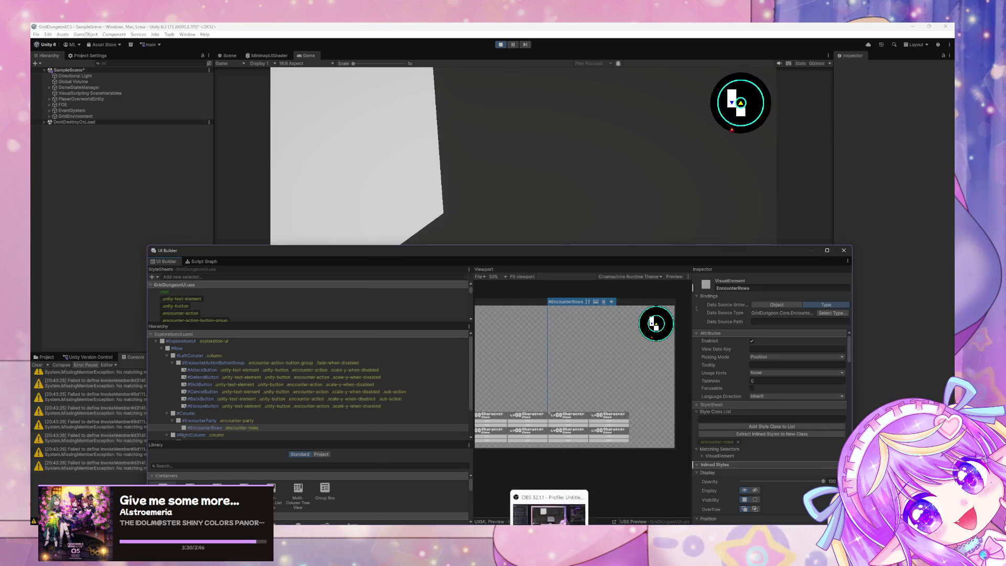
{"action": "left_click", "coordinate": [534, 498]}
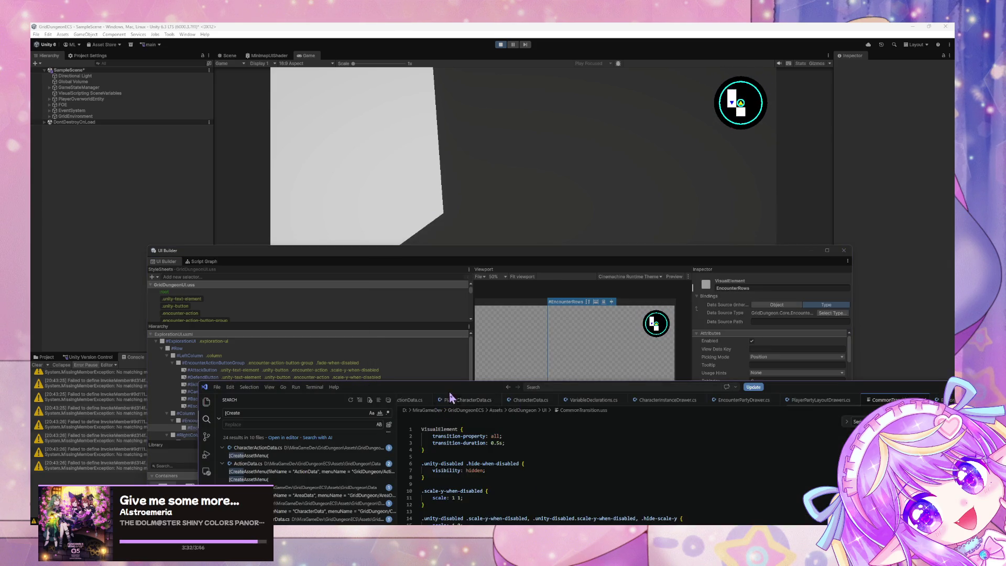
Position Visual Studio Code and browse UIDocumentEventRelay.cs and GameStateManager.asset.
{"action": "left_click_drag", "start_coordinate": [428, 387], "coordinate": [366, 226]}
{"action": "scroll", "coordinate": [372, 239], "scroll_direction": "up", "scroll_amount": 5}
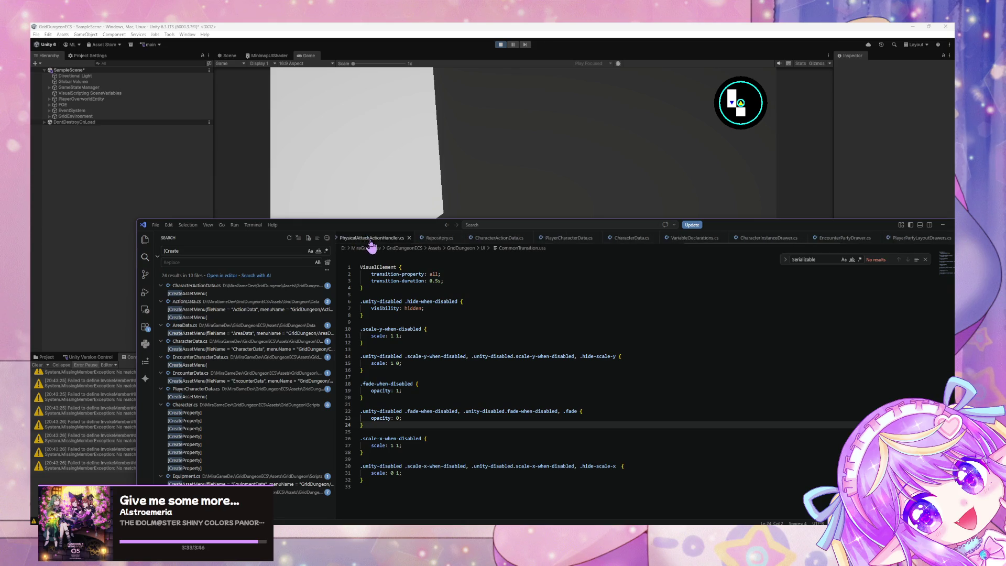
{"action": "scroll", "coordinate": [374, 245], "scroll_direction": "up", "scroll_amount": 2}
{"action": "scroll", "coordinate": [377, 245], "scroll_direction": "up", "scroll_amount": 5}
{"action": "scroll", "coordinate": [440, 252], "scroll_direction": "up", "scroll_amount": 4}
{"action": "scroll", "coordinate": [440, 251], "scroll_direction": "up", "scroll_amount": 5}
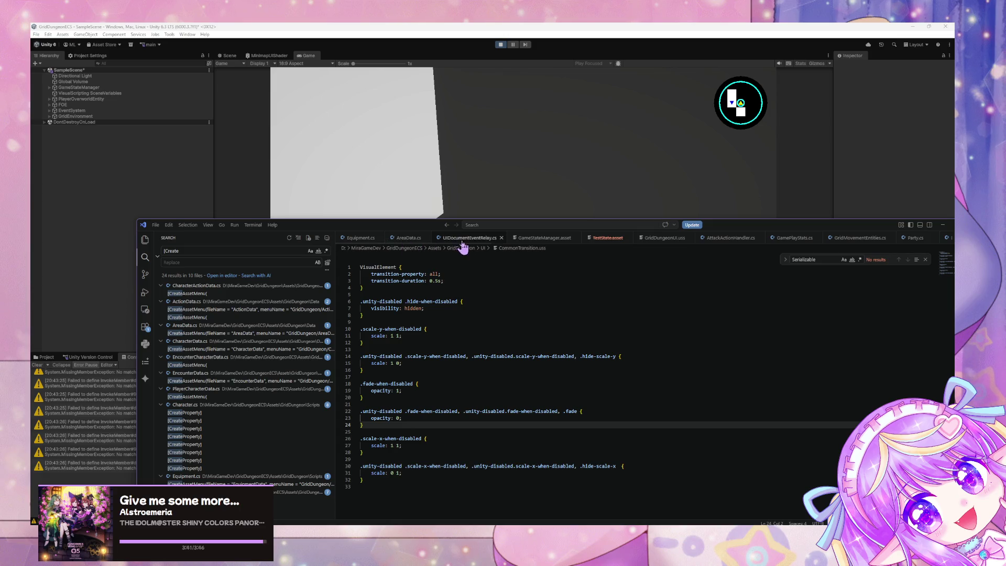
{"action": "left_click", "coordinate": [464, 239]}
{"action": "left_click", "coordinate": [543, 237]}
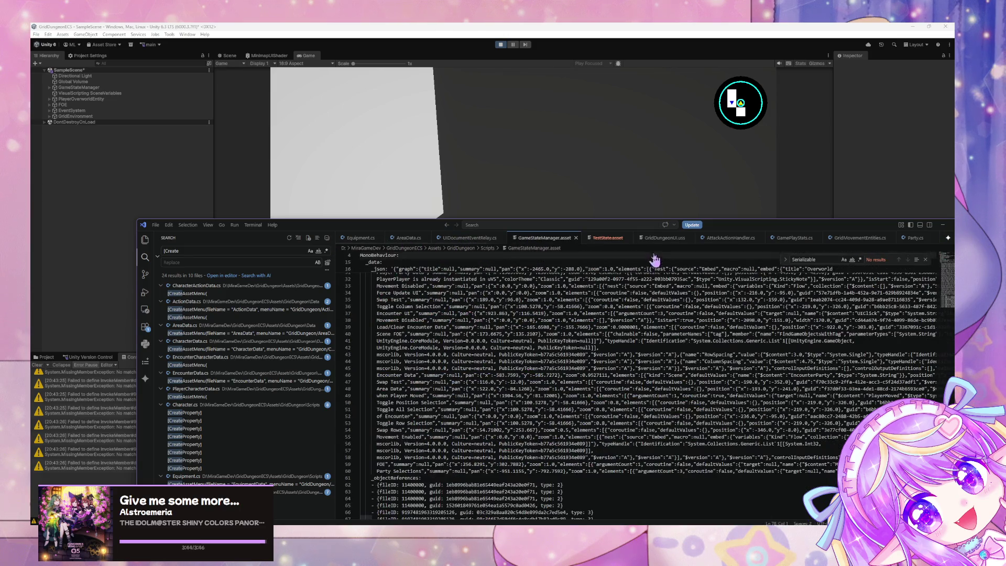
{"action": "scroll", "coordinate": [660, 246], "scroll_direction": "down", "scroll_amount": 3}
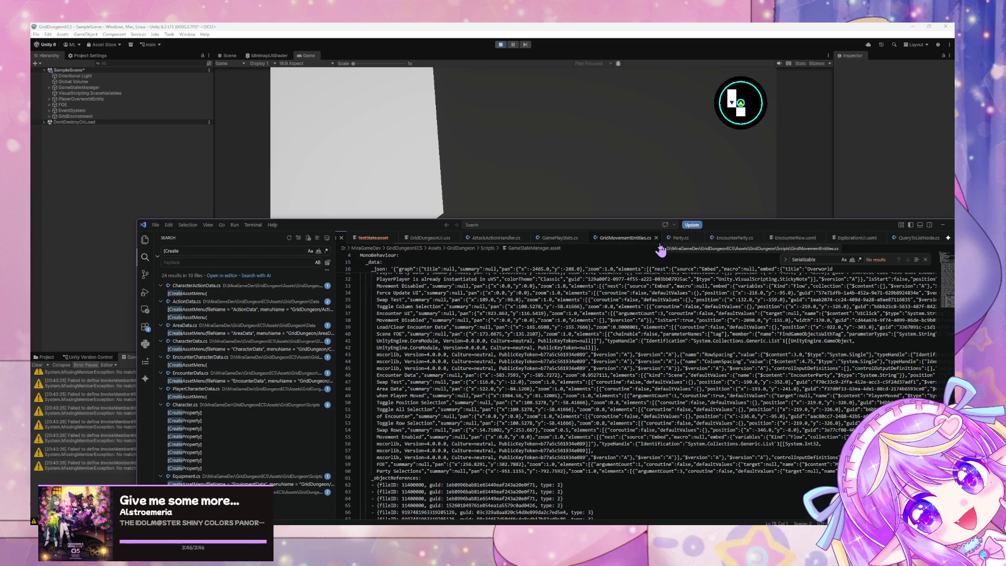
{"action": "scroll", "coordinate": [603, 238], "scroll_direction": "up", "scroll_amount": 5}
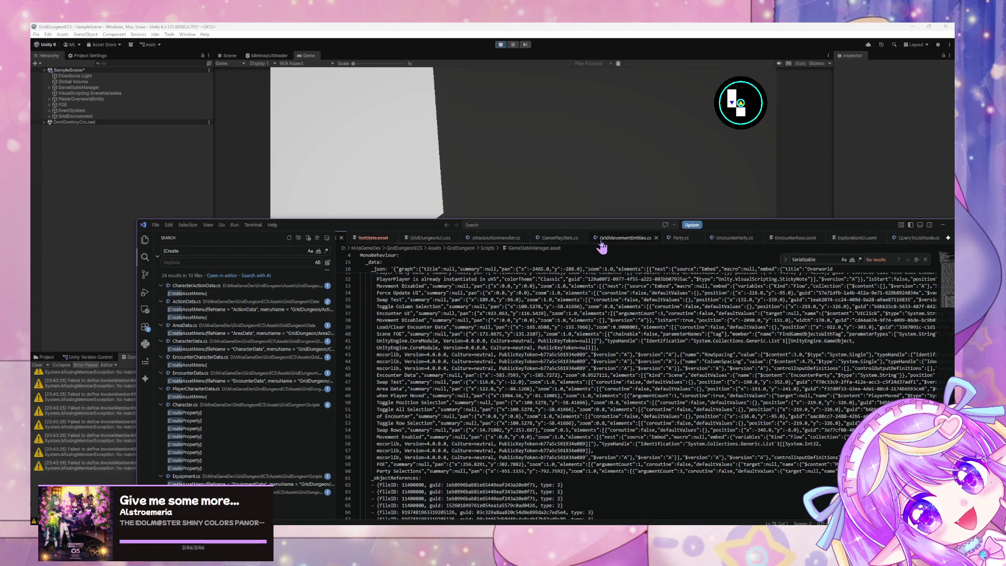
{"action": "scroll", "coordinate": [602, 244], "scroll_direction": "up", "scroll_amount": 1}
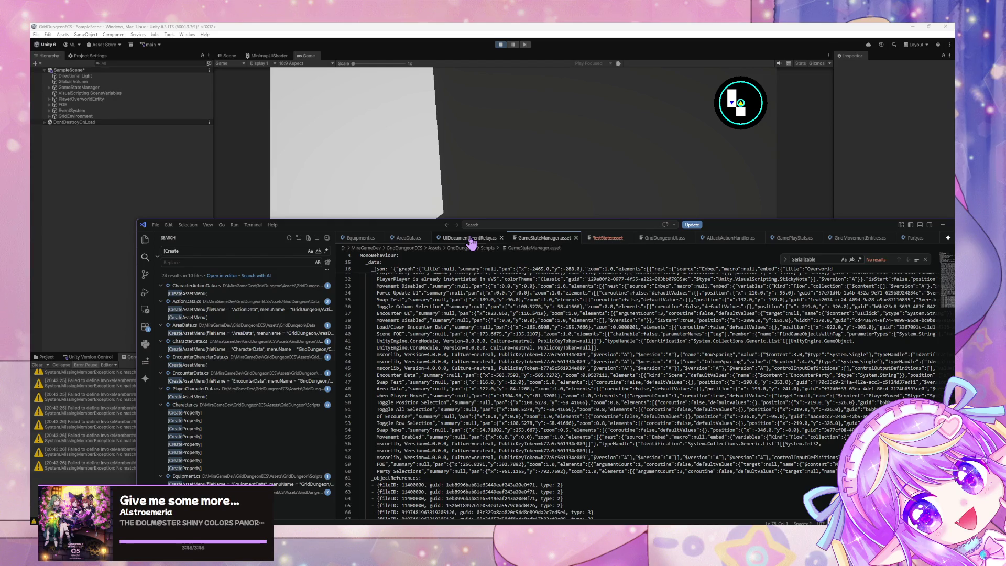
Open ExplorationUIState.cs via quick search 'state' and review its minimap, party and action-button flags.
{"action": "key", "text": "ctrl+p"}
{"action": "type", "text": "state"}
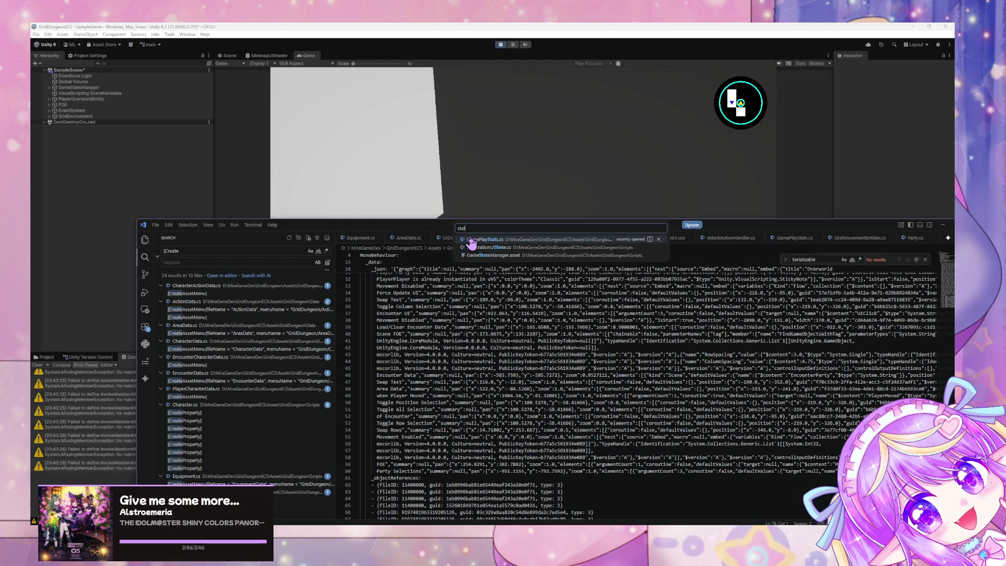
{"action": "left_click", "coordinate": [471, 241]}
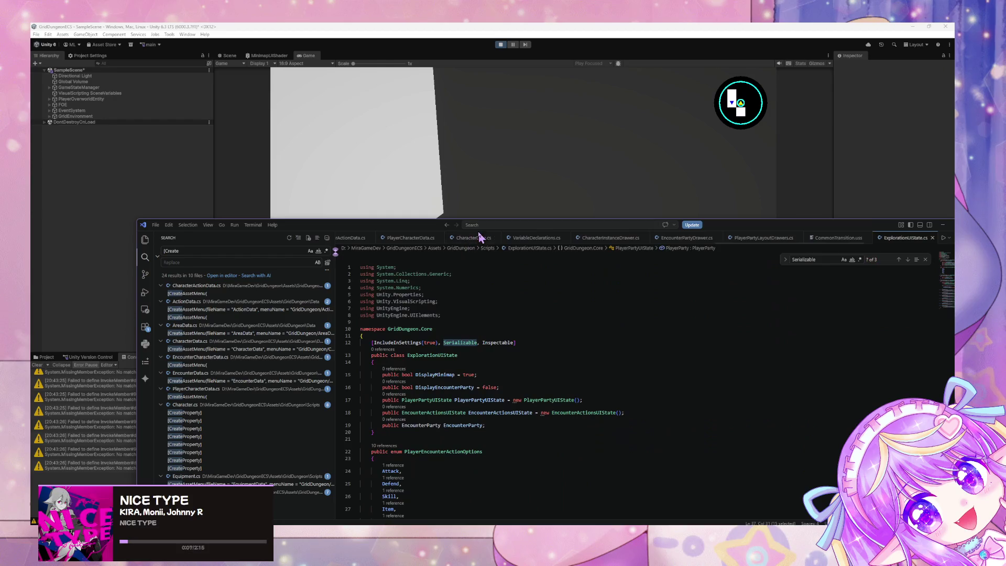
{"action": "scroll", "coordinate": [463, 278], "scroll_direction": "up", "scroll_amount": 4}
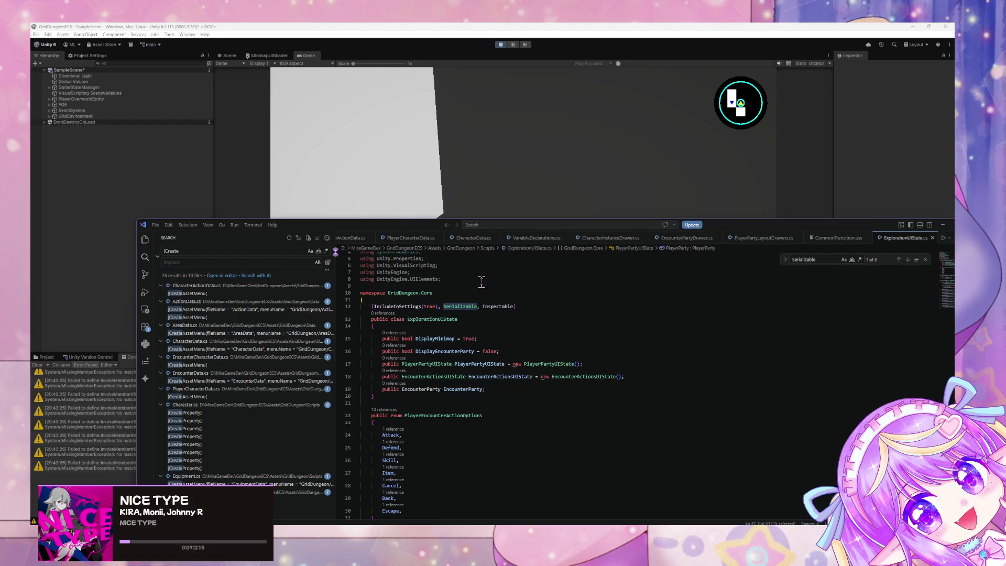
{"action": "left_click_drag", "start_coordinate": [392, 238], "coordinate": [321, 122]}
{"action": "scroll", "coordinate": [439, 270], "scroll_direction": "down", "scroll_amount": 9}
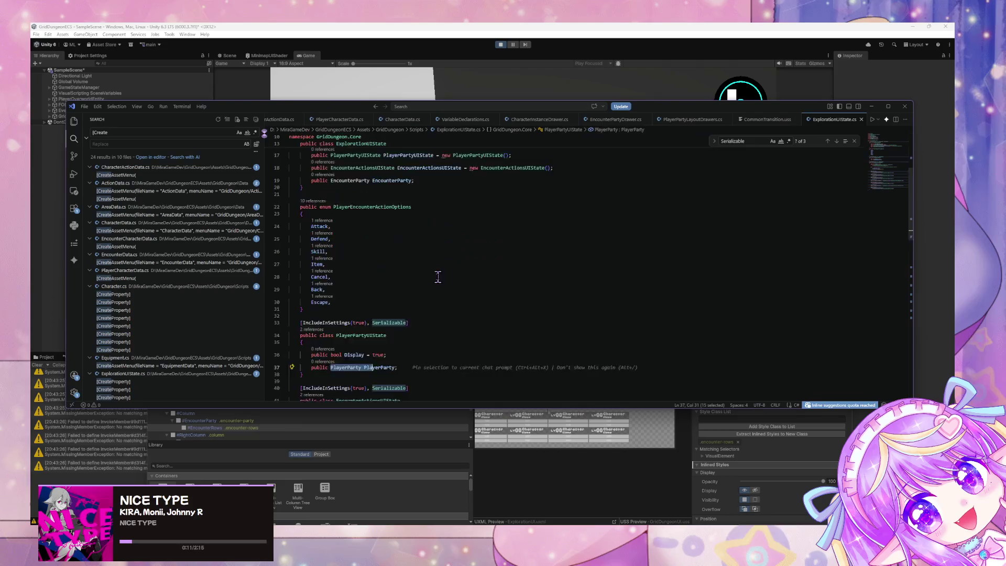
{"action": "scroll", "coordinate": [439, 270], "scroll_direction": "up", "scroll_amount": 3}
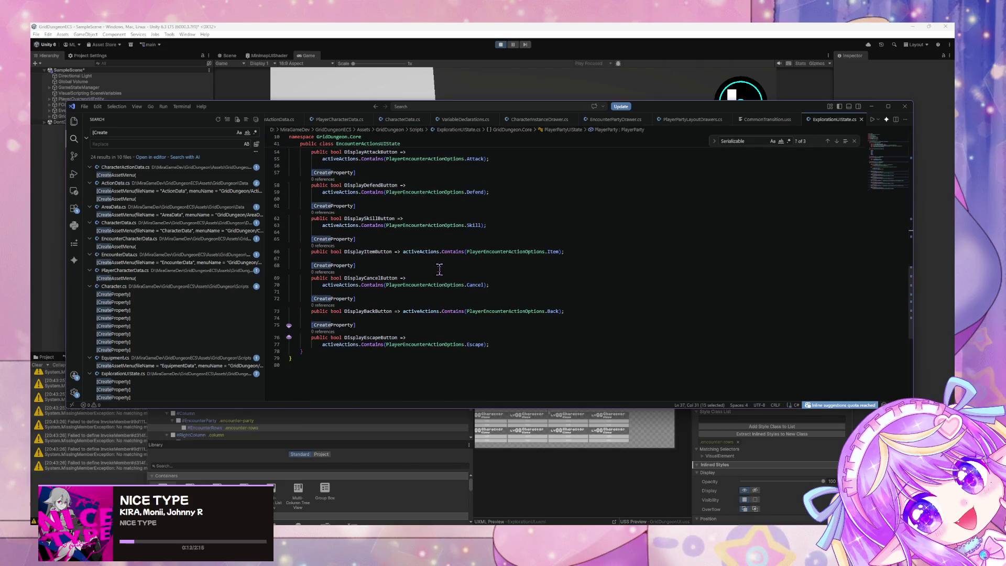
{"action": "scroll", "coordinate": [440, 270], "scroll_direction": "up", "scroll_amount": 8}
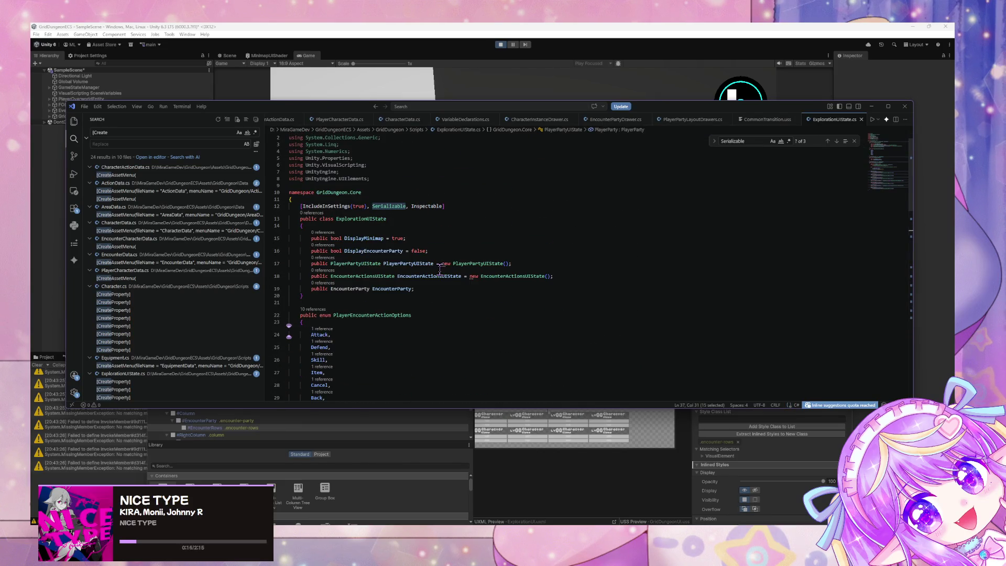
{"action": "scroll", "coordinate": [439, 270], "scroll_direction": "down", "scroll_amount": 8}
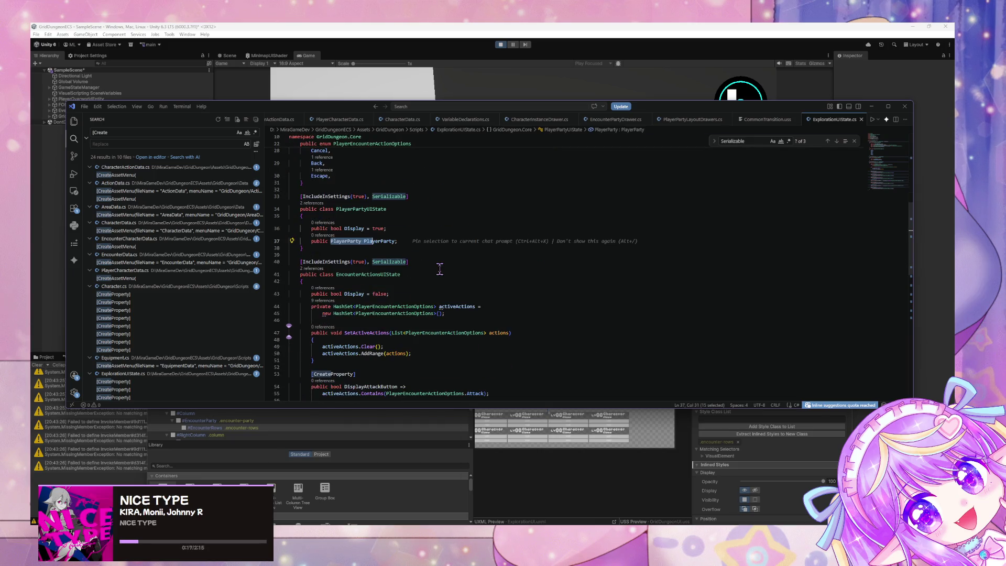
{"action": "scroll", "coordinate": [440, 268], "scroll_direction": "down", "scroll_amount": 8}
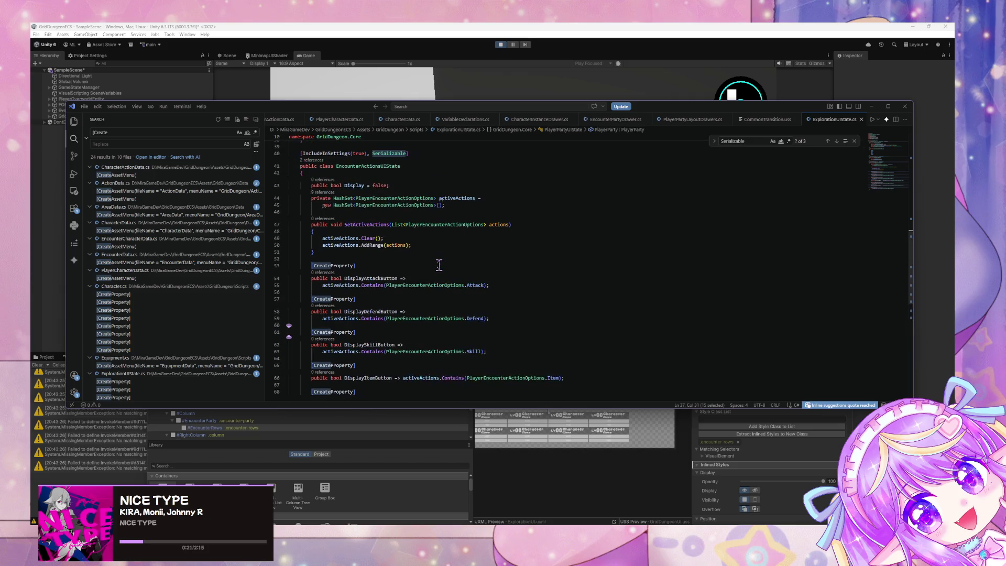
{"action": "mouse_move", "coordinate": [305, 112]}
{"action": "left_mouse_down"}
{"action": "mouse_move", "coordinate": [334, 127]}
{"action": "mouse_move", "coordinate": [492, 292]}
{"action": "mouse_move", "coordinate": [461, 369]}
{"action": "mouse_move", "coordinate": [512, 376]}
{"action": "left_mouse_up"}
Select #PlayerParty in UI Builder and uncheck Enabled so the party panel fades out.
{"action": "mouse_move", "coordinate": [503, 258]}
{"action": "left_mouse_down"}
{"action": "mouse_move", "coordinate": [481, 243]}
{"action": "mouse_move", "coordinate": [435, 139]}
{"action": "left_mouse_up"}
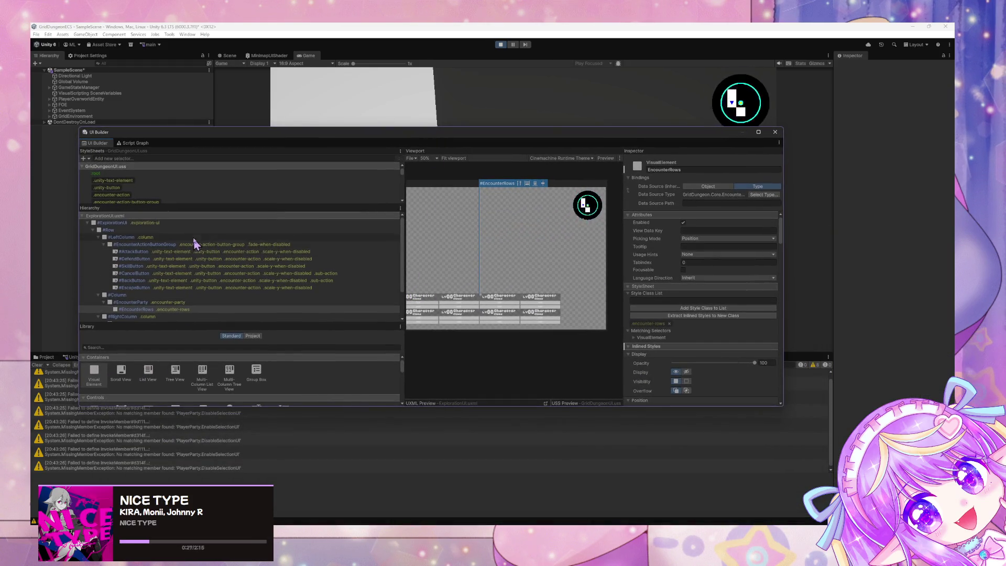
{"action": "scroll", "coordinate": [184, 236], "scroll_direction": "down", "scroll_amount": 3}
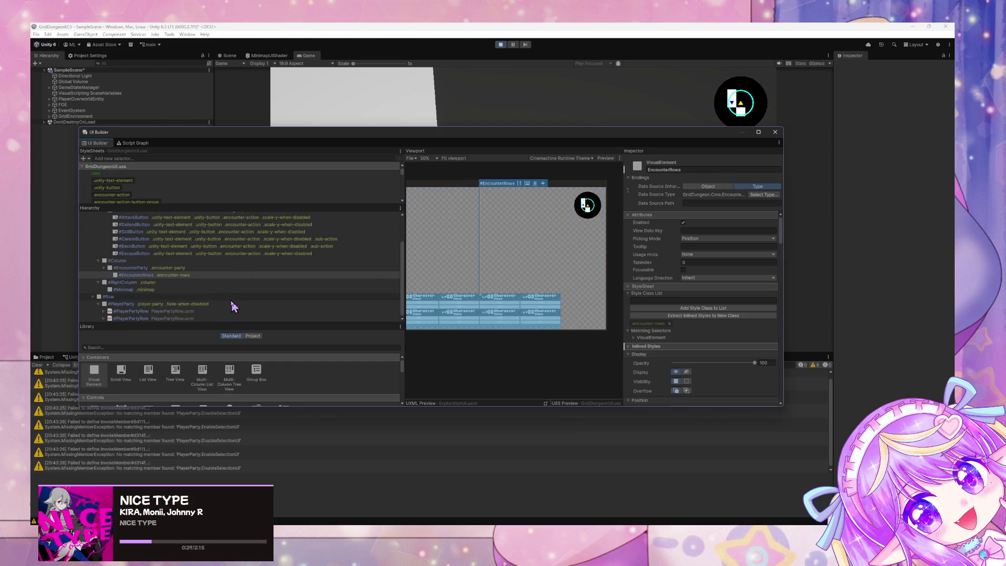
{"action": "left_click", "coordinate": [278, 304]}
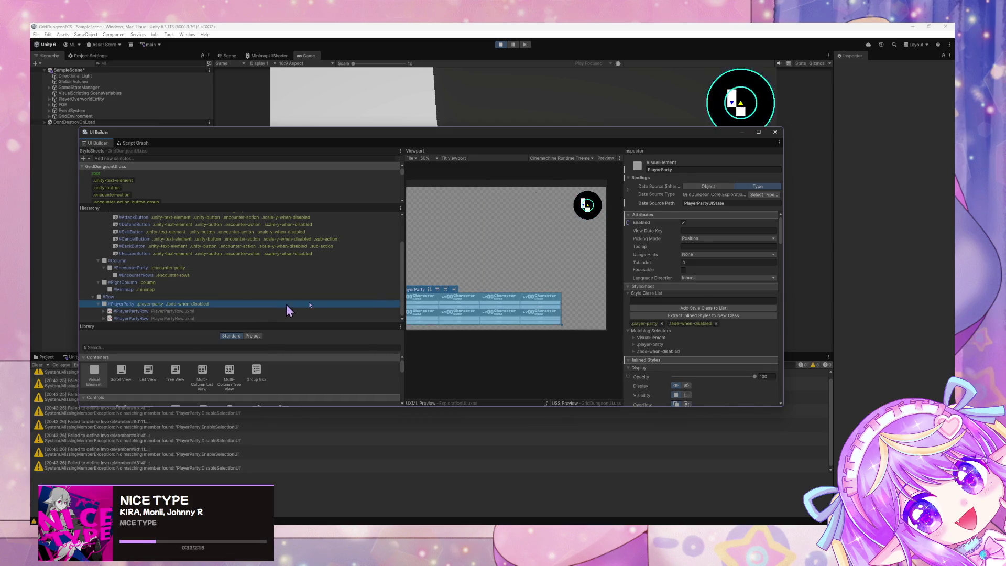
{"action": "scroll", "coordinate": [658, 246], "scroll_direction": "down", "scroll_amount": 1}
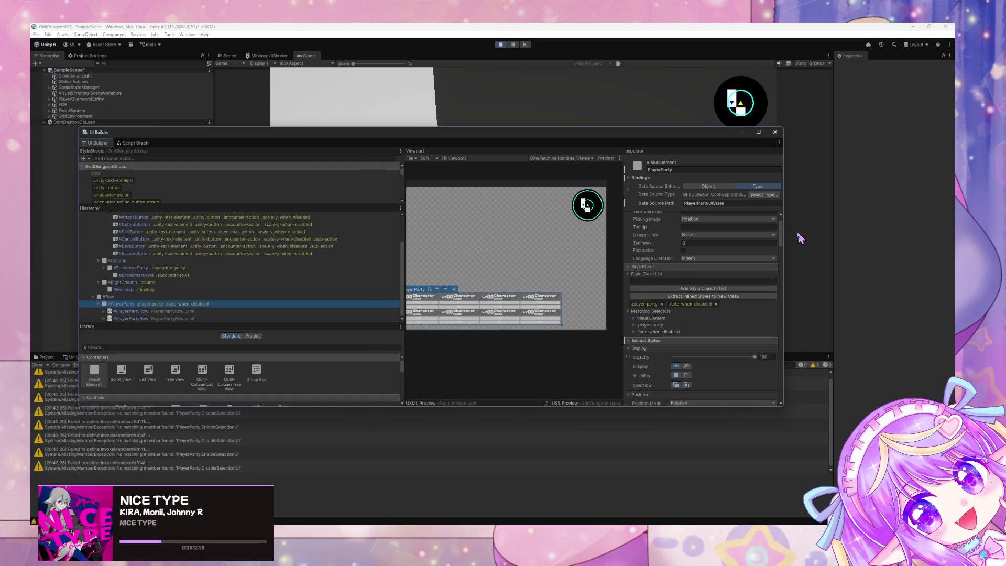
{"action": "scroll", "coordinate": [783, 236], "scroll_direction": "up", "scroll_amount": 1}
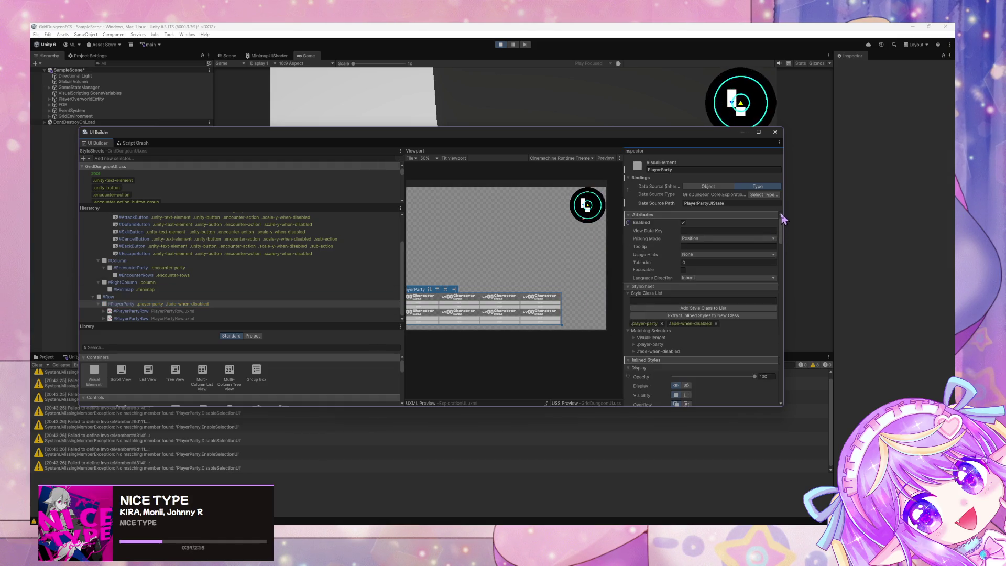
{"action": "left_click", "coordinate": [683, 222]}
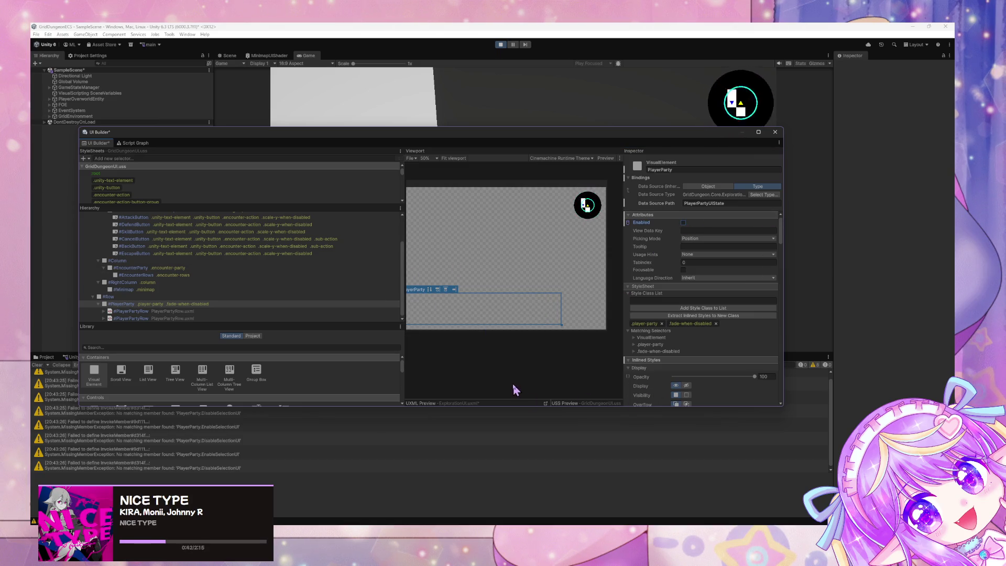
{"action": "mouse_move", "coordinate": [453, 140]}
{"action": "left_mouse_down"}
{"action": "mouse_move", "coordinate": [471, 215]}
{"action": "mouse_move", "coordinate": [543, 264]}
{"action": "left_mouse_up"}
{"action": "key", "text": "alt+Tab"}
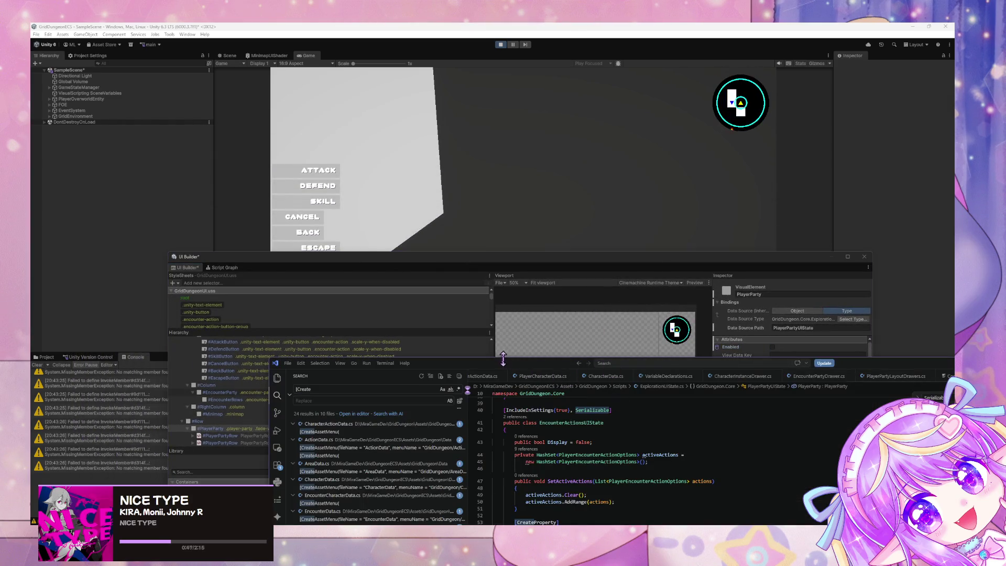
Change the PlayerPartyUIState Display default on line 36 from true to false.
{"action": "left_click_drag", "start_coordinate": [493, 364], "coordinate": [435, 172]}
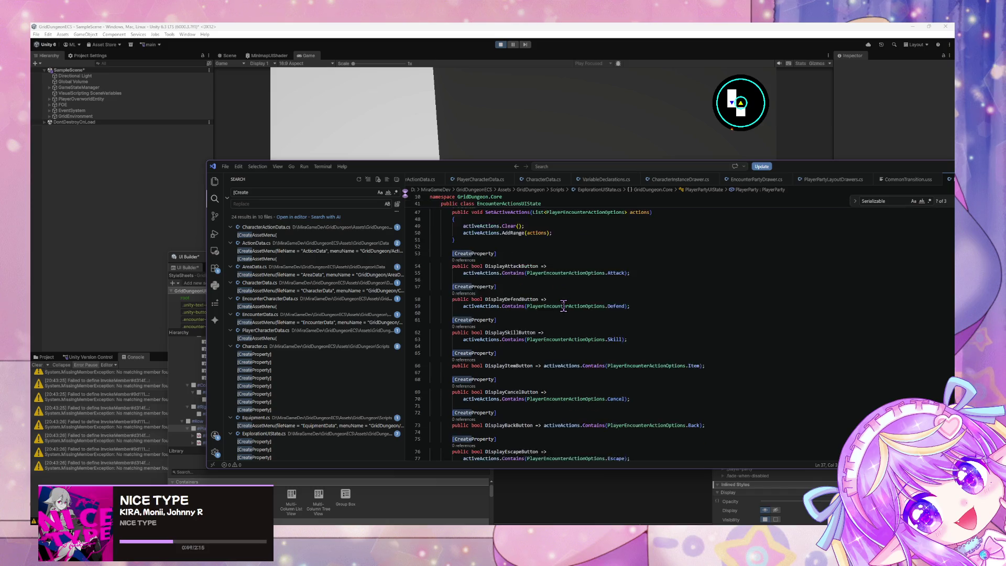
{"action": "scroll", "coordinate": [563, 308], "scroll_direction": "up", "scroll_amount": 10}
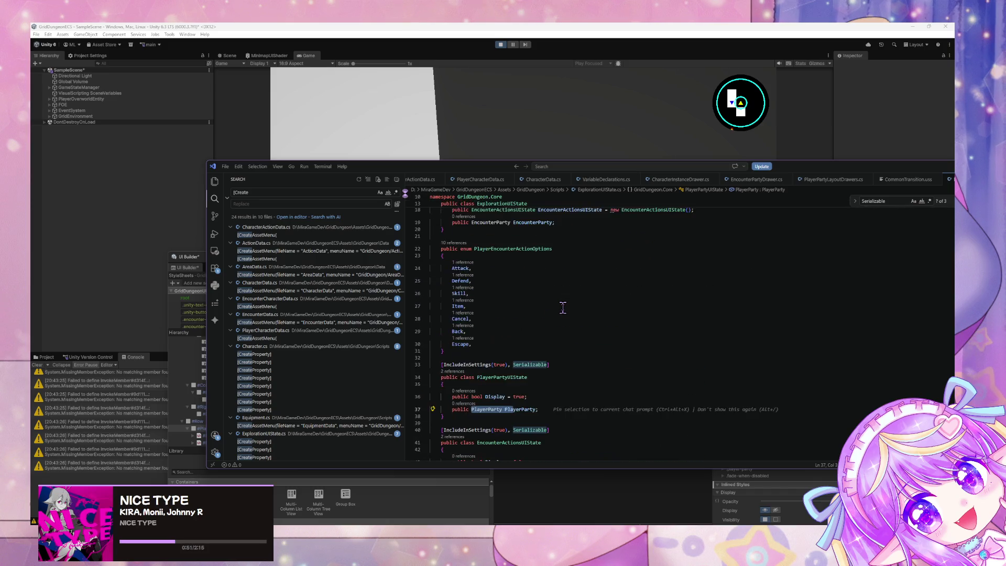
{"action": "scroll", "coordinate": [598, 329], "scroll_direction": "up", "scroll_amount": 3}
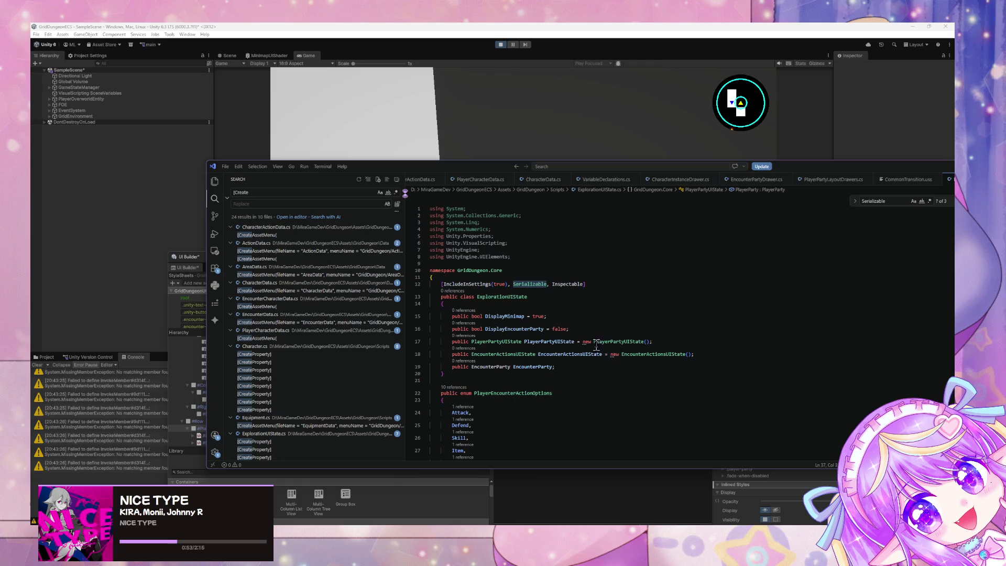
{"action": "scroll", "coordinate": [592, 340], "scroll_direction": "down", "scroll_amount": 8}
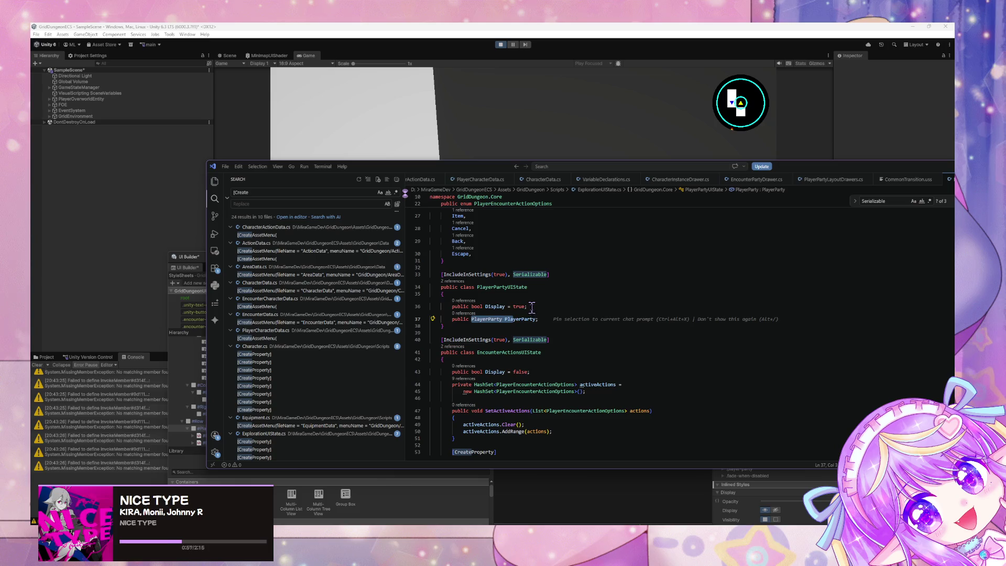
{"action": "double_click", "coordinate": [519, 307]}
{"action": "type", "text": "fals"}
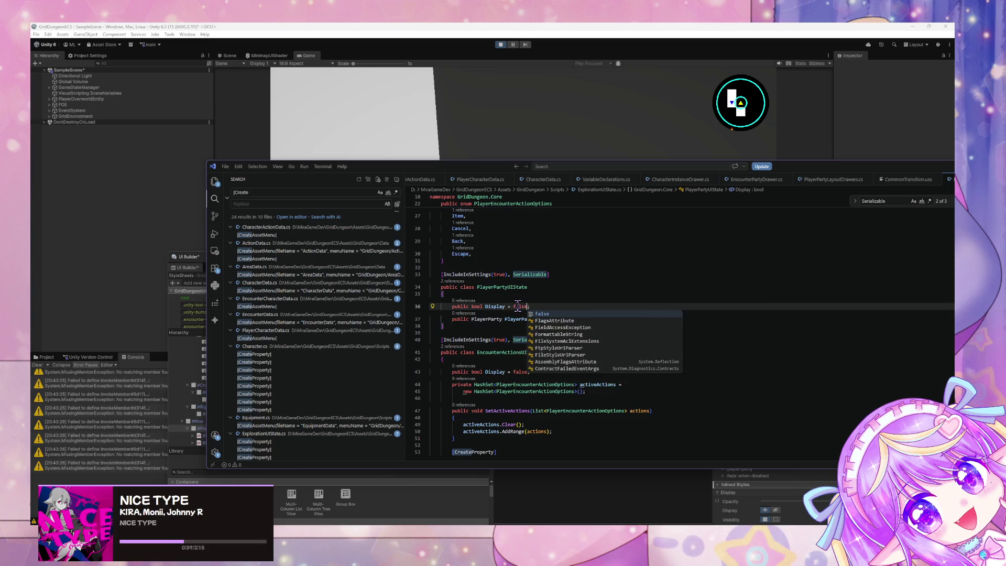
{"action": "scroll", "coordinate": [603, 296], "scroll_direction": "up", "scroll_amount": 8}
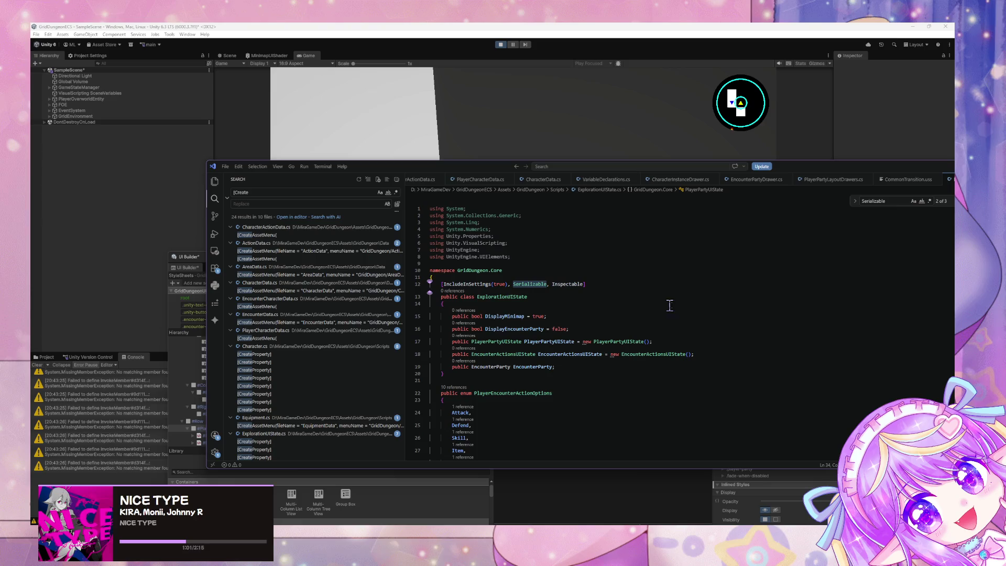
Briefly add a [CreateProperty] line and 'public bool' below EncounterActionsUIState, then remove them.
{"action": "left_click", "coordinate": [702, 354]}
{"action": "key", "text": "Return"}
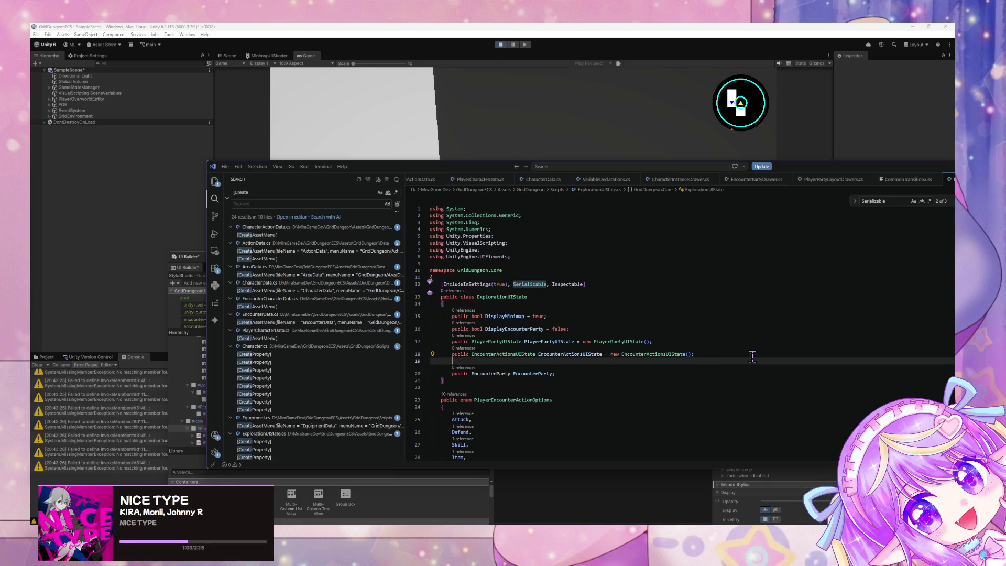
{"action": "type", "text": "[Create"}
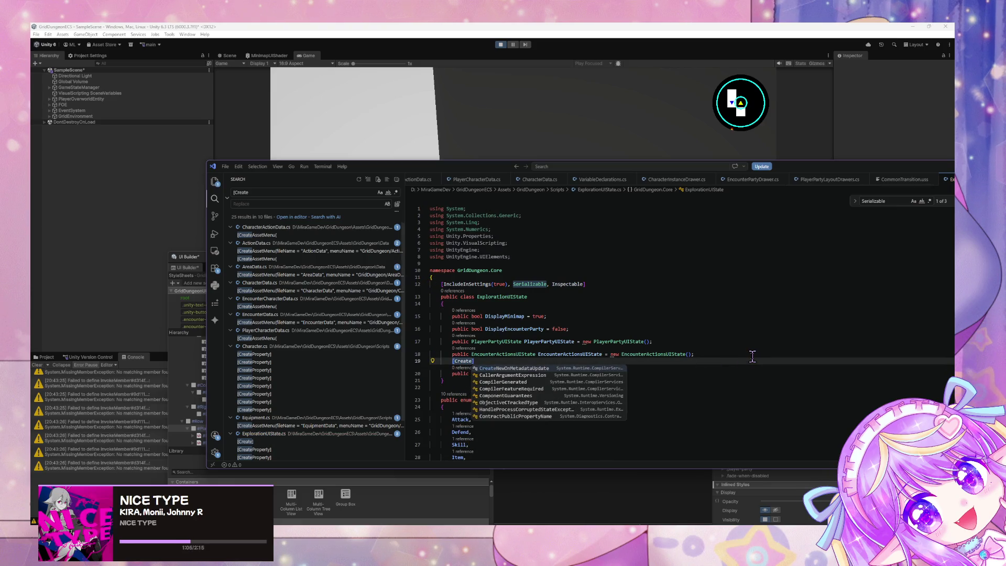
{"action": "type", "text": "Property]"}
{"action": "scroll", "coordinate": [537, 314], "scroll_direction": "down", "scroll_amount": 2}
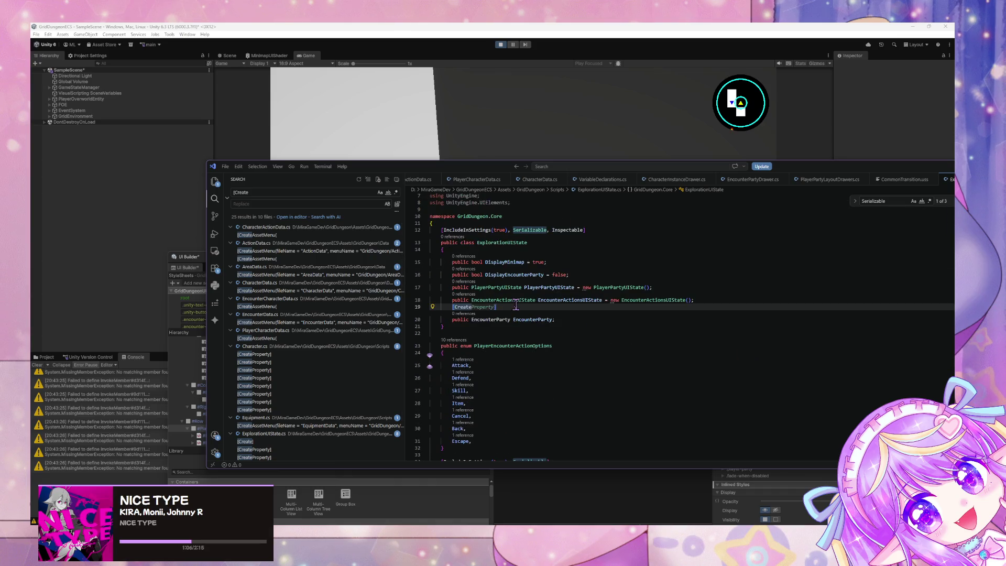
{"action": "key", "text": "Return"}
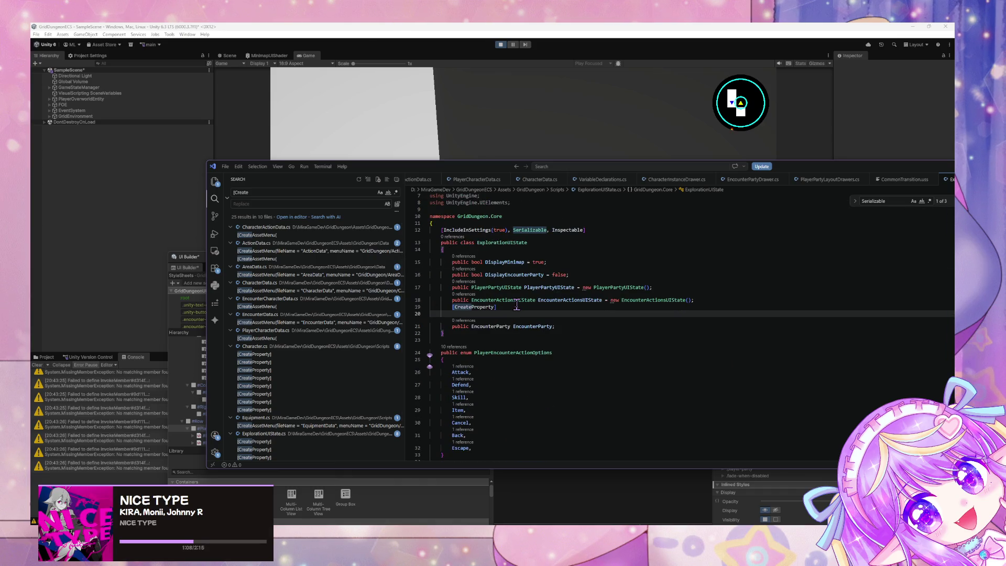
{"action": "type", "text": "public bool"}
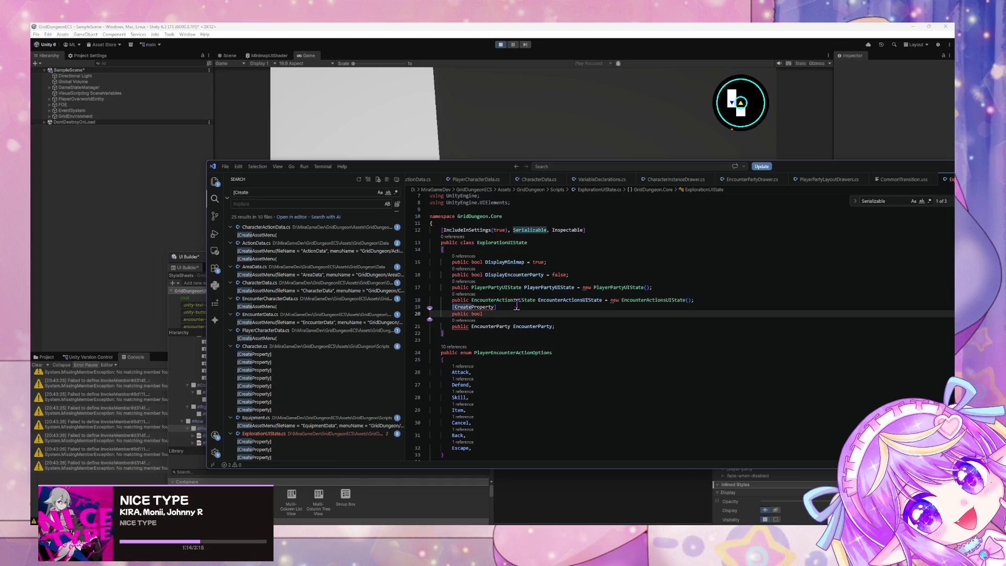
{"action": "key", "text": "ctrl+BackSpace"}
{"action": "key", "text": "ctrl+BackSpace"}
{"action": "key", "text": "ctrl+BackSpace"}
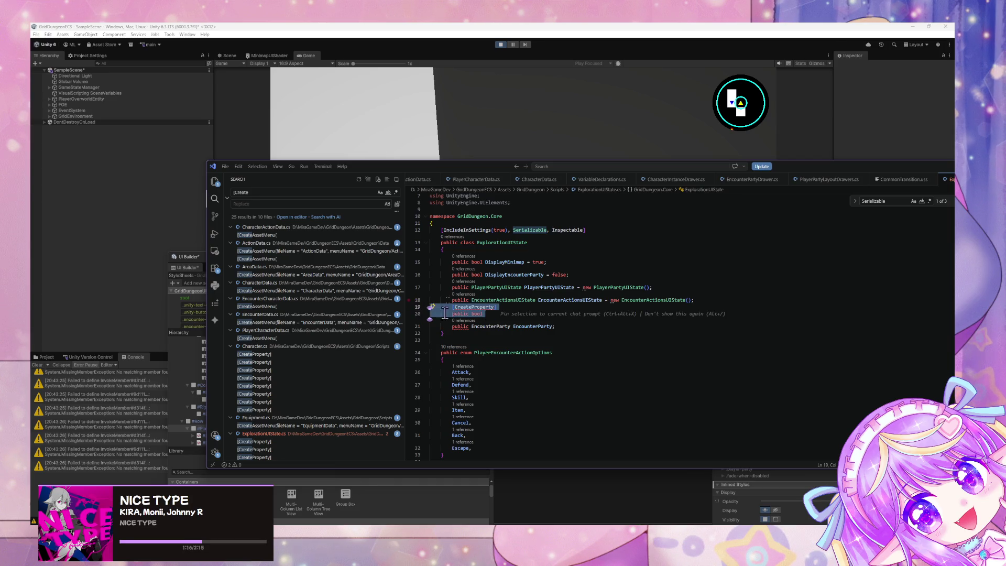
{"action": "left_click", "coordinate": [679, 286]}
Add a public bool DisplayPlayerPartyUI property with a getter and an empty setter body.
{"action": "key", "text": "Return"}
{"action": "key", "text": "Return"}
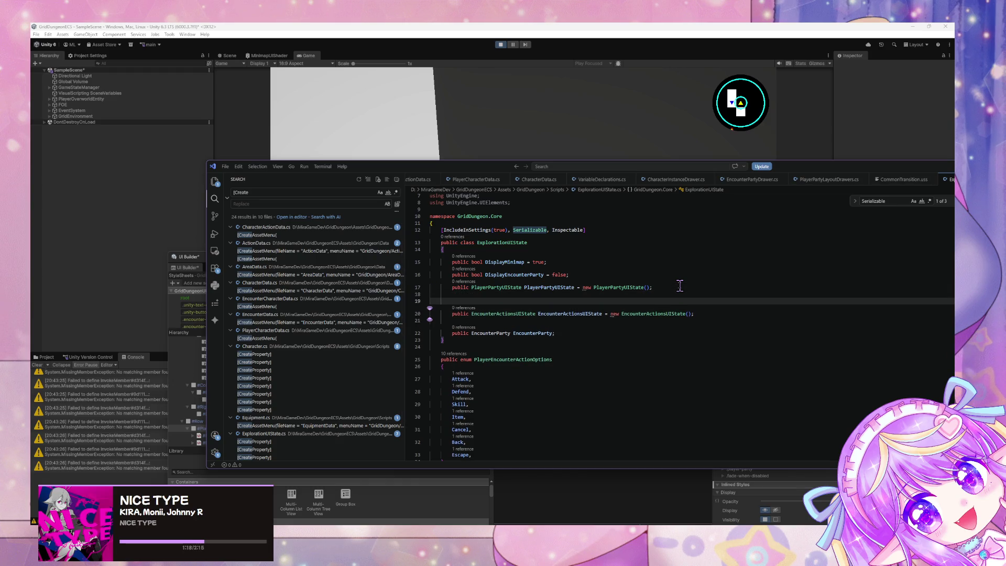
{"action": "key", "text": "Up"}
{"action": "type", "text": "public "}
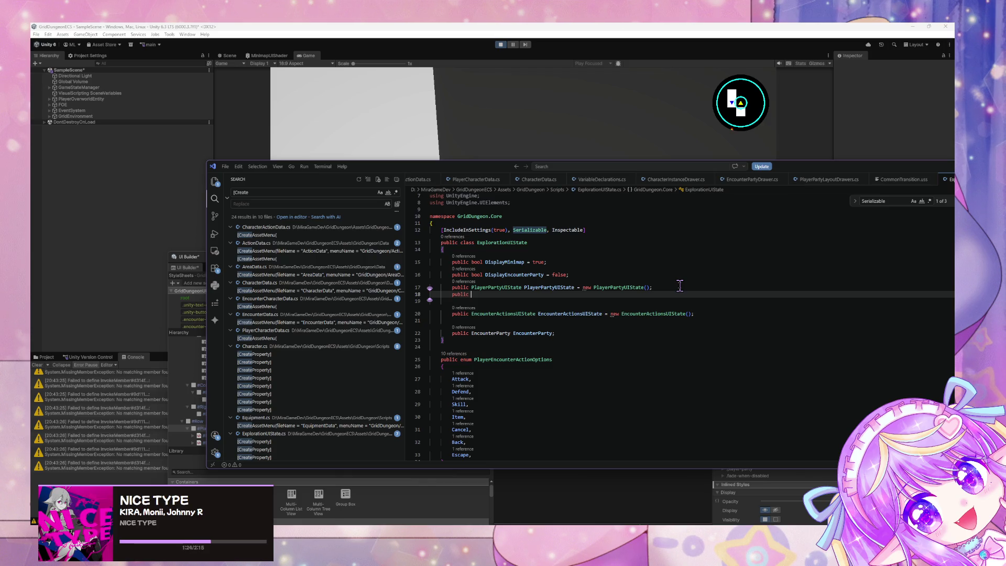
{"action": "type", "text": "bool "}
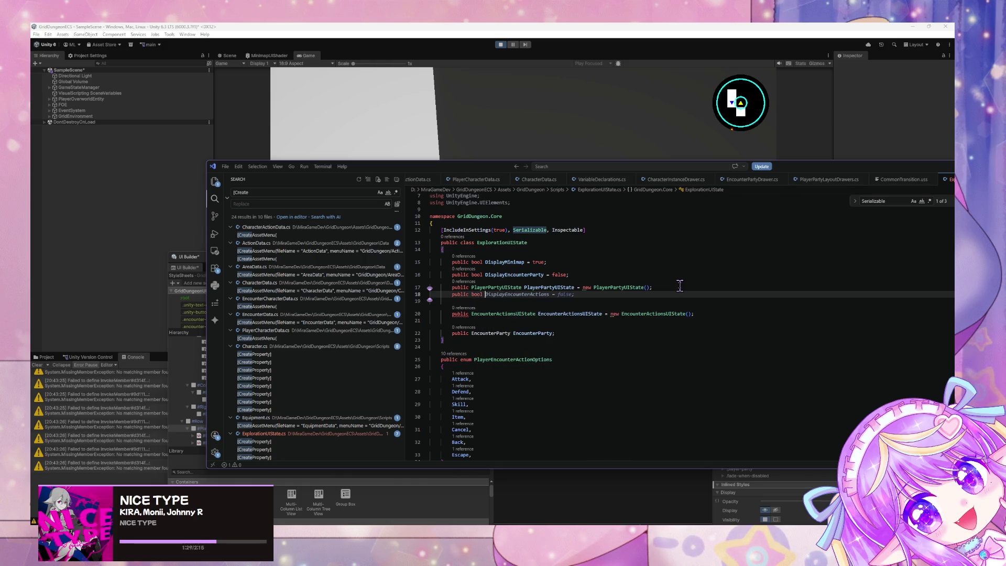
{"action": "type", "text": "Dis"}
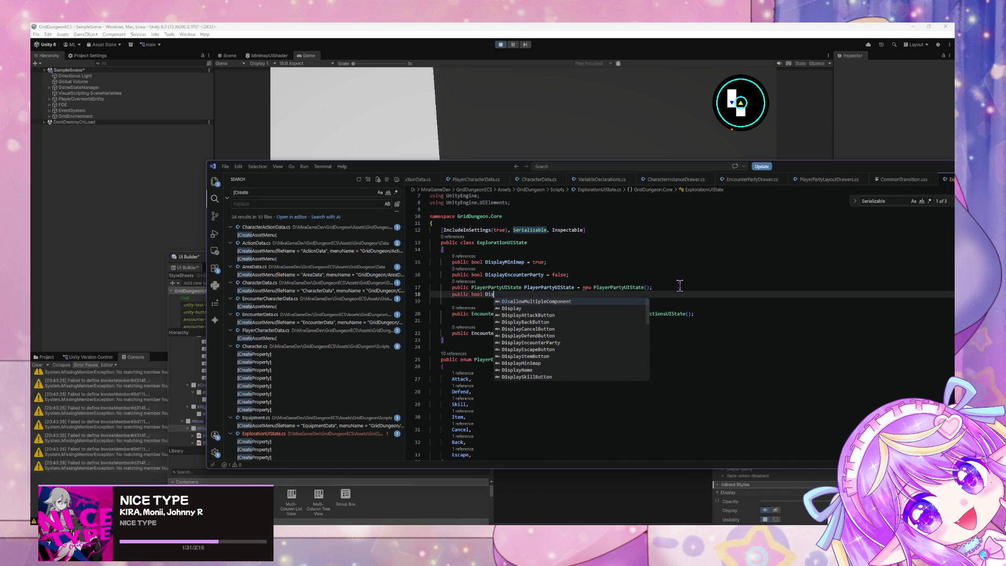
{"action": "type", "text": "playPlayePart"}
{"action": "type", "text": "yUI {get "}
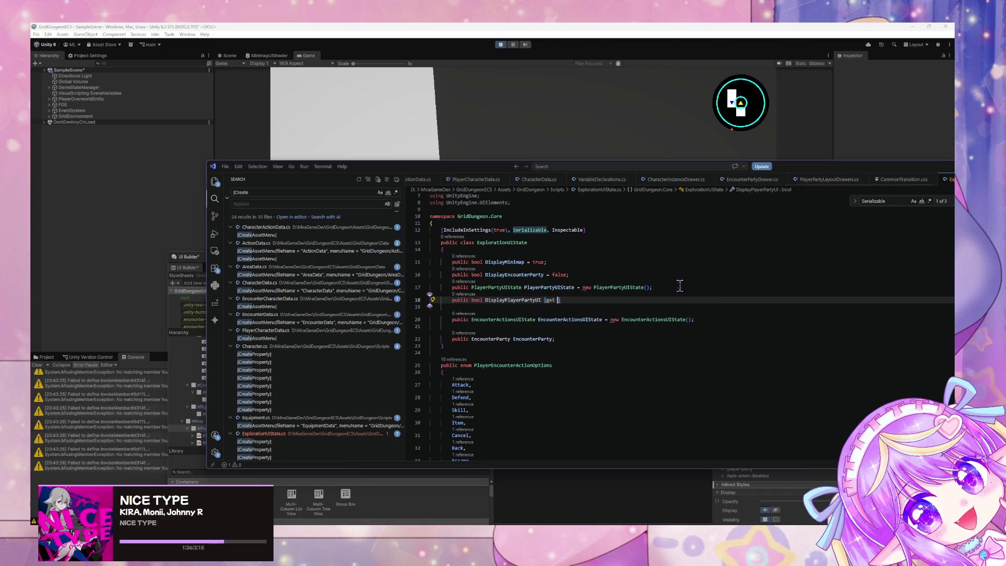
{"action": "type", "text": ";"}
{"action": "type", "text": "et;"}
{"action": "key", "text": "BackSpace"}
{"action": "type", "text": "{"}
{"action": "type", "text": "}"}
{"action": "key", "text": "Escape"}
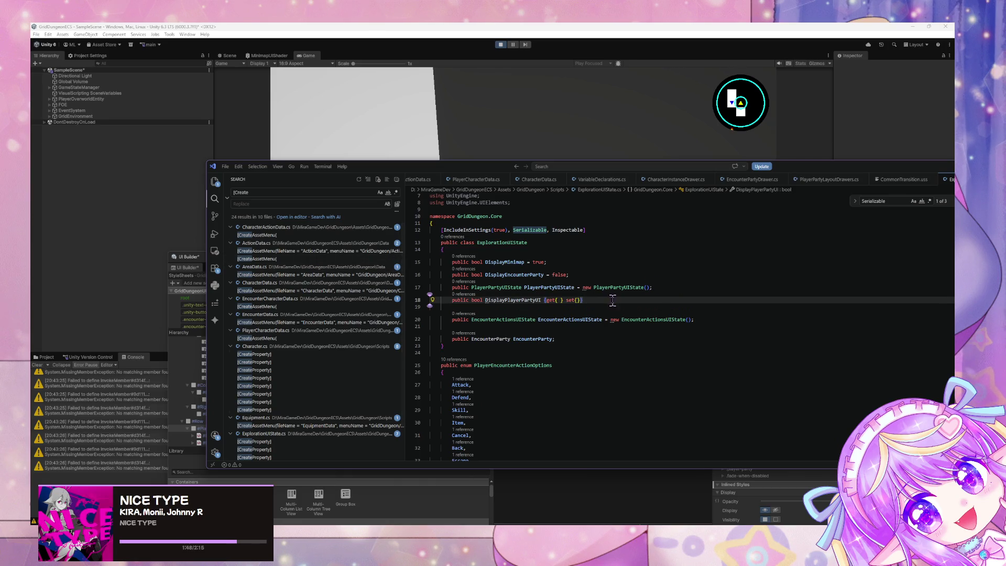
Make the getter return PlayerPartyUIState.Display and accept the suggested DisplayEncounterActionsUI property line.
{"action": "left_click_drag", "start_coordinate": [612, 300], "coordinate": [655, 288]}
{"action": "key", "text": "alt+Tab"}
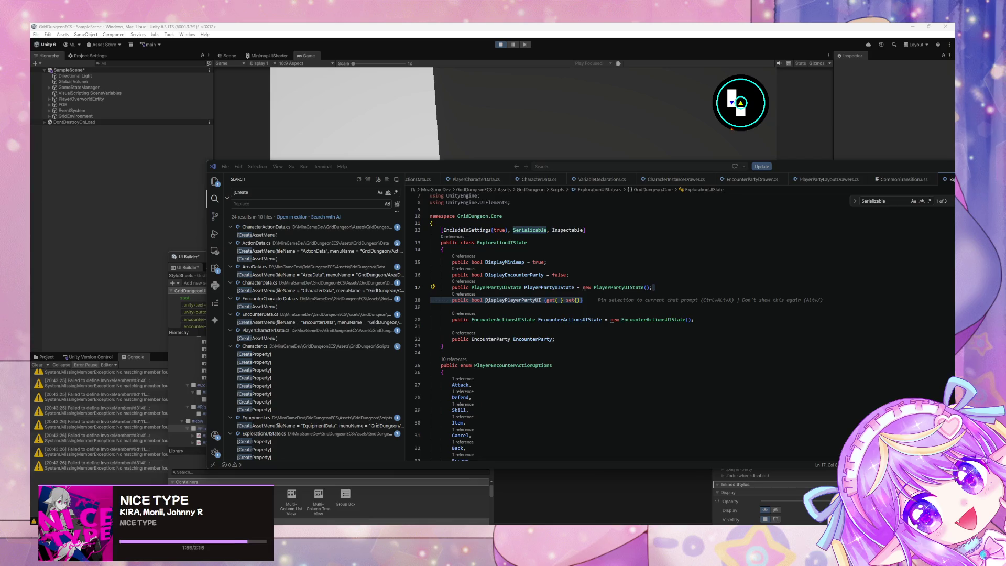
{"action": "key", "text": "alt+Tab"}
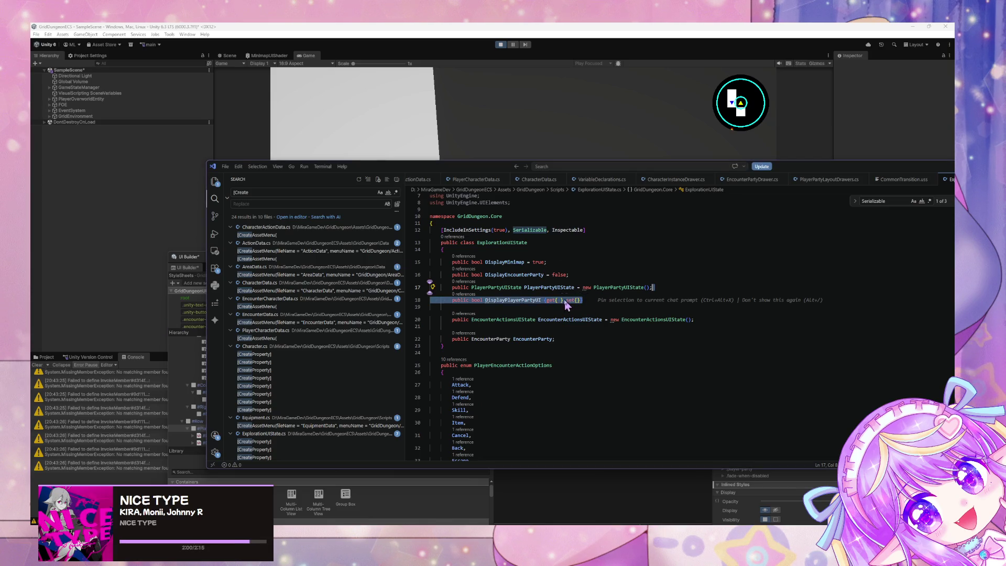
{"action": "left_click", "coordinate": [576, 300]}
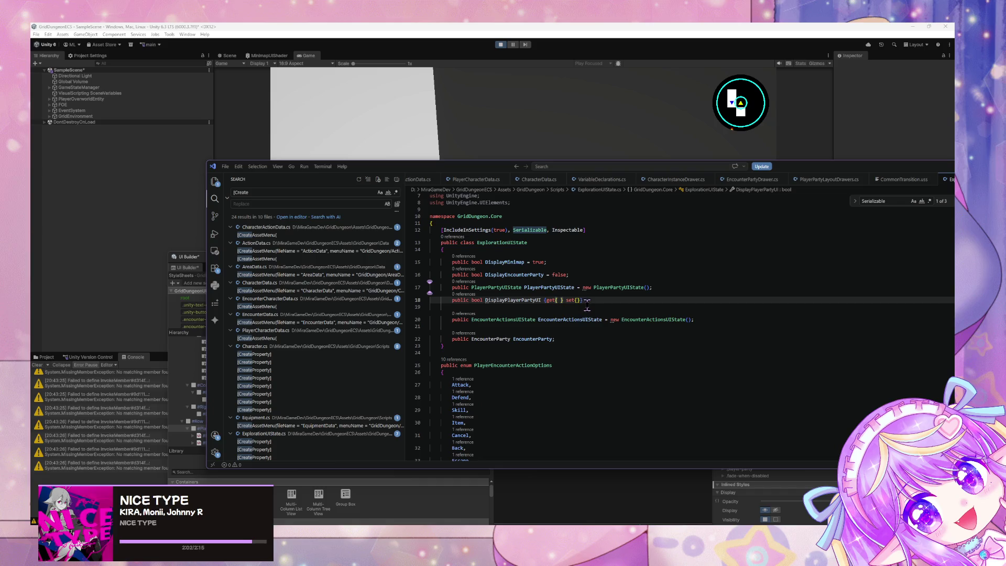
{"action": "type", "text": "return PlayerPartyUIState.Display;"}
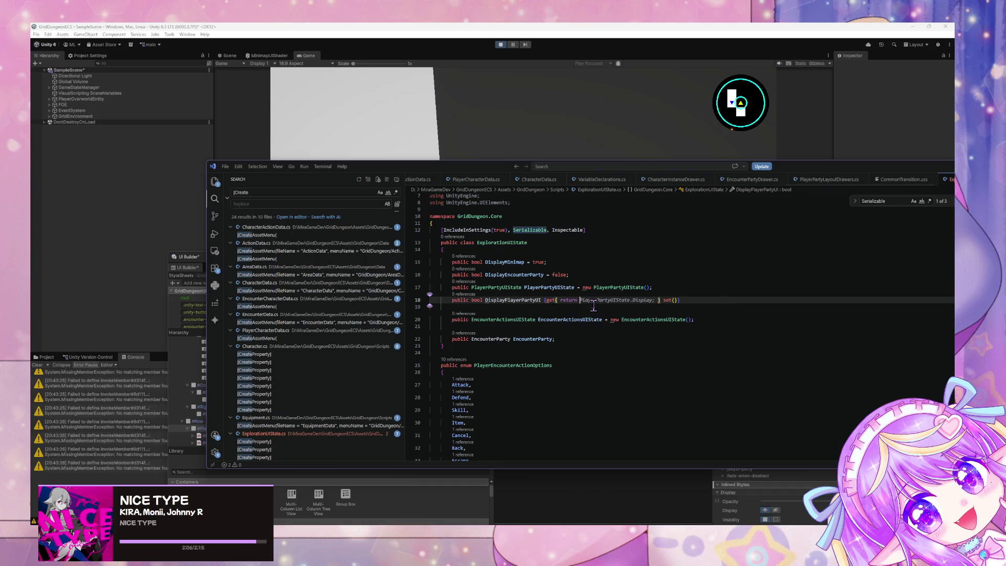
{"action": "key", "text": "Tab"}
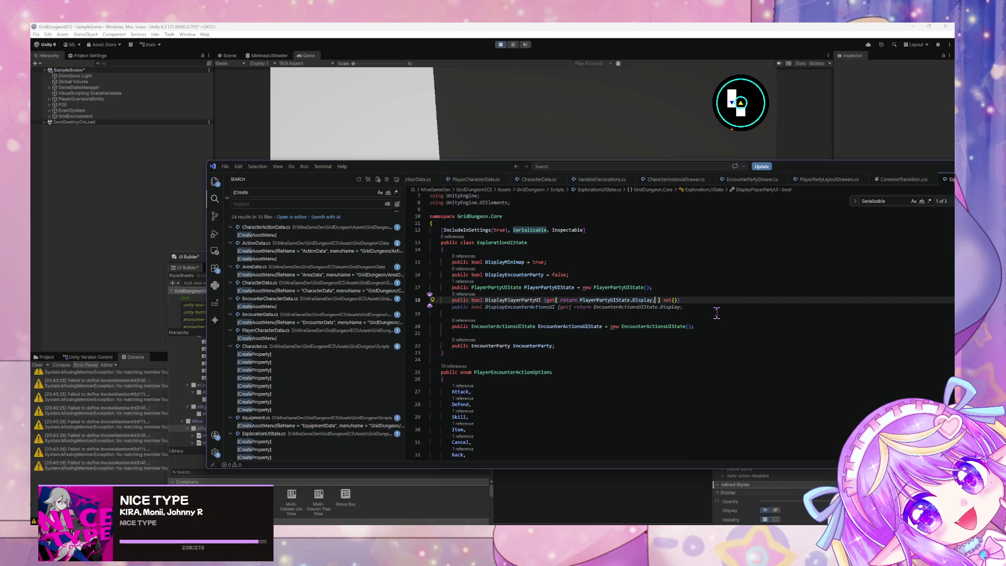
{"action": "key", "text": "Tab"}
Fill the DisplayPlayerPartyUI setter so it assigns value to PlayerPartyUIState.Display.
{"action": "left_click", "coordinate": [679, 302]}
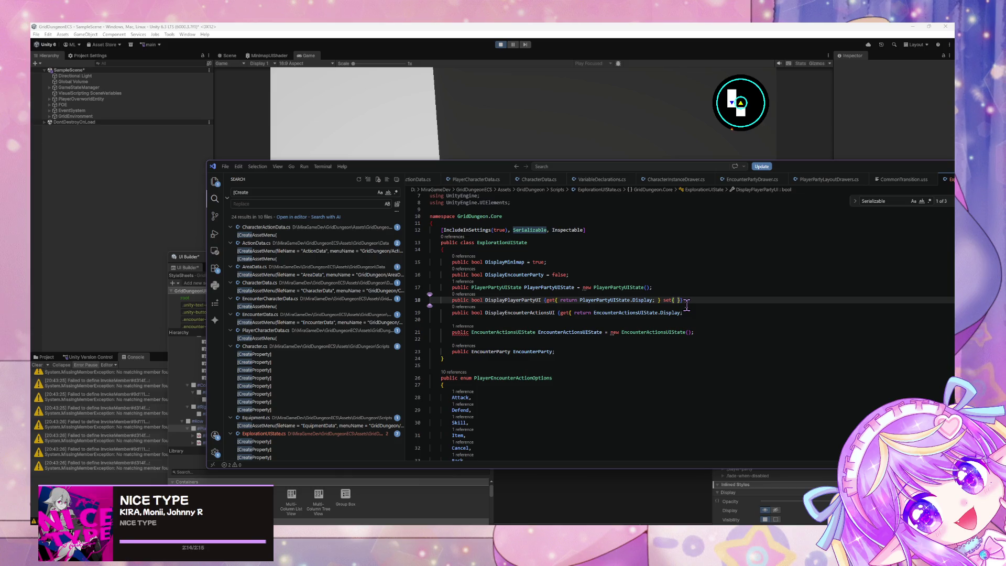
{"action": "type", "text": "Player"}
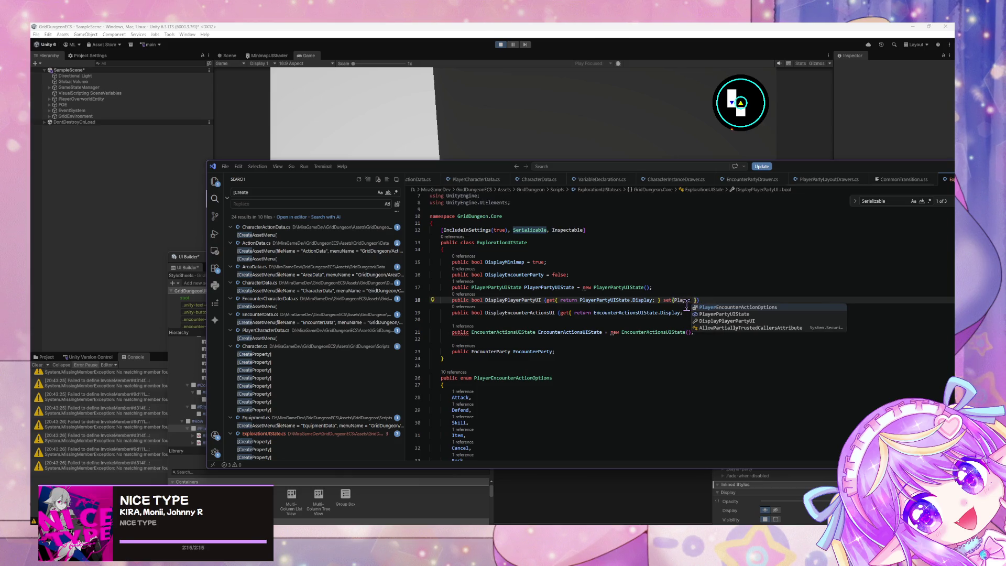
{"action": "key", "text": "Tab"}
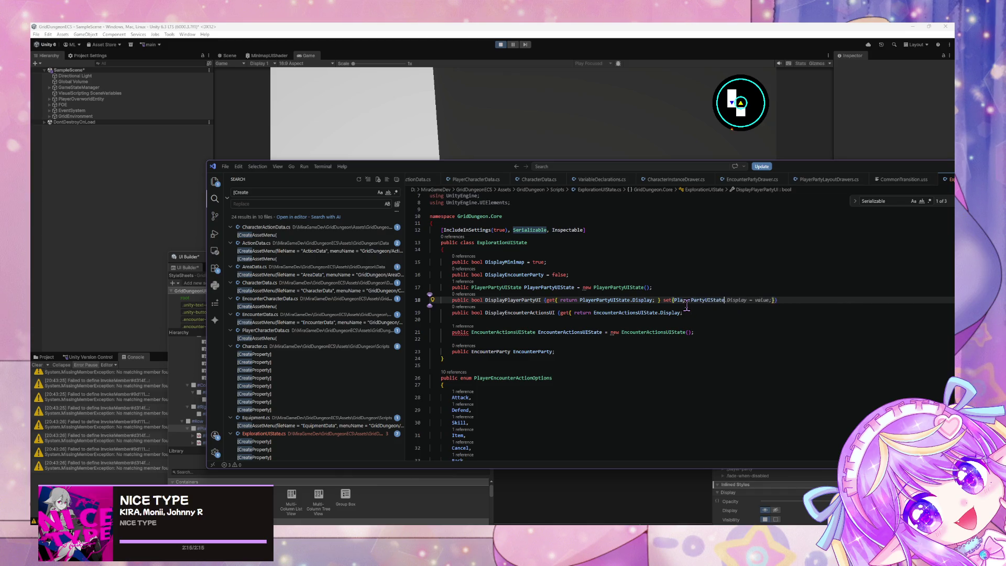
{"action": "key", "text": "Escape"}
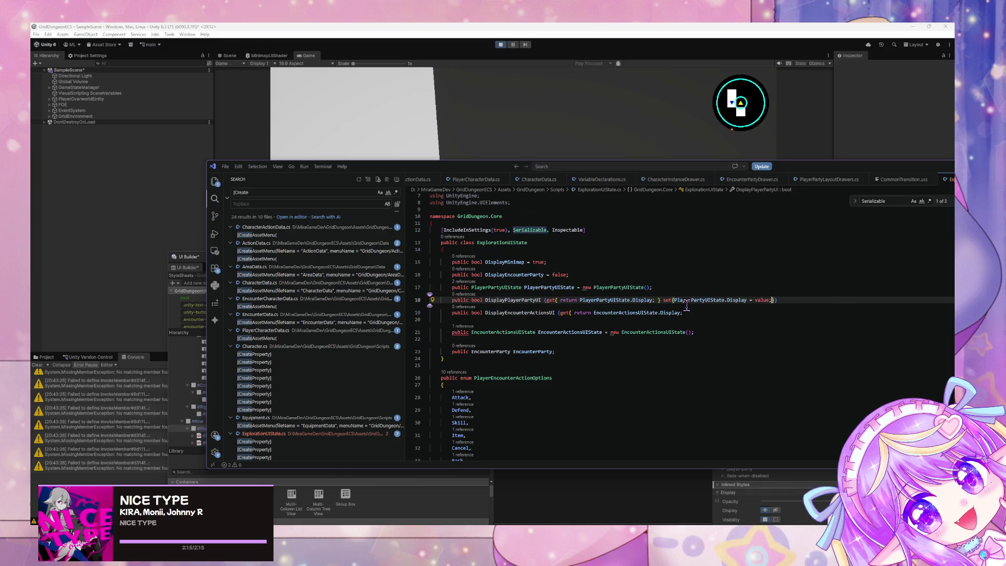
{"action": "key", "text": "ctrl+shift+p"}
{"action": "key", "text": "Escape"}
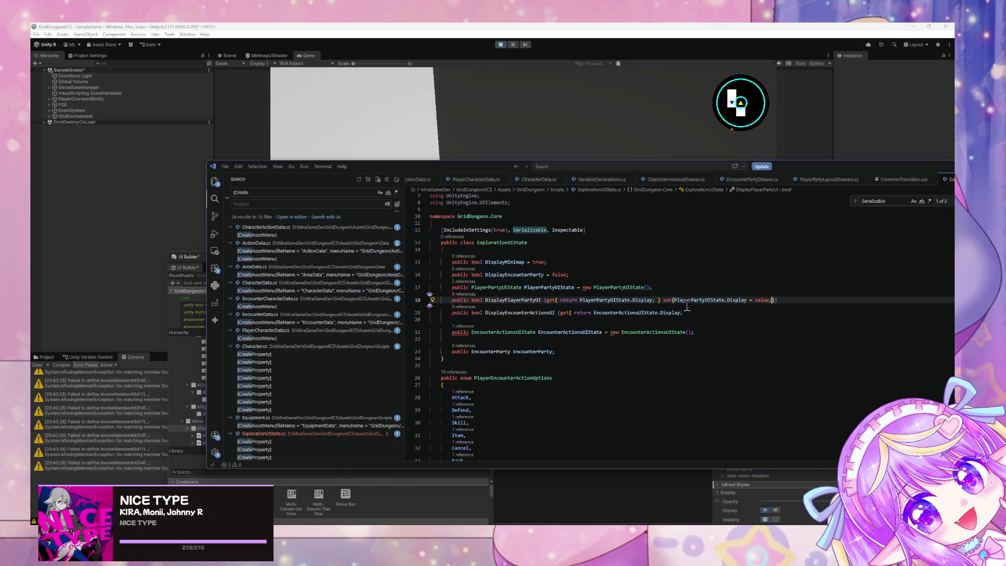
Complete DisplayEncounterActionsUI's getter and setter for EncounterActionsUIState.Display, then format the document.
{"action": "left_click", "coordinate": [593, 312]}
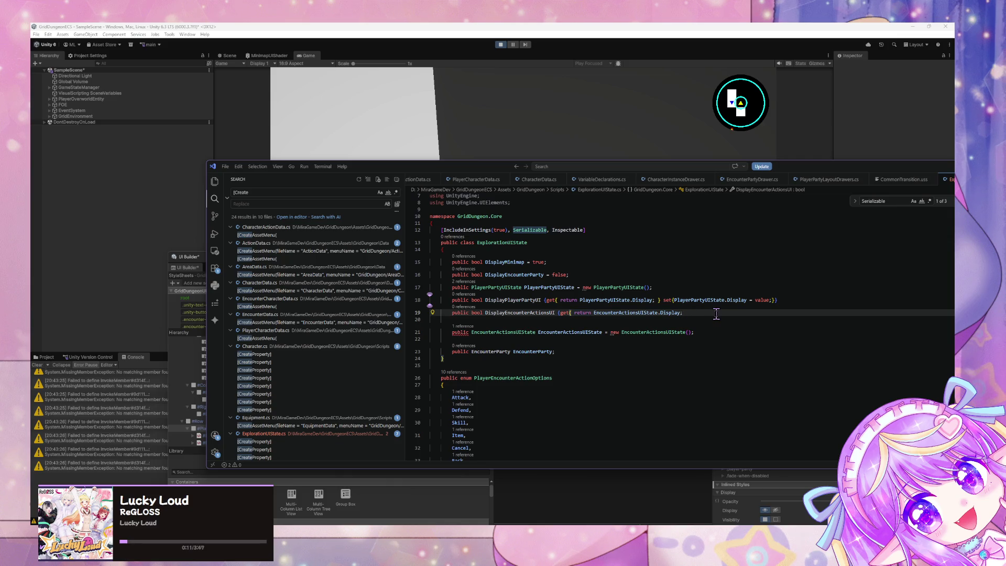
{"action": "key", "text": "BackSpace"}
{"action": "key", "text": "BackSpace"}
{"action": "key", "text": "BackSpace"}
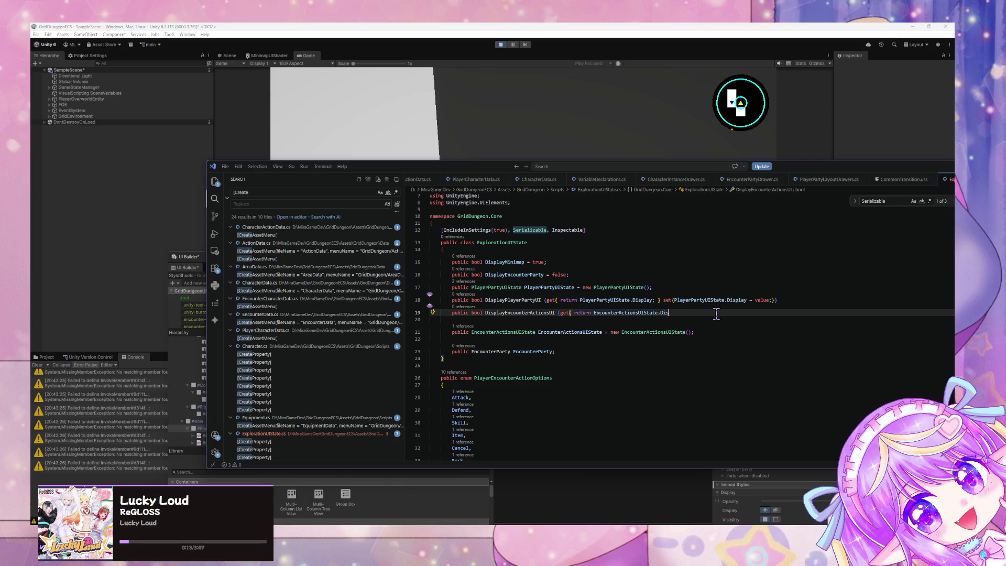
{"action": "key", "text": "ctrl+space"}
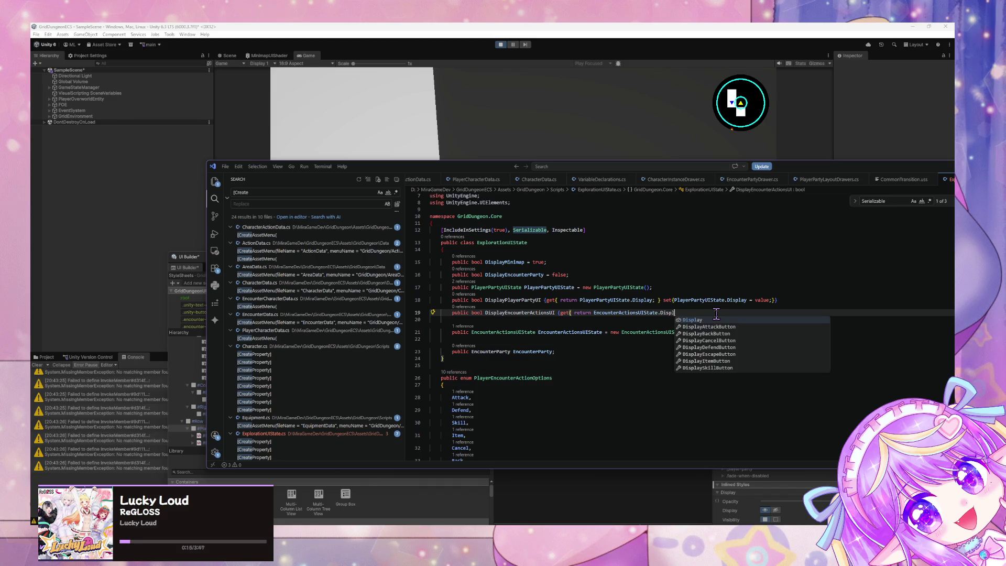
{"action": "key", "text": "Tab"}
{"action": "key", "text": "Tab"}
{"action": "key", "text": "ctrl+shift+p"}
{"action": "key", "text": "Return"}
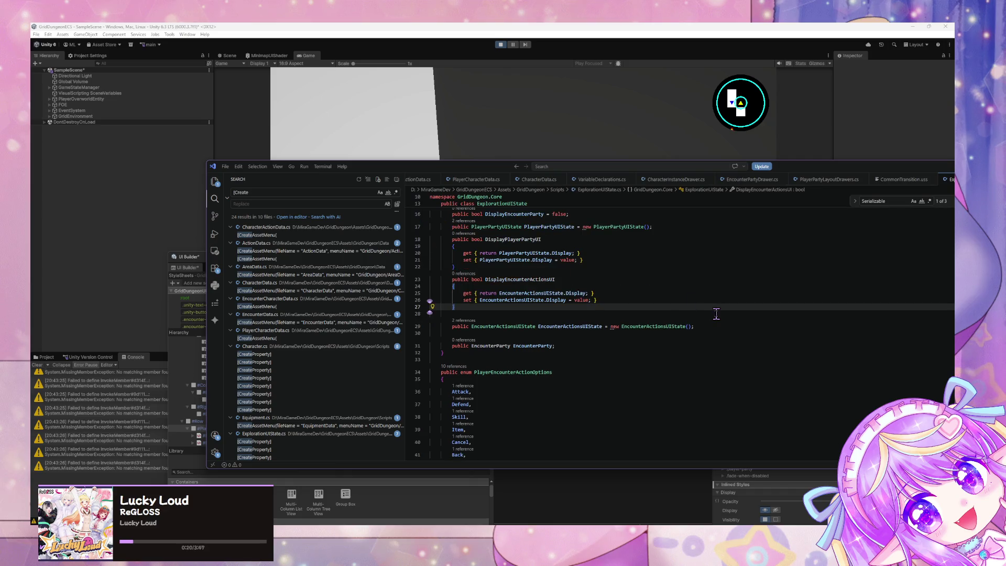
Cut the DisplayEncounterActionsUI property block from below DisplayPlayerPartyUI.
{"action": "scroll", "coordinate": [577, 267], "scroll_direction": "up", "scroll_amount": 3}
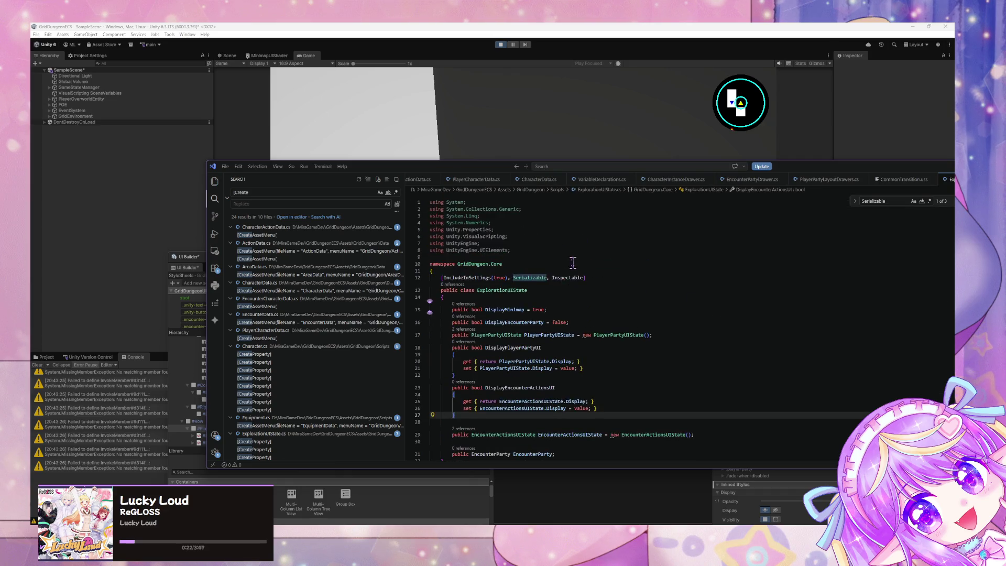
{"action": "left_click", "coordinate": [486, 348]}
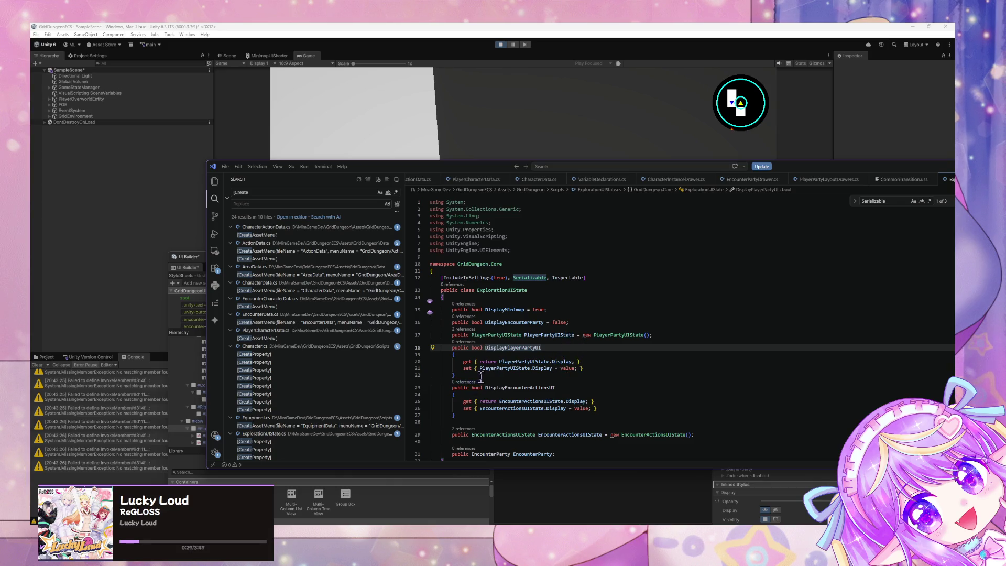
{"action": "left_click_drag", "start_coordinate": [478, 376], "coordinate": [393, 350]}
{"action": "key", "text": "Right"}
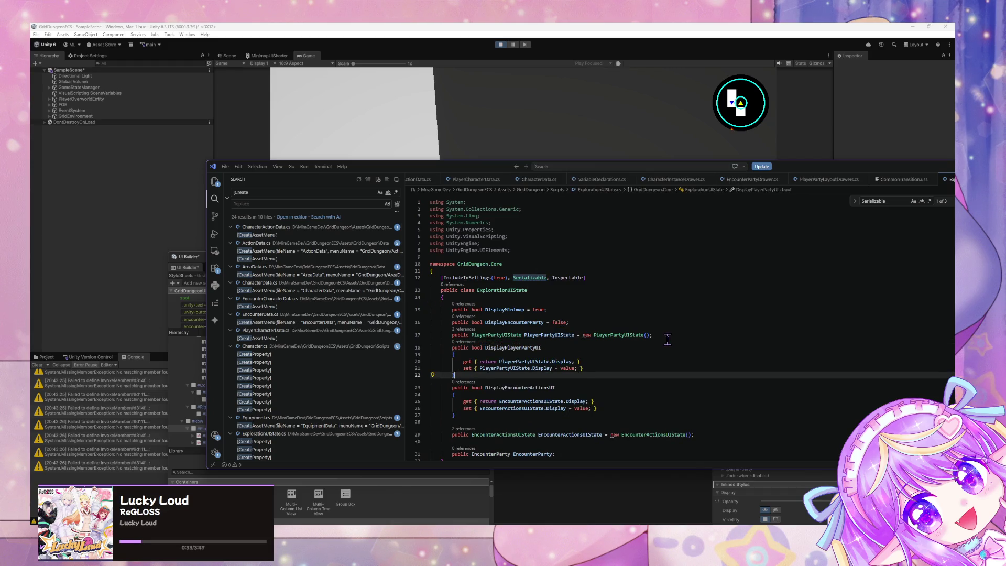
{"action": "mouse_move", "coordinate": [482, 415]}
{"action": "left_mouse_down"}
{"action": "mouse_move", "coordinate": [427, 401]}
{"action": "mouse_move", "coordinate": [417, 387]}
{"action": "left_mouse_up"}
{"action": "key", "text": "ctrl+c"}
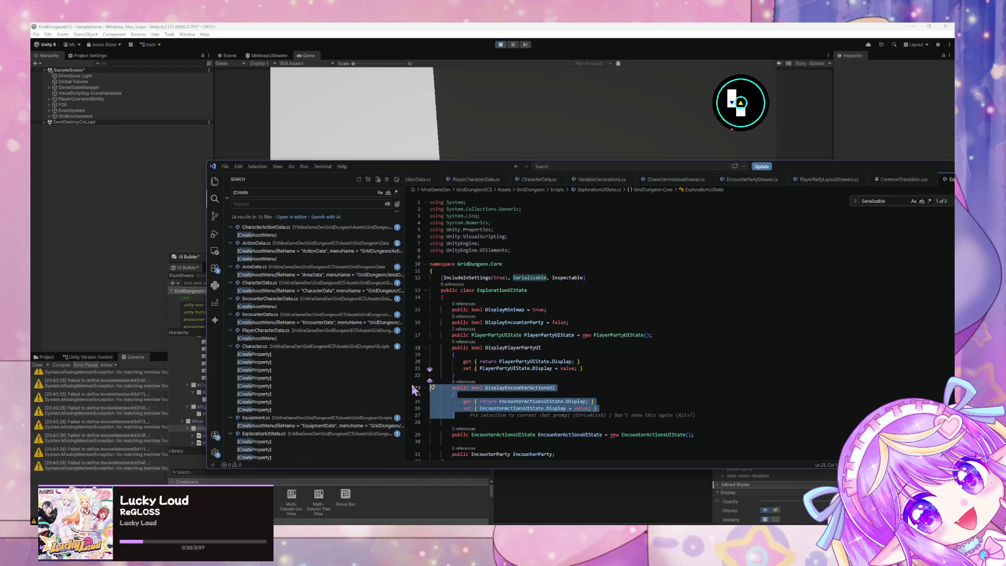
{"action": "key", "text": "BackSpace"}
{"action": "key", "text": "Delete"}
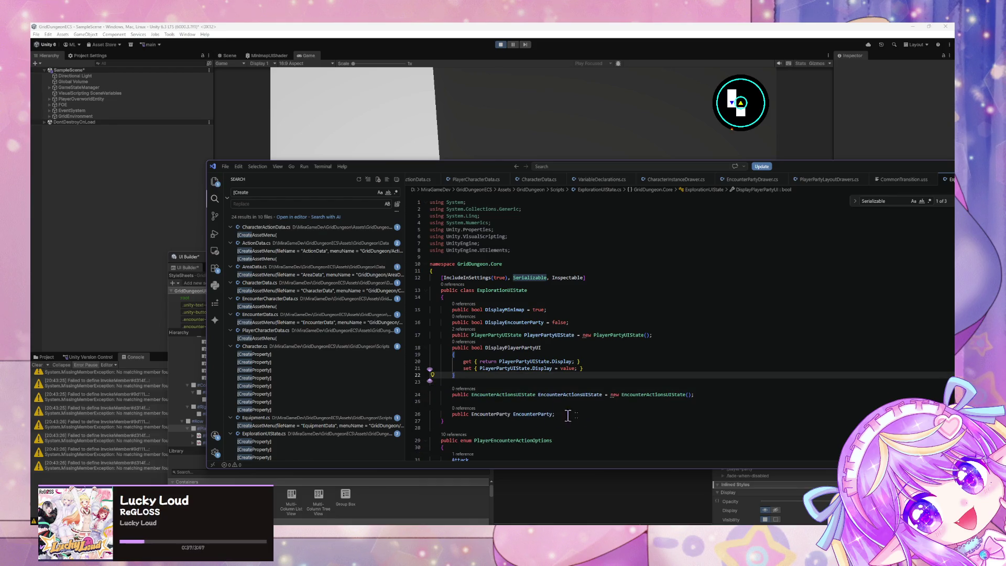
Paste DisplayEncounterActionsUI below the EncounterActionsUIState field and remove the extra blank line.
{"action": "left_click", "coordinate": [709, 397]}
{"action": "key", "text": "Return"}
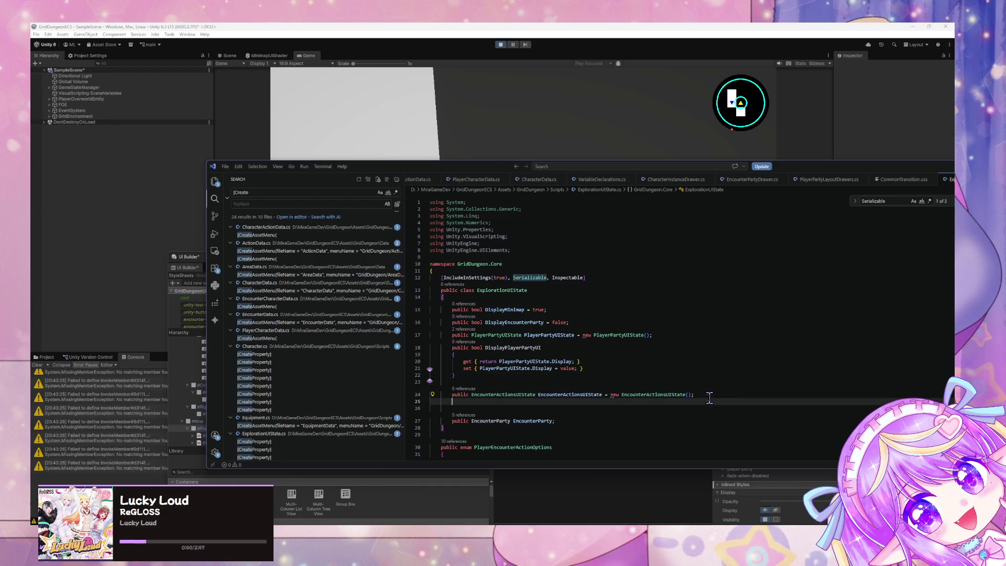
{"action": "key", "text": "ctrl+v"}
{"action": "left_click", "coordinate": [495, 376]}
{"action": "key", "text": "BackSpace"}
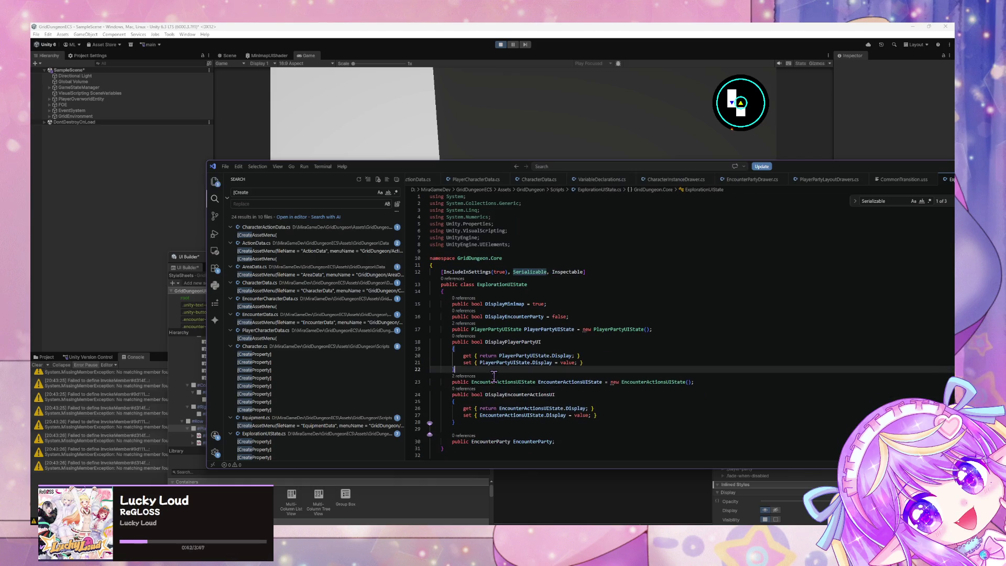
{"action": "scroll", "coordinate": [549, 350], "scroll_direction": "down", "scroll_amount": 2}
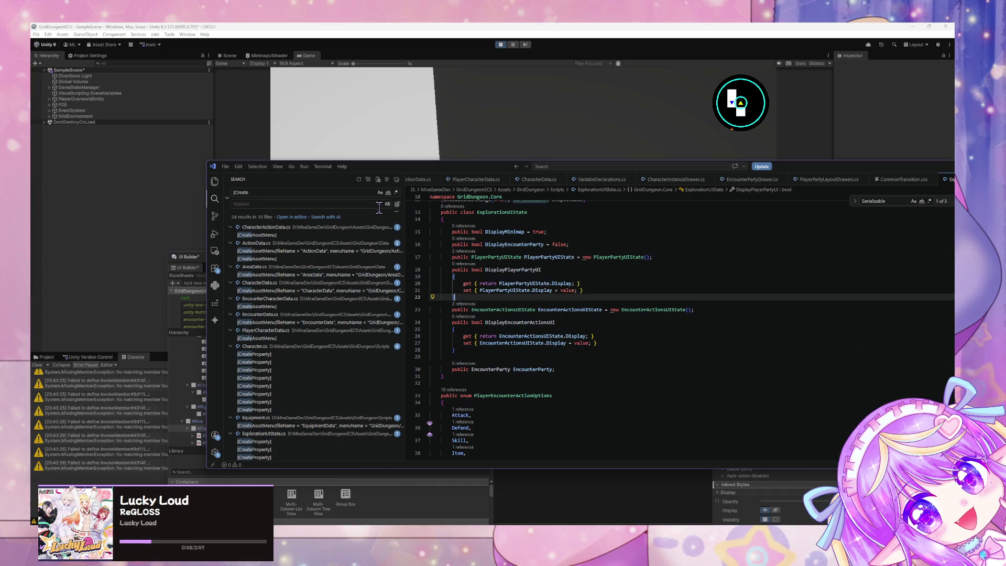
{"action": "left_click", "coordinate": [581, 487]}
Inspect the #EncounterParty and #PlayerParty elements' bindings in the UI Builder Hierarchy.
{"action": "left_click", "coordinate": [425, 318]}
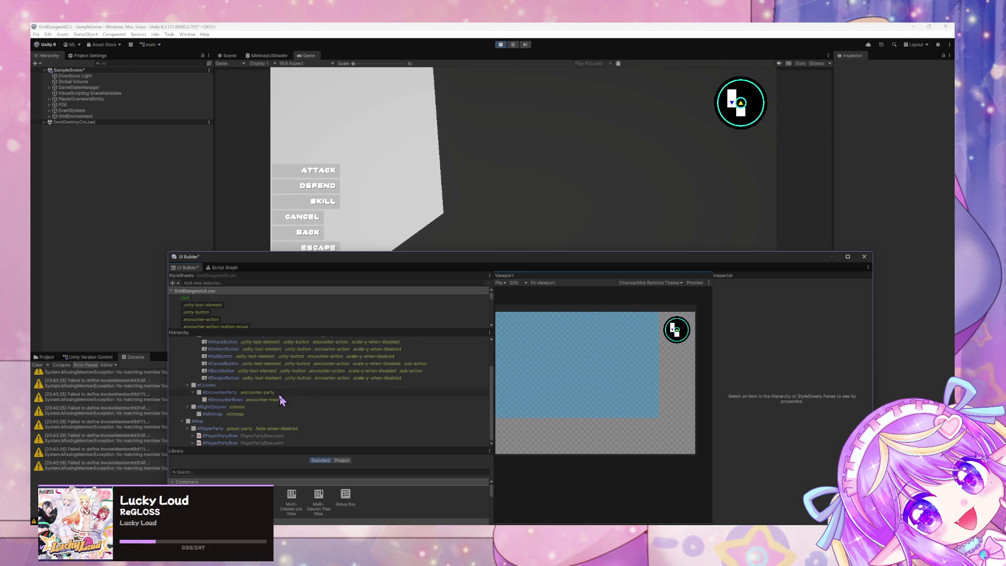
{"action": "left_click", "coordinate": [279, 395]}
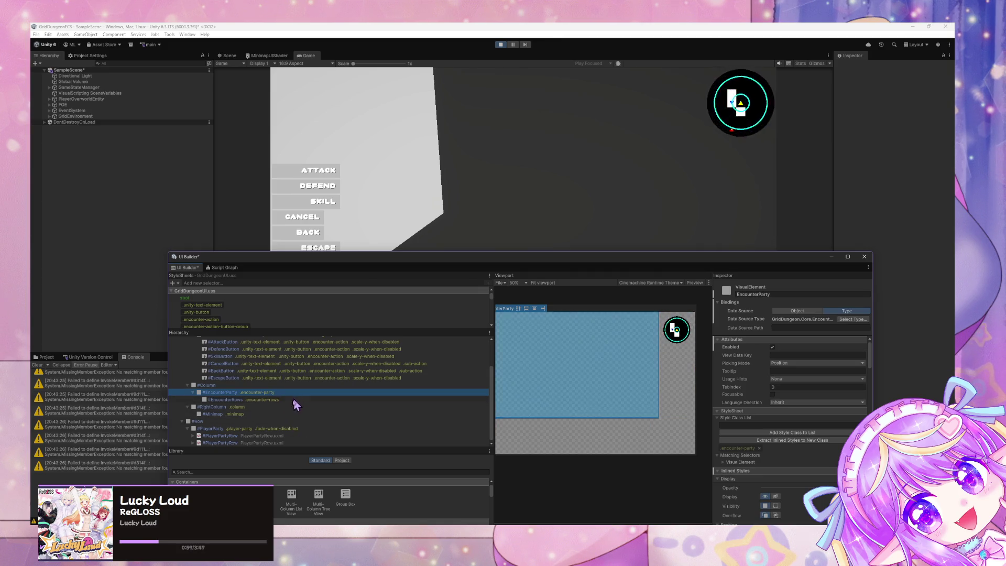
{"action": "left_click", "coordinate": [266, 429]}
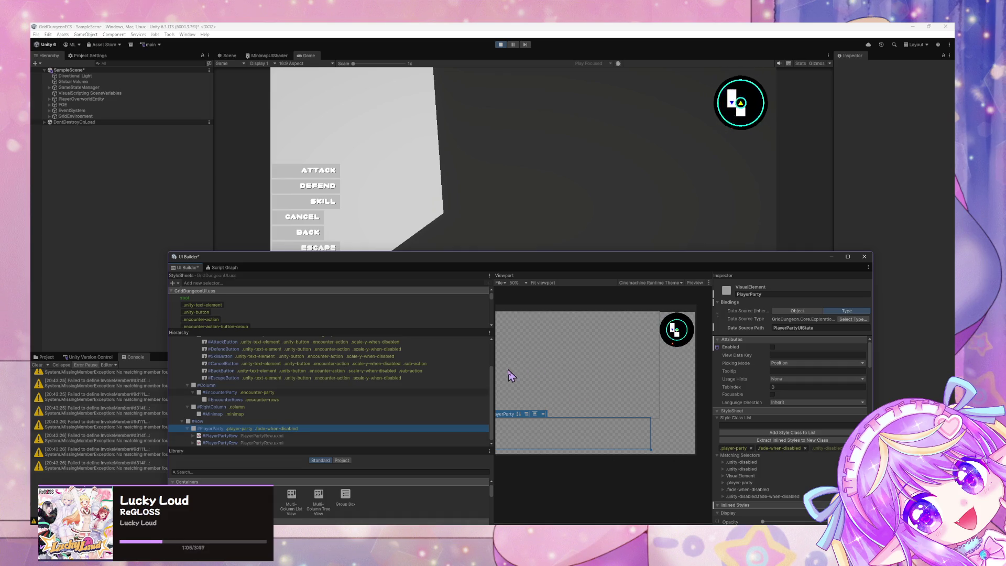
Switch the docked Unity window from UI Builder to the Script Graph tab.
{"action": "mouse_move", "coordinate": [411, 257]}
{"action": "left_mouse_down"}
{"action": "mouse_move", "coordinate": [625, 445]}
{"action": "mouse_move", "coordinate": [535, 243]}
{"action": "mouse_move", "coordinate": [505, 276]}
{"action": "mouse_move", "coordinate": [455, 223]}
{"action": "left_mouse_up"}
{"action": "mouse_move", "coordinate": [676, 565]}
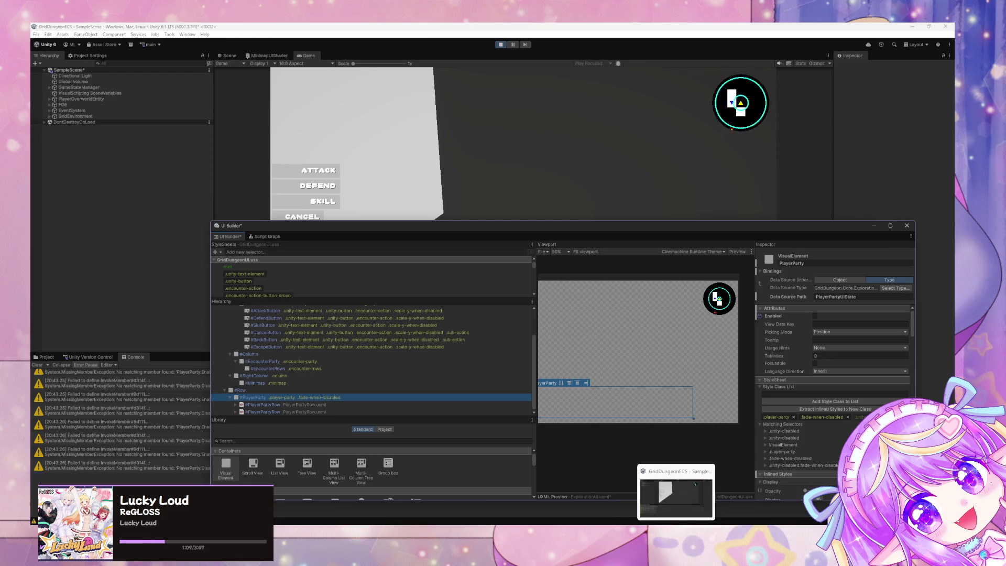
{"action": "left_click", "coordinate": [660, 503]}
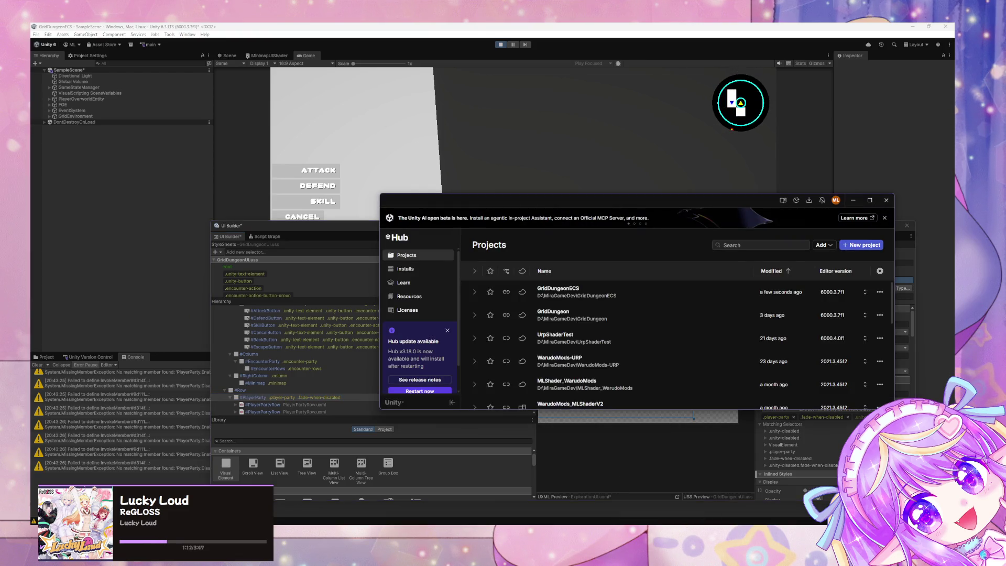
{"action": "left_click", "coordinate": [279, 231]}
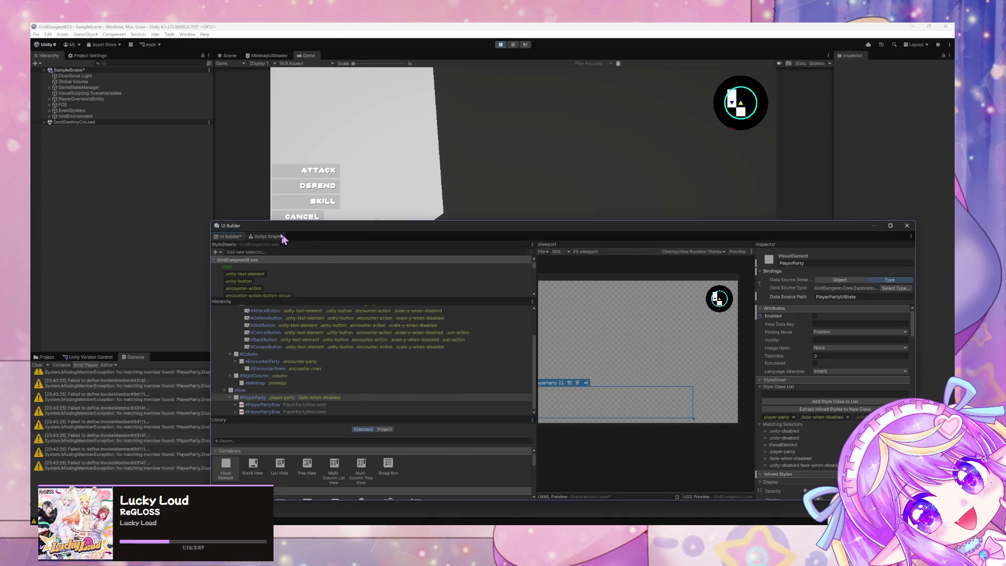
{"action": "left_click", "coordinate": [273, 236]}
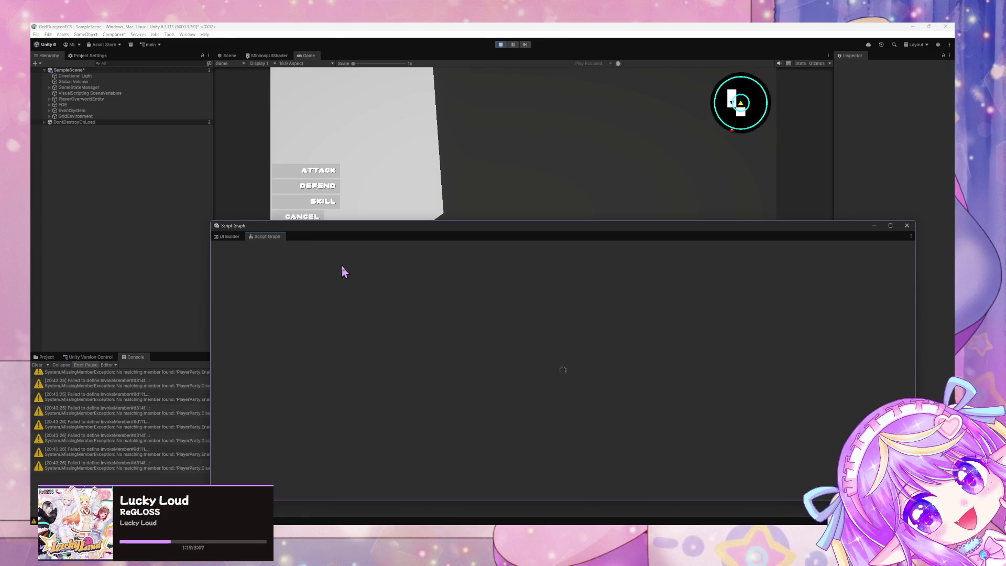
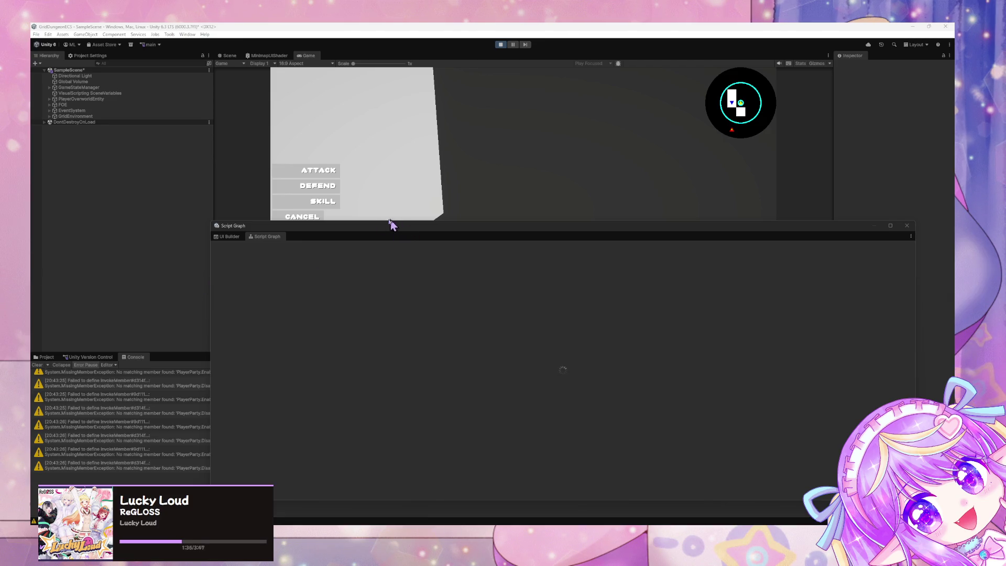
Stop the running game and reposition the Script Graph window while the scripts recompile.
{"action": "left_click_drag", "start_coordinate": [364, 228], "coordinate": [292, 196]}
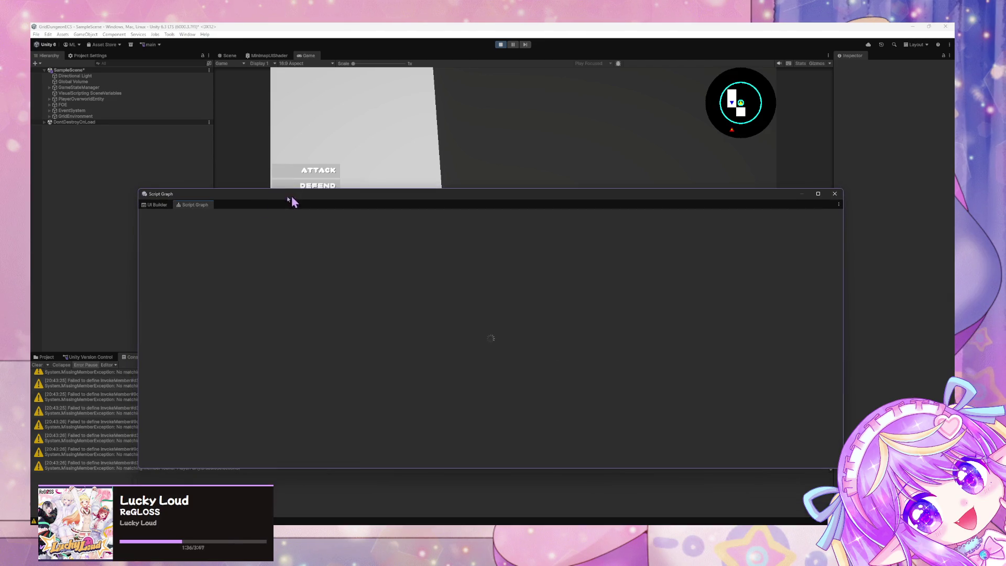
{"action": "left_click", "coordinate": [158, 205]}
{"action": "left_click", "coordinate": [189, 205]}
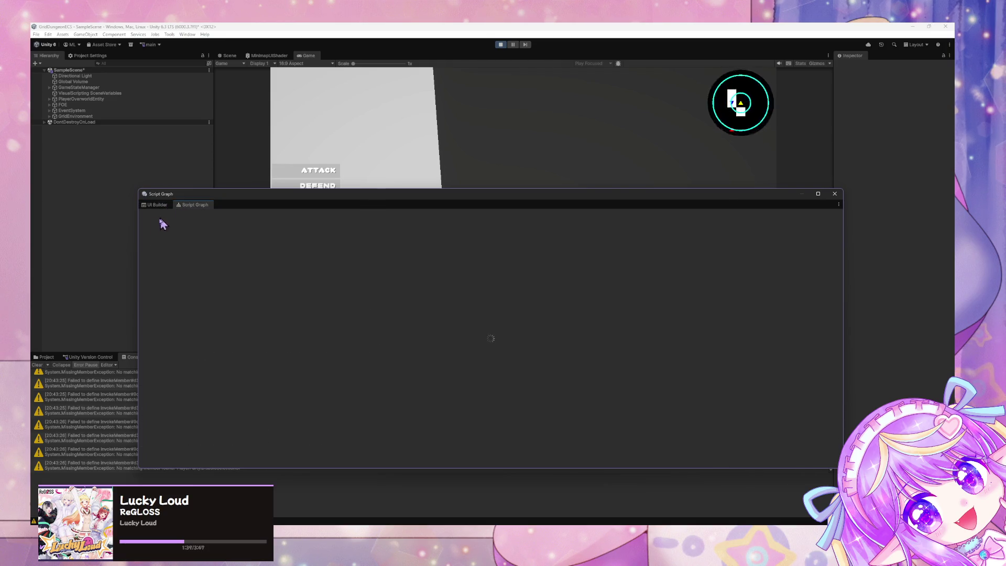
{"action": "left_click", "coordinate": [150, 27]}
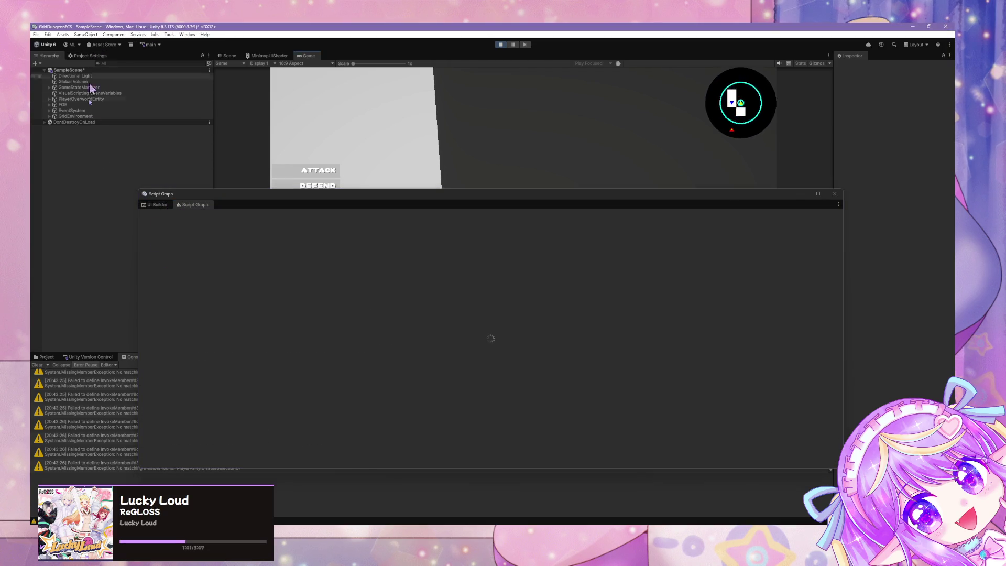
{"action": "left_click", "coordinate": [500, 44]}
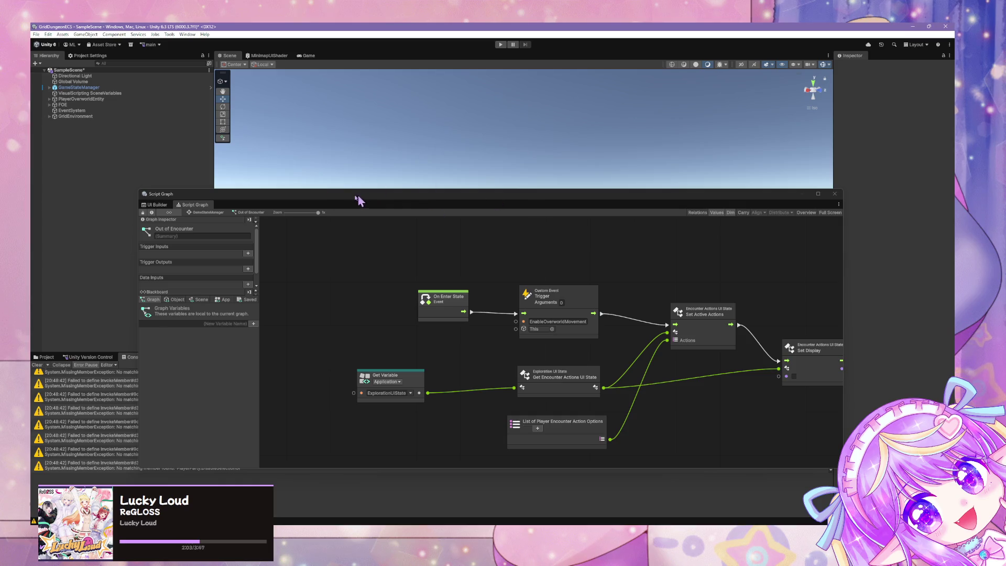
{"action": "mouse_move", "coordinate": [310, 193]}
{"action": "left_mouse_down"}
{"action": "mouse_move", "coordinate": [204, 184]}
{"action": "mouse_move", "coordinate": [253, 163]}
{"action": "left_mouse_up"}
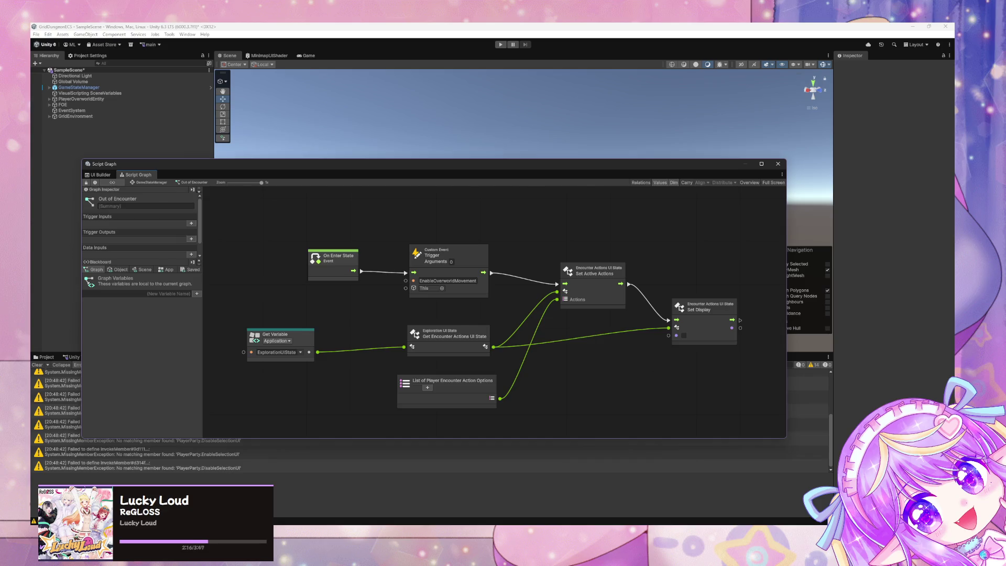
Add a Set Display Encounter Party node wired from the Get Variable output via 'set display en'.
{"action": "key", "text": "alt+Tab"}
{"action": "left_click_drag", "start_coordinate": [400, 175], "coordinate": [465, 381]}
{"action": "left_click", "coordinate": [402, 361]}
{"action": "mouse_move", "coordinate": [318, 352]}
{"action": "left_mouse_down"}
{"action": "mouse_move", "coordinate": [552, 365]}
{"action": "mouse_move", "coordinate": [527, 389]}
{"action": "left_mouse_up"}
{"action": "scroll", "coordinate": [556, 367], "scroll_direction": "down", "scroll_amount": 1}
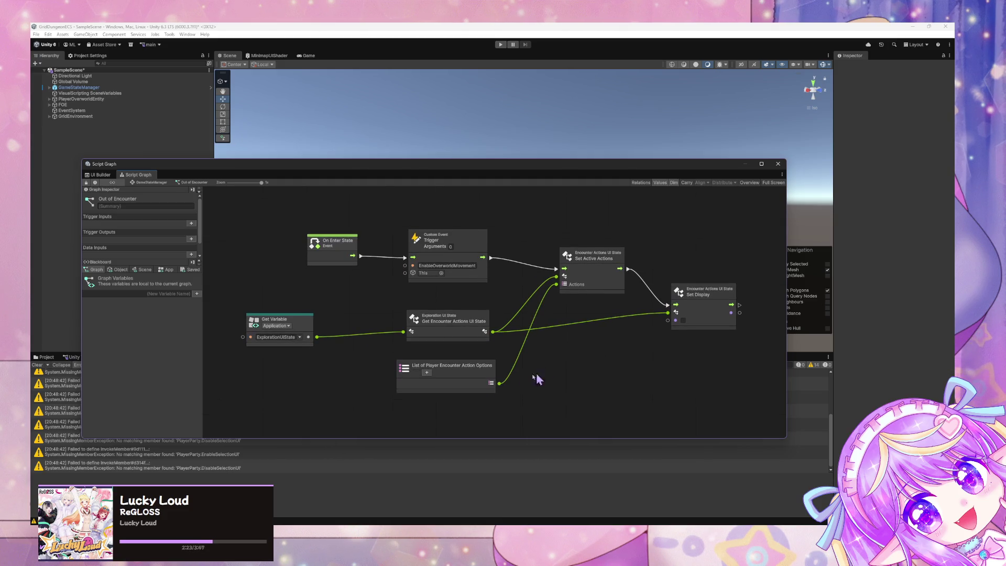
{"action": "left_click_drag", "start_coordinate": [317, 337], "coordinate": [615, 363]}
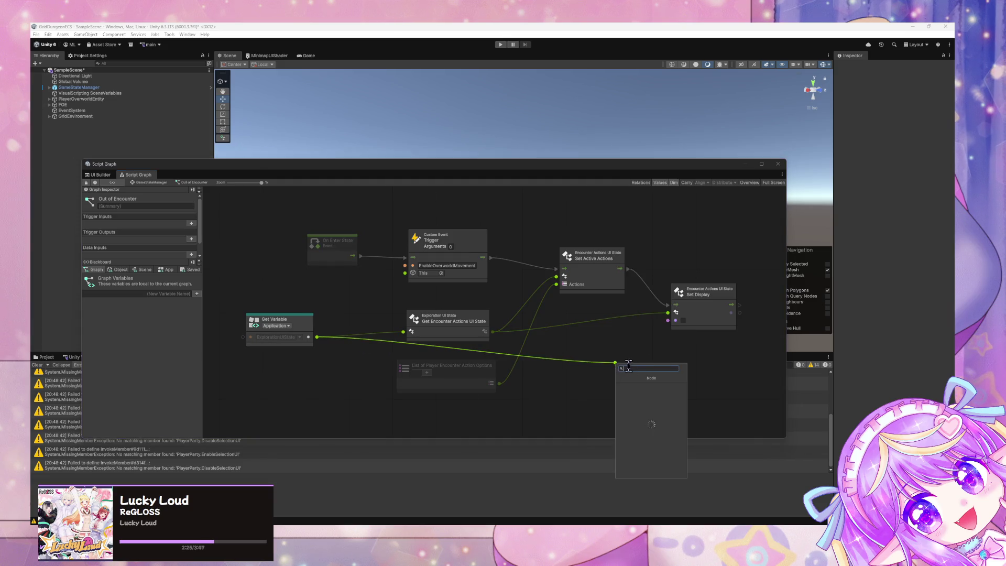
{"action": "type", "text": "set display"}
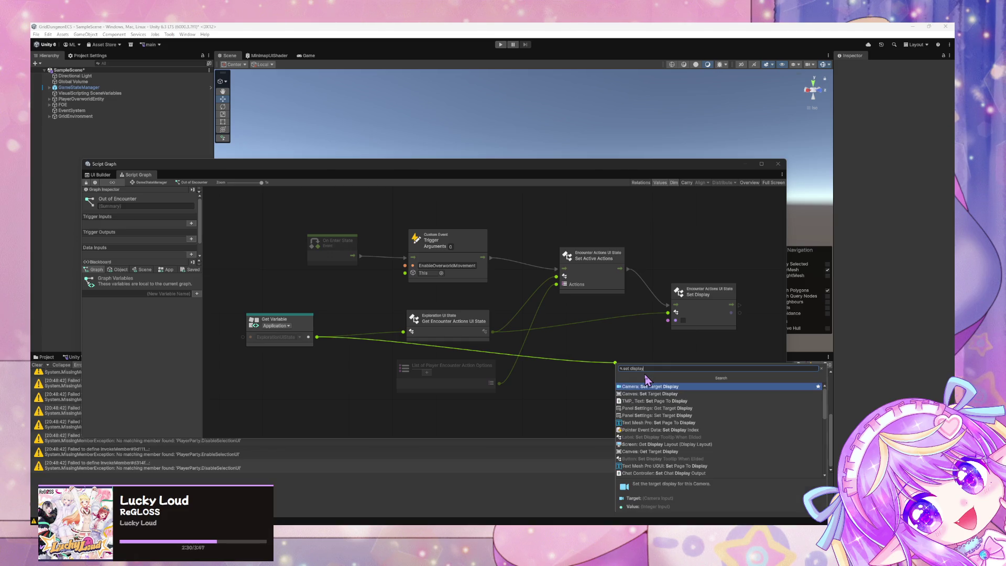
{"action": "type", "text": " enc"}
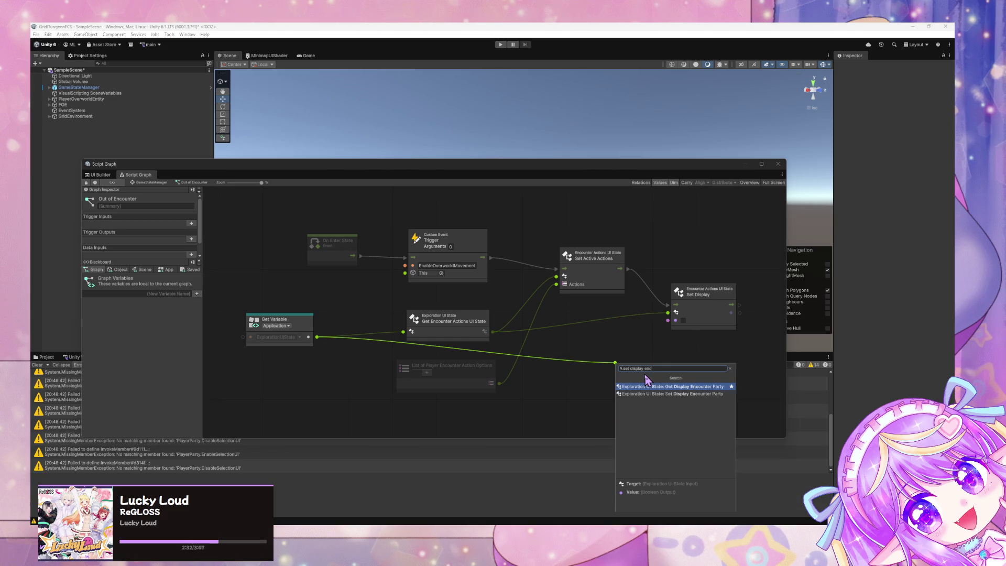
{"action": "left_click", "coordinate": [650, 394]}
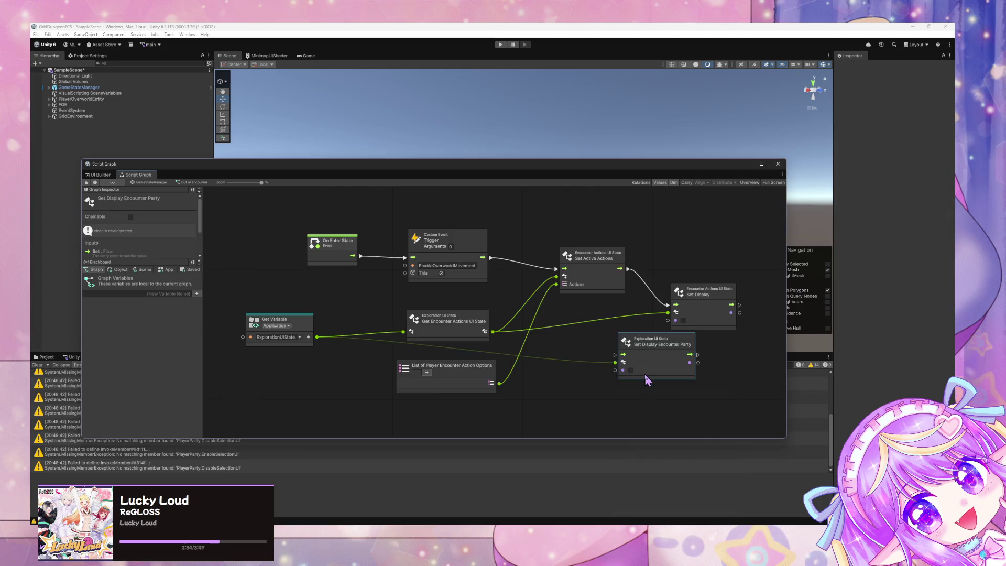
Delete the old Set Display node and connect Set Active Actions' flow into its replacement.
{"action": "left_click", "coordinate": [700, 298]}
{"action": "key", "text": "Delete"}
{"action": "left_click_drag", "start_coordinate": [648, 347], "coordinate": [701, 282]}
{"action": "left_click_drag", "start_coordinate": [629, 269], "coordinate": [667, 289]}
Tidy the Get Variable, Get Encounter Actions UI State and action list nodes, then go up a level.
{"action": "mouse_move", "coordinate": [467, 323]}
{"action": "left_mouse_down"}
{"action": "mouse_move", "coordinate": [459, 301]}
{"action": "mouse_move", "coordinate": [469, 306]}
{"action": "left_mouse_up"}
{"action": "left_click_drag", "start_coordinate": [302, 326], "coordinate": [309, 300]}
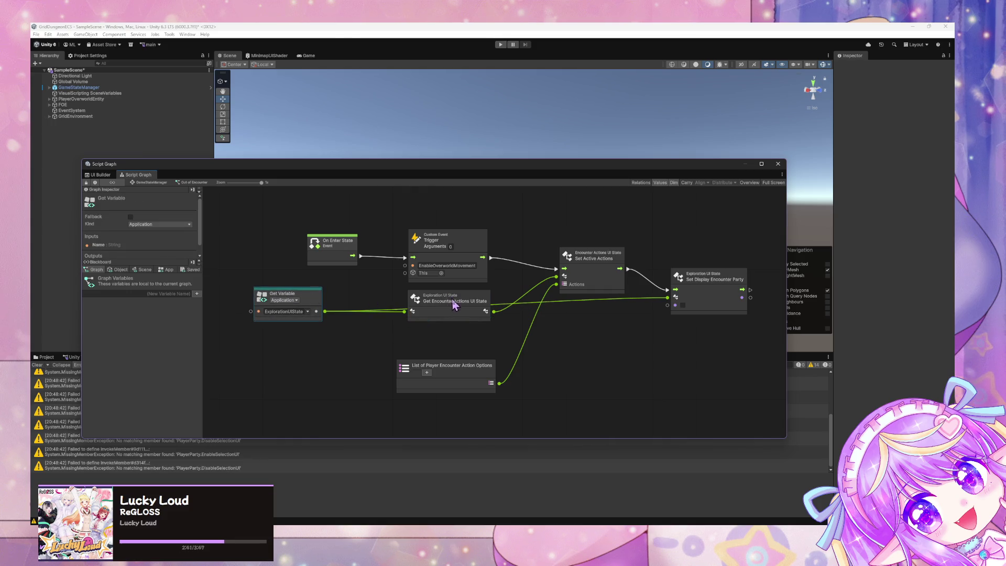
{"action": "left_click_drag", "start_coordinate": [452, 302], "coordinate": [455, 312]}
{"action": "left_click_drag", "start_coordinate": [468, 372], "coordinate": [462, 348]}
{"action": "left_click", "coordinate": [596, 378]}
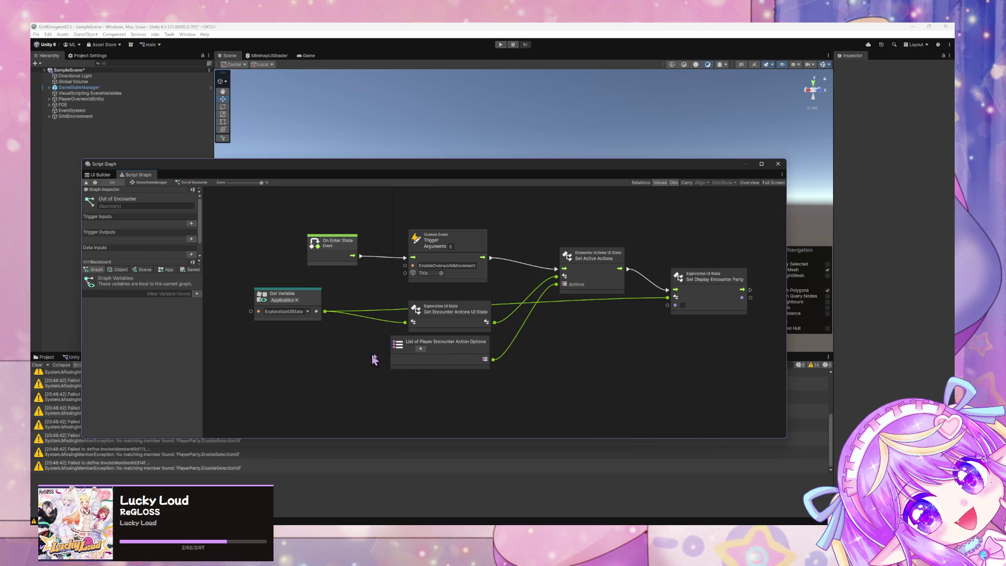
{"action": "left_click", "coordinate": [156, 183]}
Open the In Encounter > Start Encounter graph and delete its Set Display node.
{"action": "double_click", "coordinate": [487, 284]}
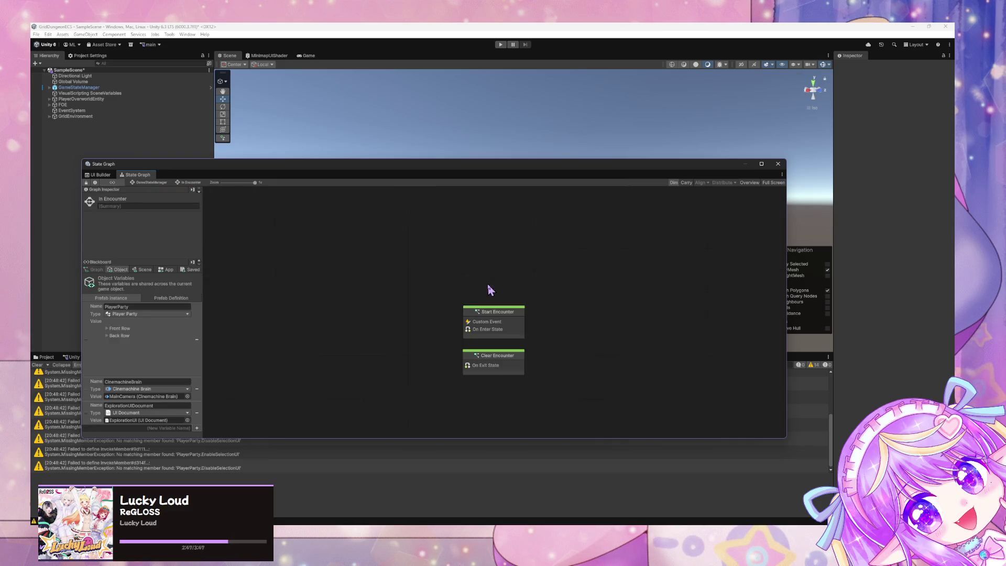
{"action": "double_click", "coordinate": [490, 314]}
{"action": "left_click_drag", "start_coordinate": [594, 351], "coordinate": [546, 307]}
{"action": "key", "text": "Delete"}
Search the node finder for 'set display encounter' results, then close it without adding a node.
{"action": "right_click", "coordinate": [609, 315]}
{"action": "type", "text": "s"}
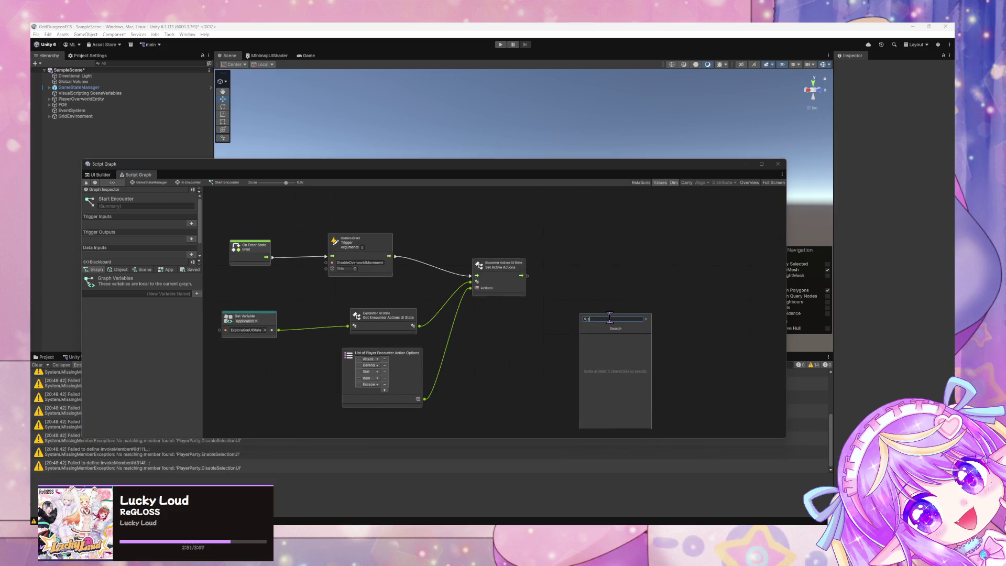
{"action": "type", "text": "et encounter"}
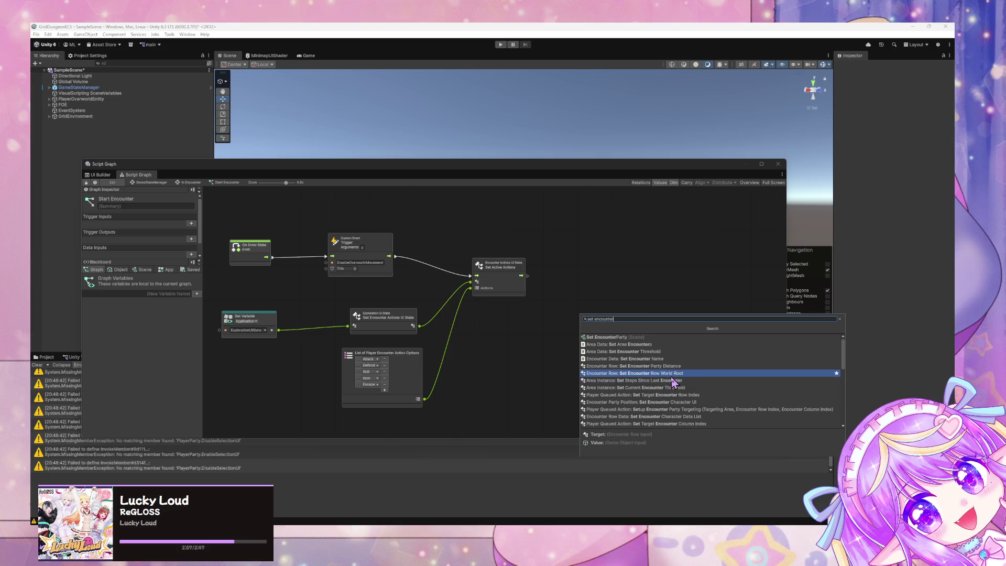
{"action": "key", "text": "BackSpace"}
{"action": "key", "text": "BackSpace"}
{"action": "key", "text": "BackSpace"}
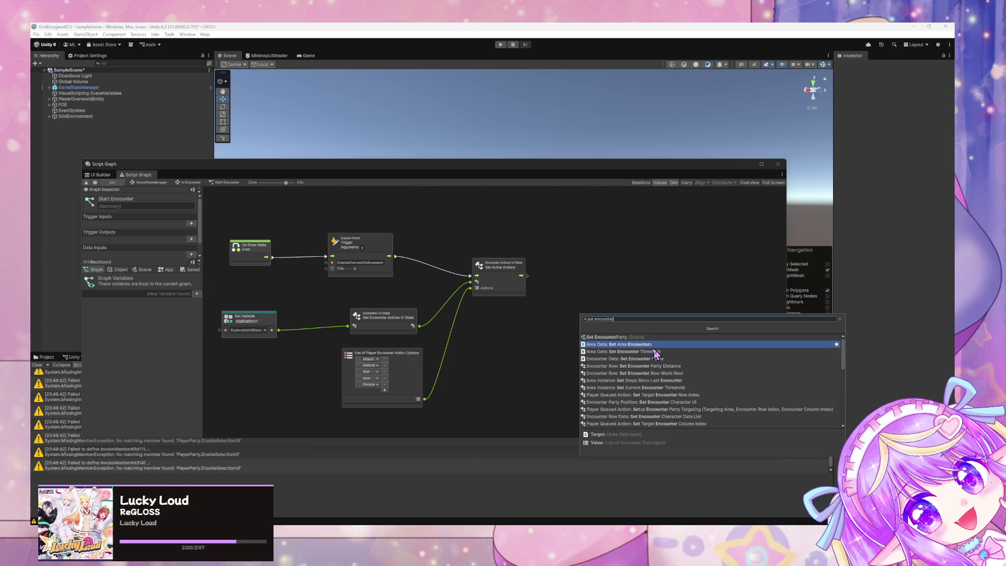
{"action": "type", "text": "set playeys"}
{"action": "key", "text": "BackSpace"}
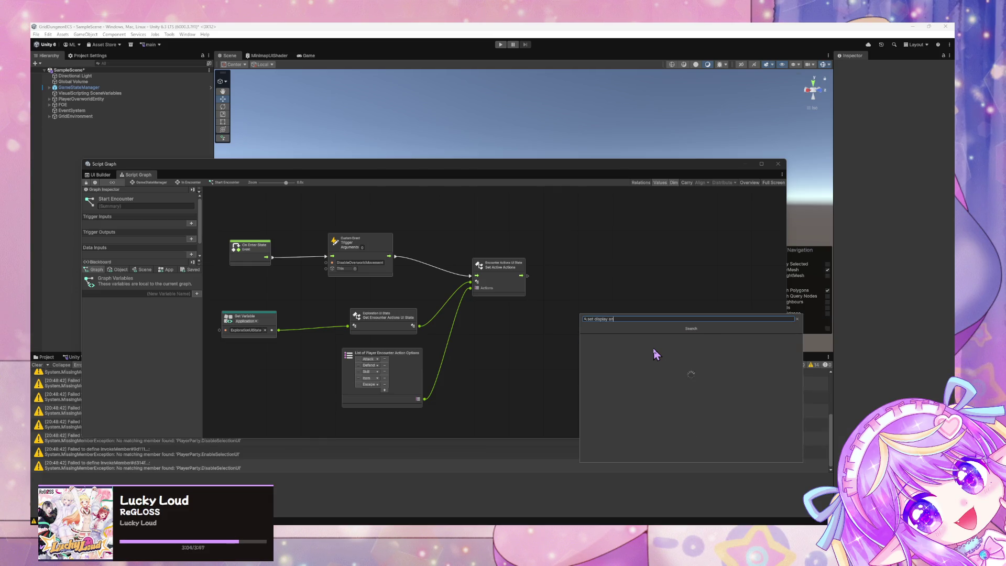
{"action": "type", "text": "counter"}
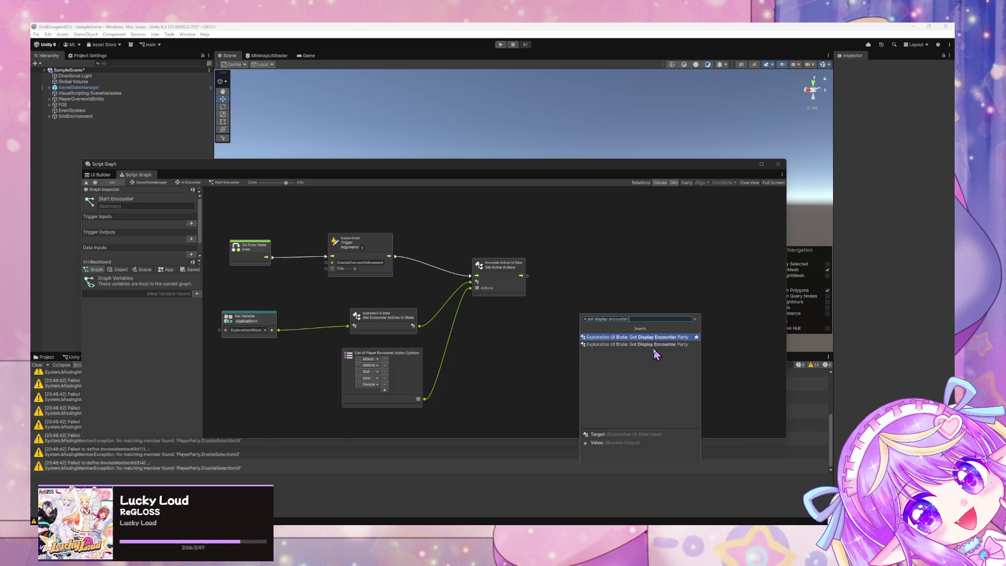
{"action": "key", "text": "Down"}
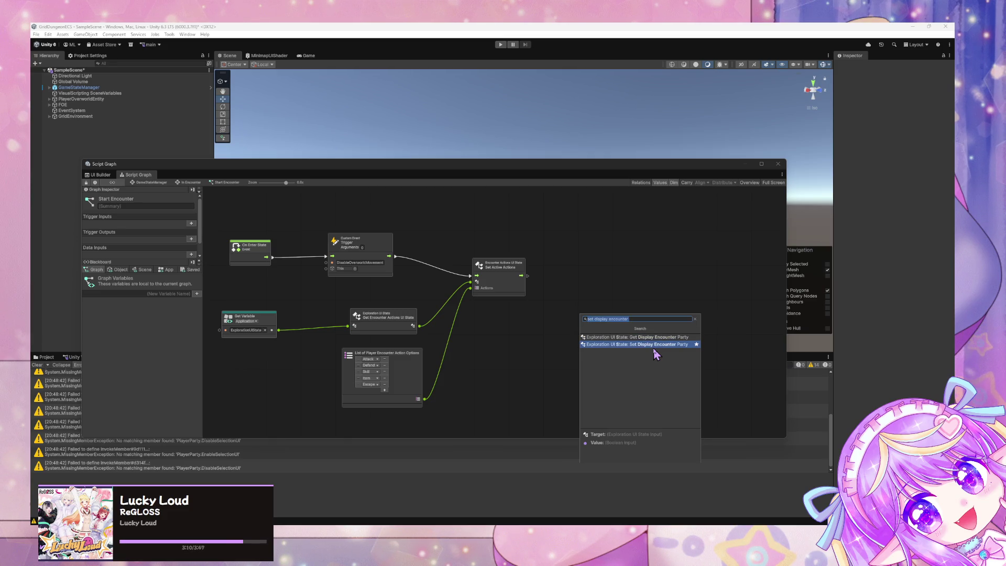
{"action": "key", "text": "Up"}
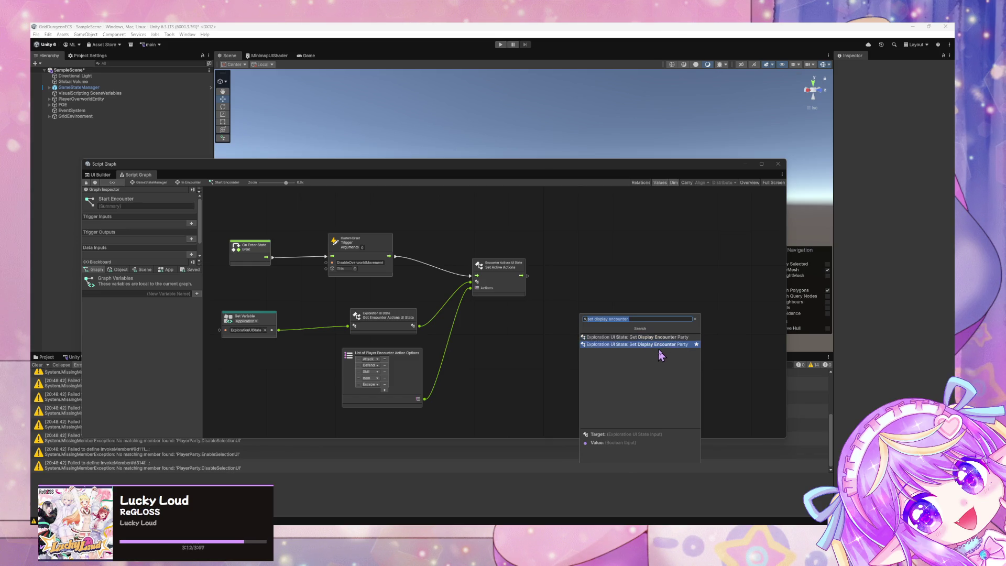
{"action": "left_click", "coordinate": [641, 320]}
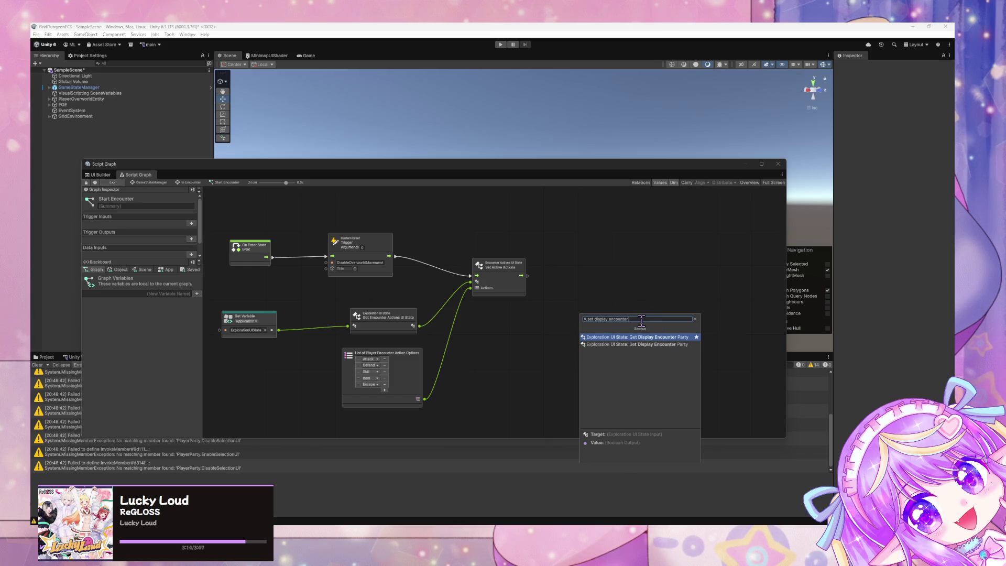
{"action": "type", "text": "e"}
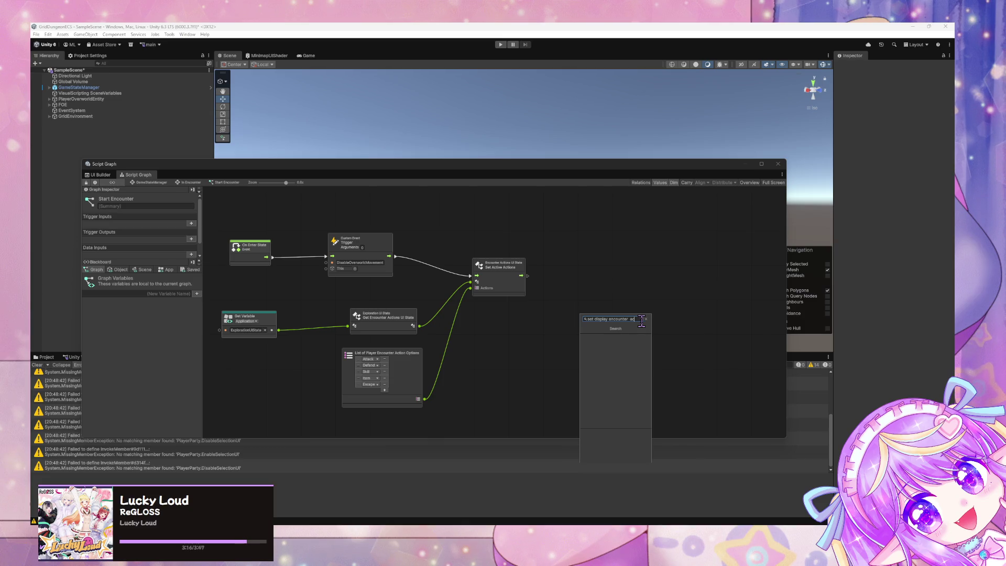
{"action": "key", "text": "Escape"}
{"action": "left_click", "coordinate": [88, 56]}
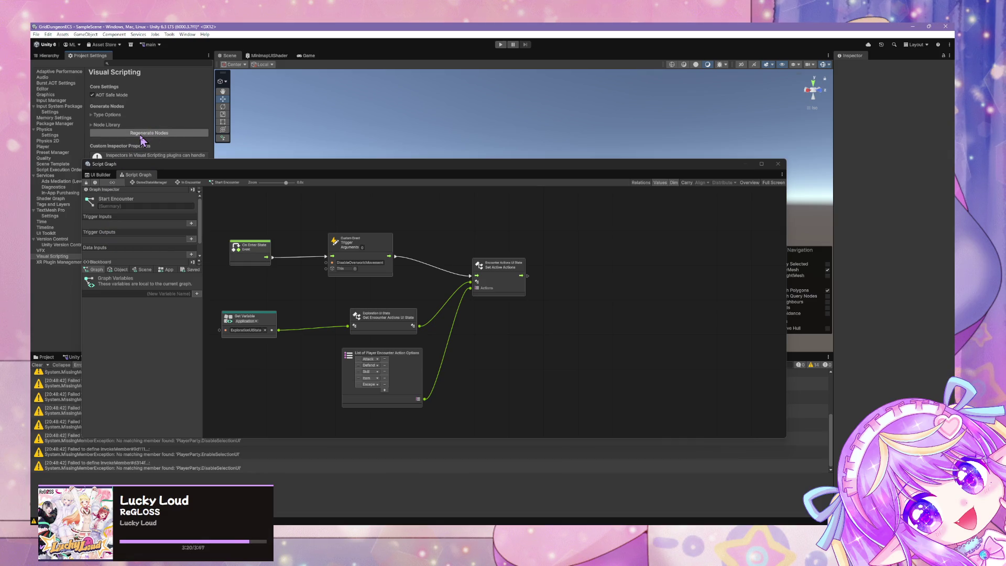
Regenerate the Visual Scripting nodes, then switch to the code editor.
{"action": "left_click", "coordinate": [140, 133]}
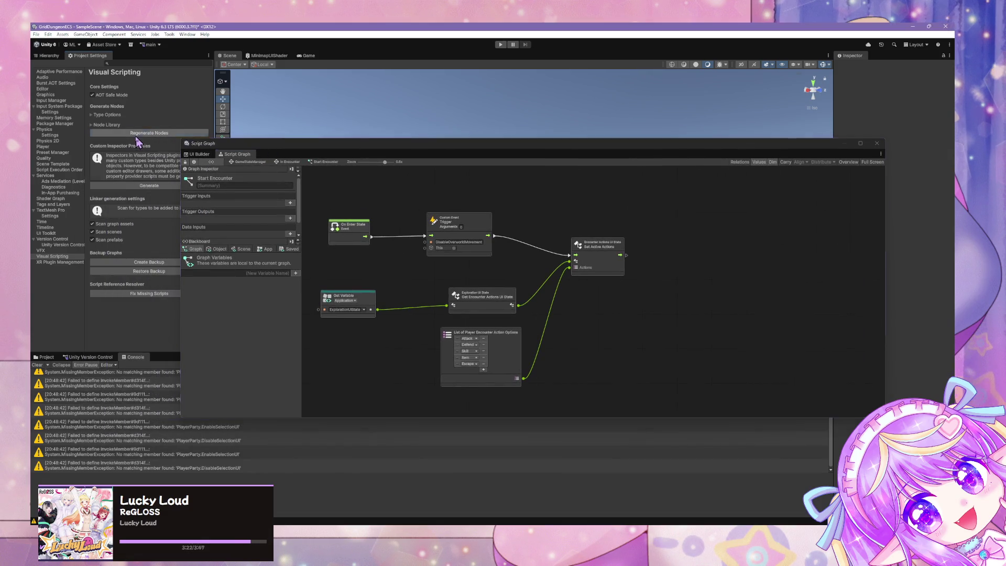
{"action": "left_click", "coordinate": [566, 523]}
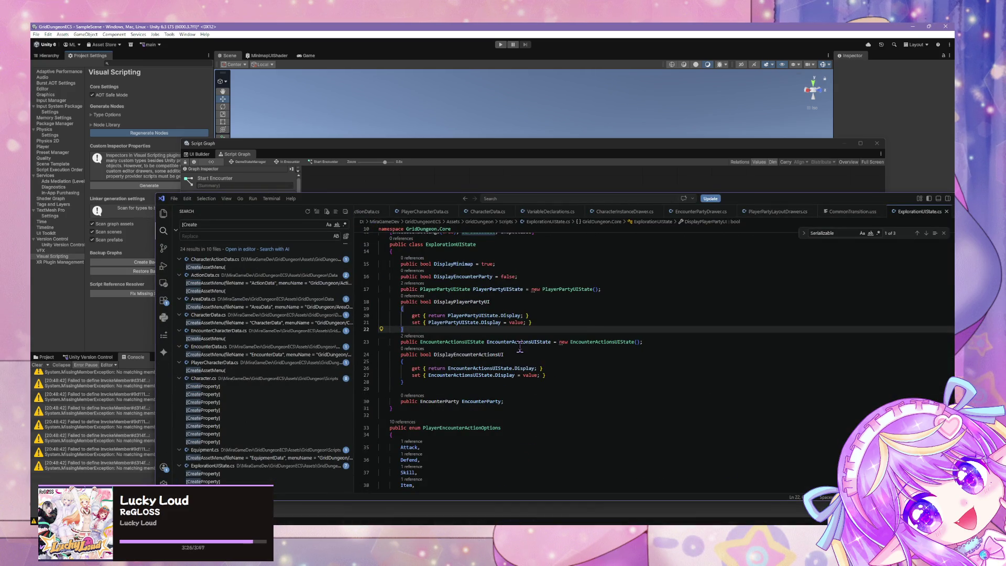
Delete the DisplayEncounterActionsUI property, undo it, and review the ExplorationUIState code.
{"action": "left_click_drag", "start_coordinate": [406, 383], "coordinate": [338, 351]}
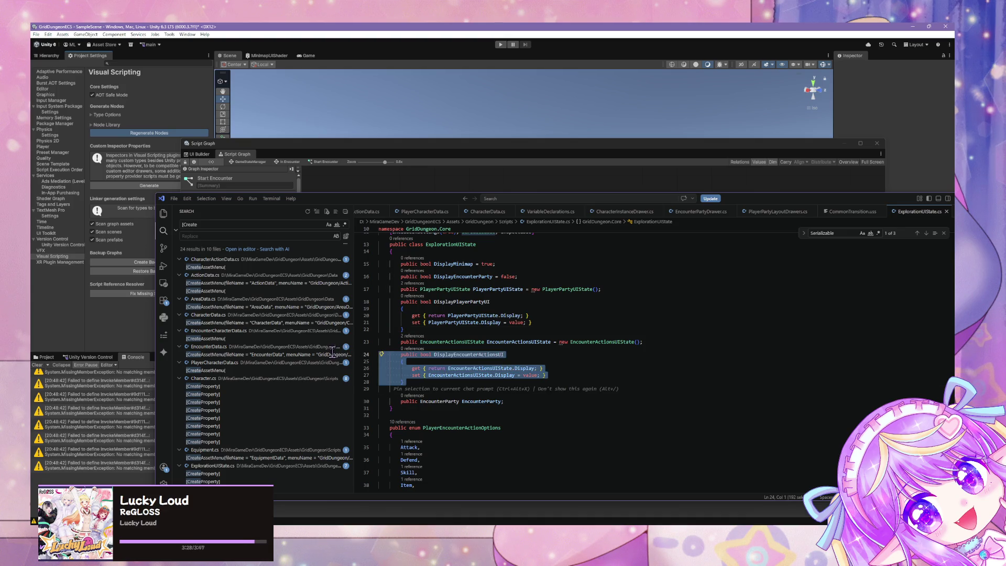
{"action": "key", "text": "Delete"}
{"action": "key", "text": "ctrl+z"}
{"action": "left_click", "coordinate": [506, 329]}
{"action": "scroll", "coordinate": [591, 330], "scroll_direction": "down", "scroll_amount": 3}
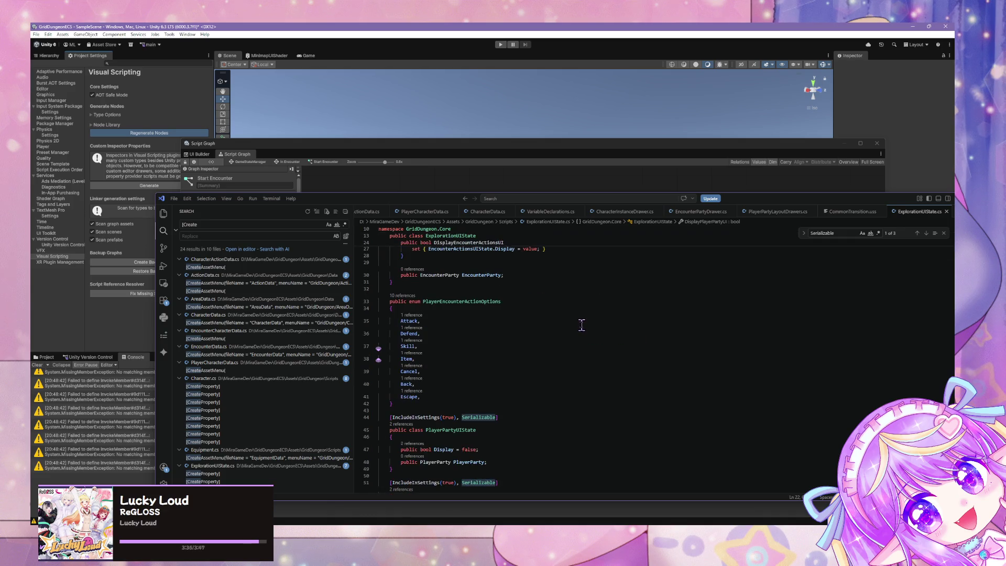
{"action": "scroll", "coordinate": [570, 313], "scroll_direction": "up", "scroll_amount": 5}
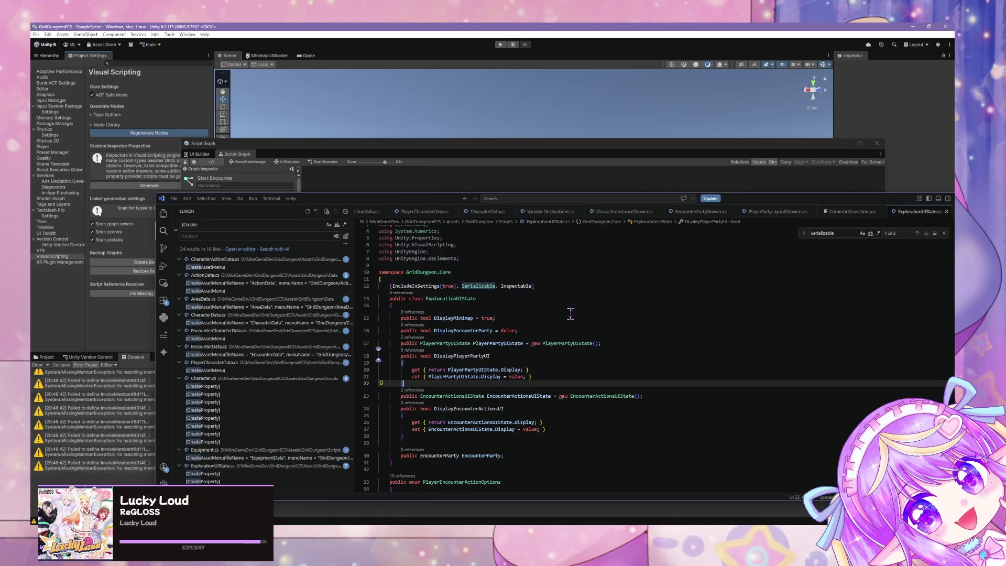
{"action": "scroll", "coordinate": [418, 237], "scroll_direction": "down", "scroll_amount": 2}
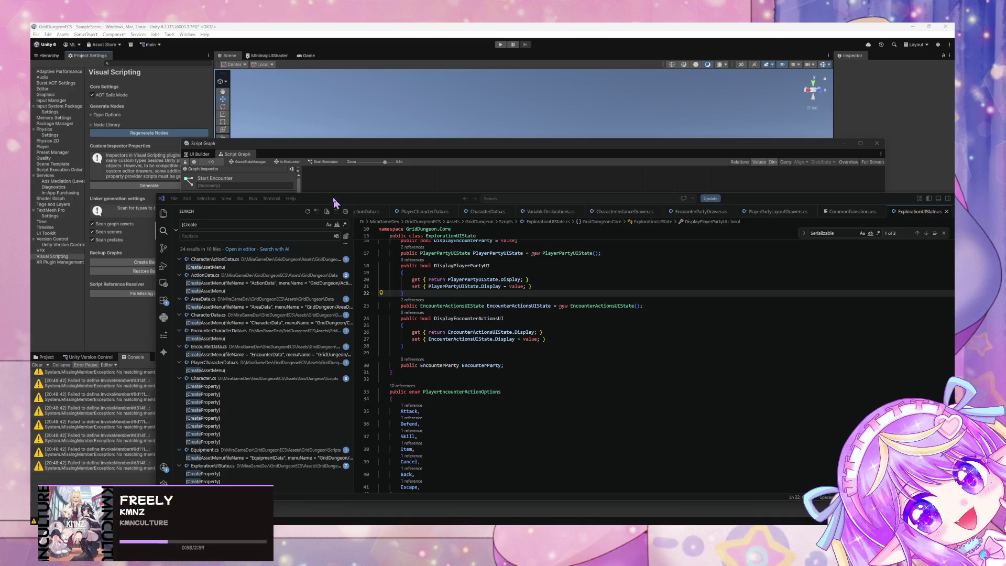
Dismiss the regeneration-completed message and clear the old Console errors.
{"action": "left_click", "coordinate": [289, 149]}
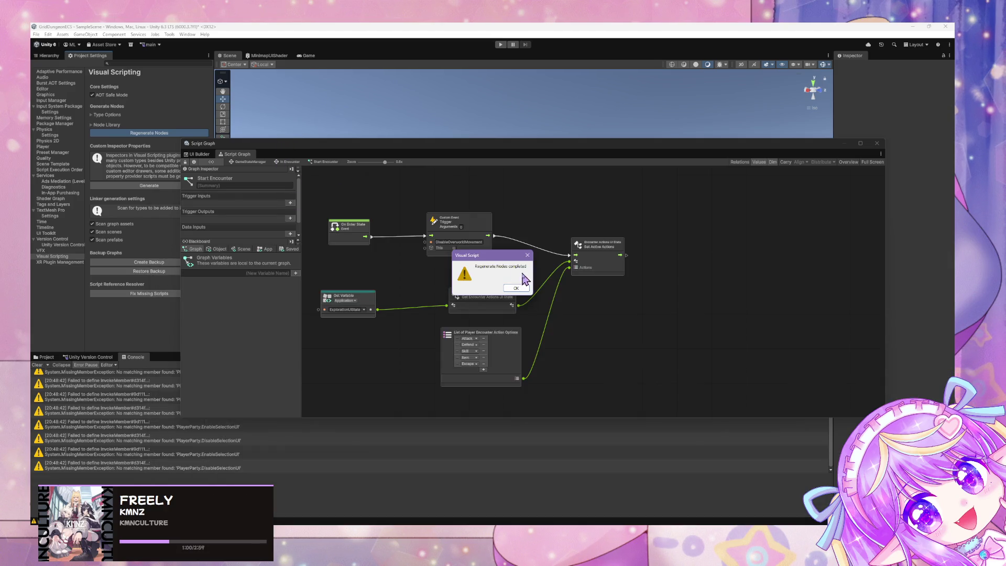
{"action": "left_click", "coordinate": [517, 287]}
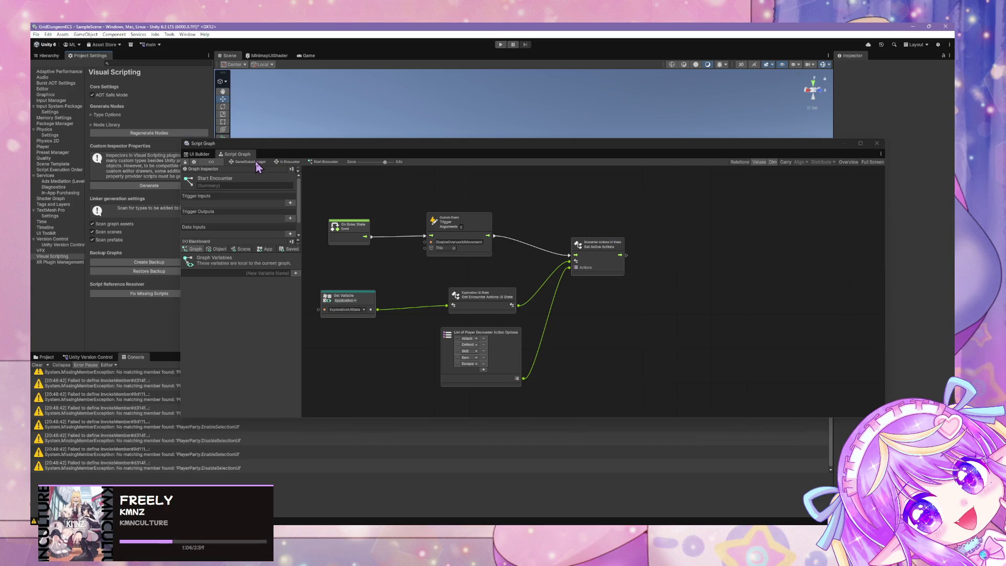
{"action": "left_click", "coordinate": [37, 365]}
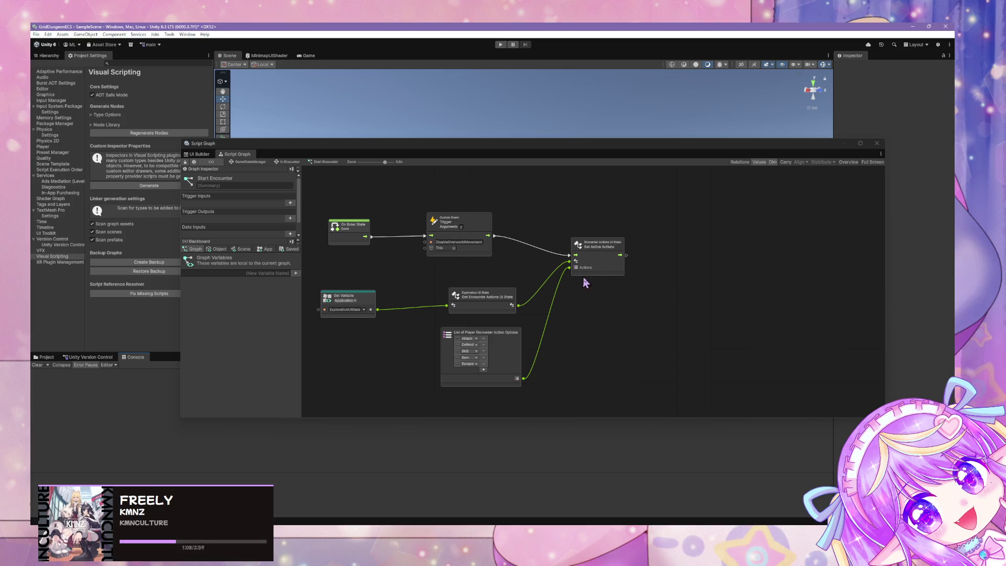
{"action": "right_click", "coordinate": [583, 303]}
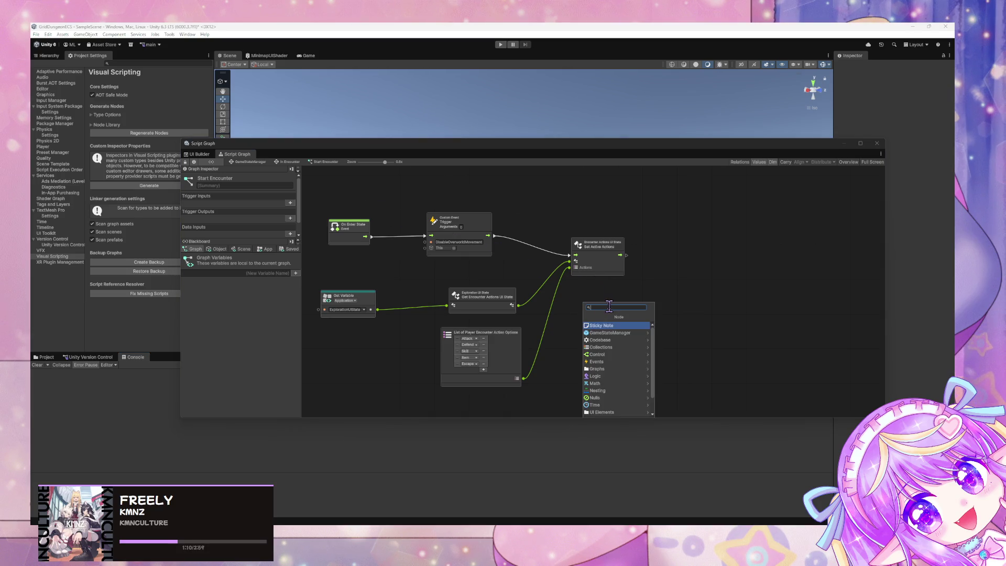
{"action": "key", "text": "Escape"}
Reopen the Out of Encounter script graph from the GameStateManager state graph.
{"action": "left_click", "coordinate": [245, 161]}
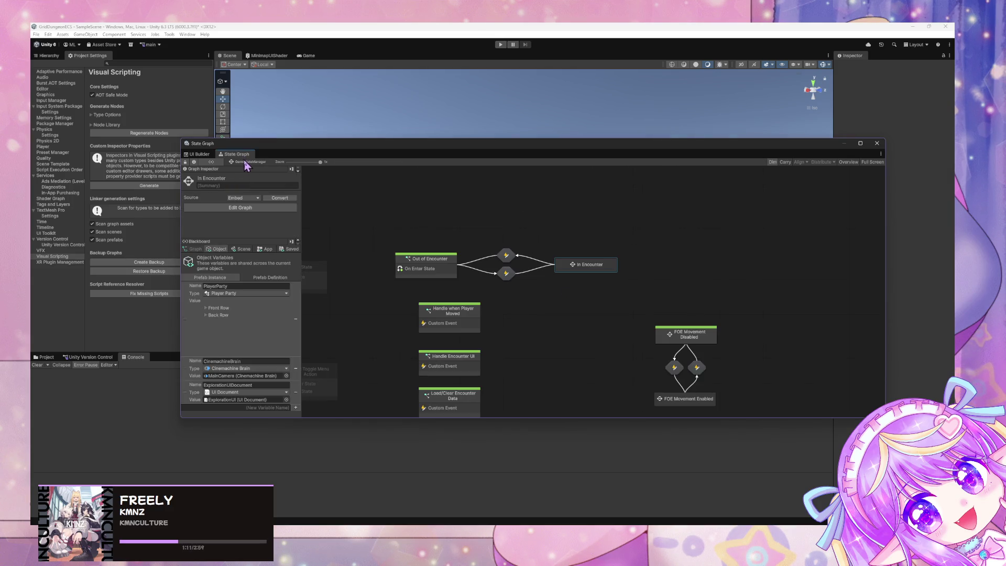
{"action": "double_click", "coordinate": [449, 264]}
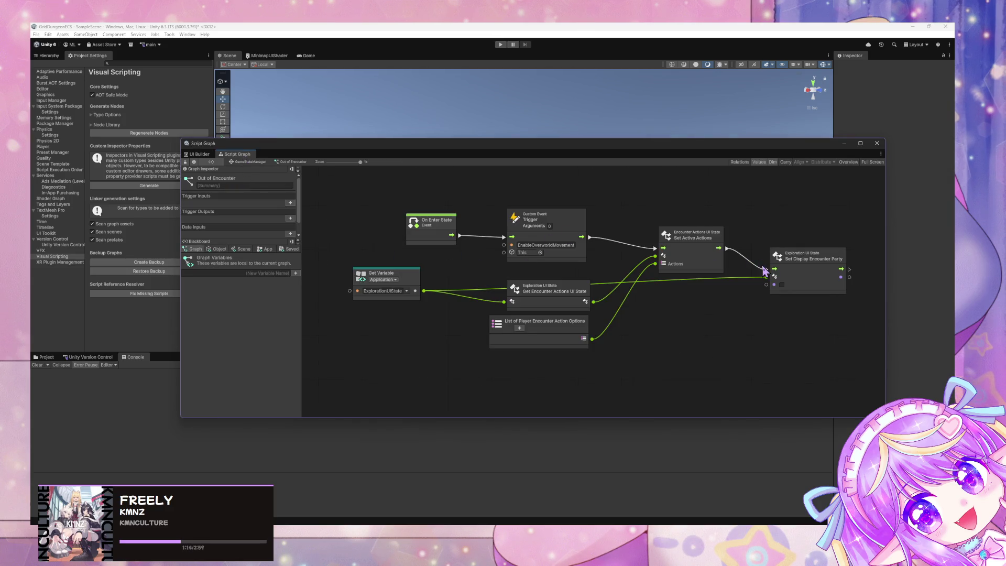
{"action": "left_click", "coordinate": [255, 163]}
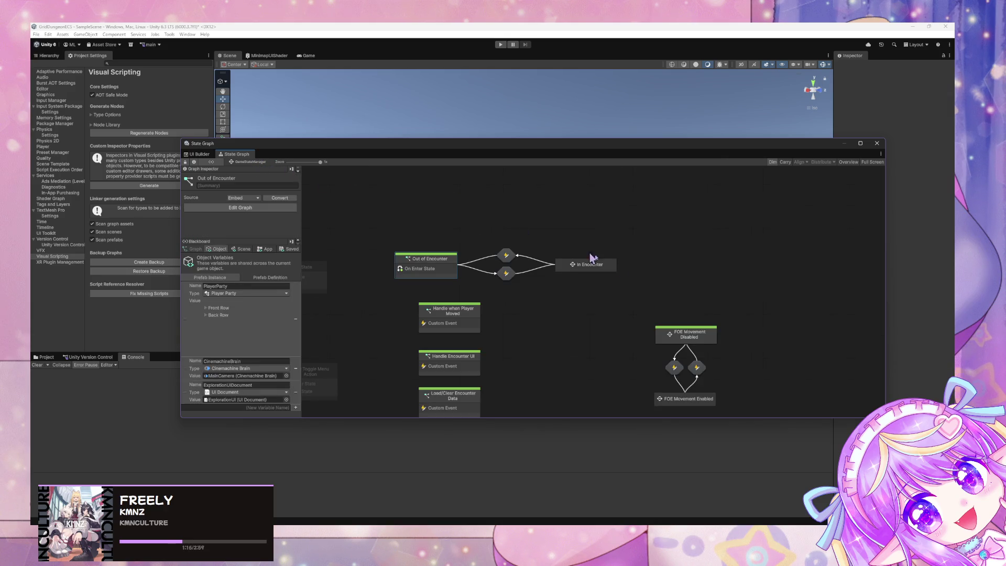
{"action": "double_click", "coordinate": [438, 267]}
{"action": "left_click_drag", "start_coordinate": [728, 248], "coordinate": [754, 263]}
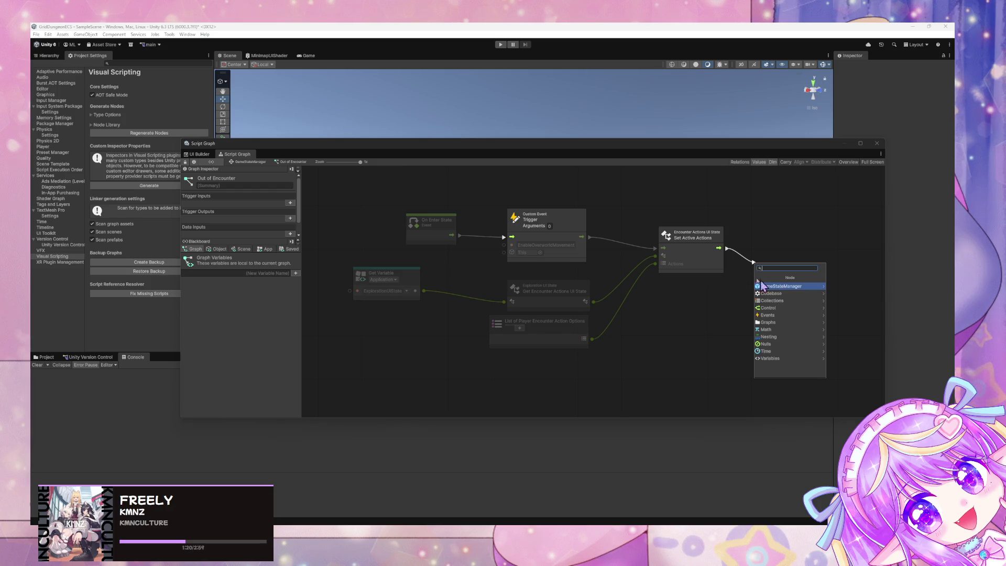
{"action": "left_click", "coordinate": [719, 288]}
Add a Set Display Encounter Actions UI node by searching 'encount'.
{"action": "right_click", "coordinate": [648, 318]}
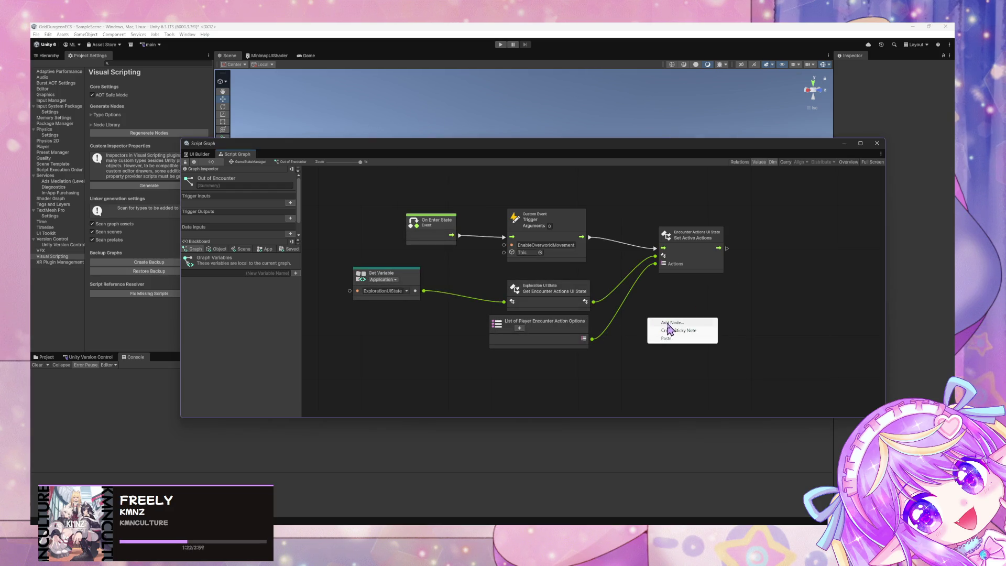
{"action": "left_click", "coordinate": [670, 323]}
{"action": "type", "text": "en"}
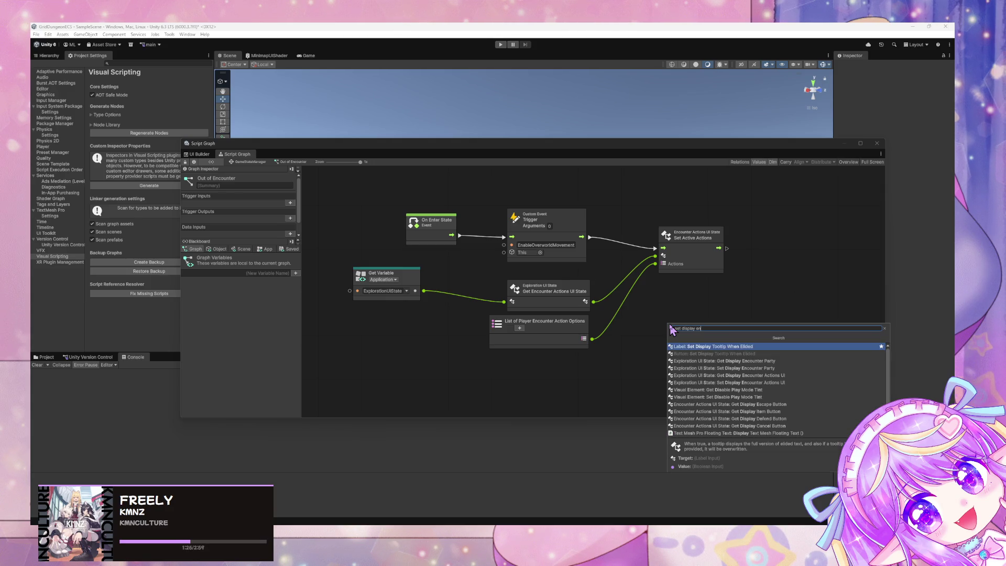
{"action": "type", "text": "counter"}
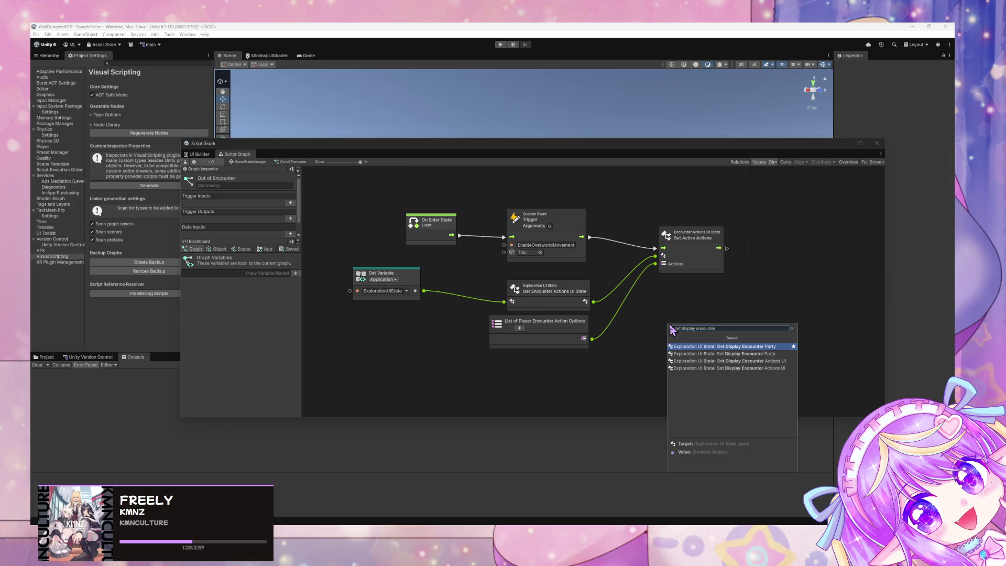
{"action": "key", "text": "Down"}
{"action": "key", "text": "Down"}
{"action": "key", "text": "Down"}
{"action": "key", "text": "Up"}
{"action": "key", "text": "Down"}
{"action": "key", "text": "Up"}
{"action": "key", "text": "Down"}
{"action": "key", "text": "Return"}
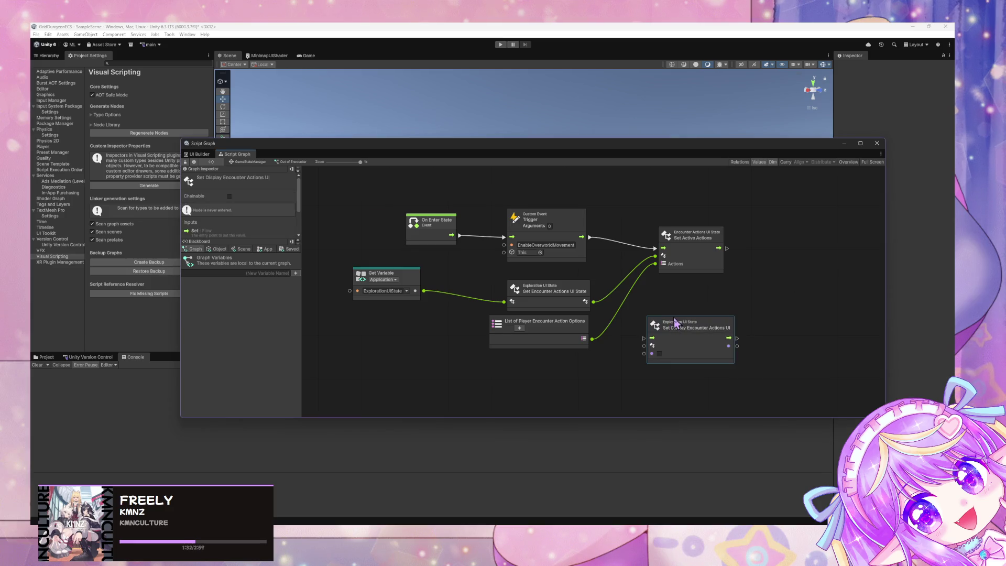
Wire Set Active Actions' flow and the ExplorationUIState Target into the new node, tidying the layout.
{"action": "left_click_drag", "start_coordinate": [684, 328], "coordinate": [789, 243]}
{"action": "left_click_drag", "start_coordinate": [727, 251], "coordinate": [755, 259]}
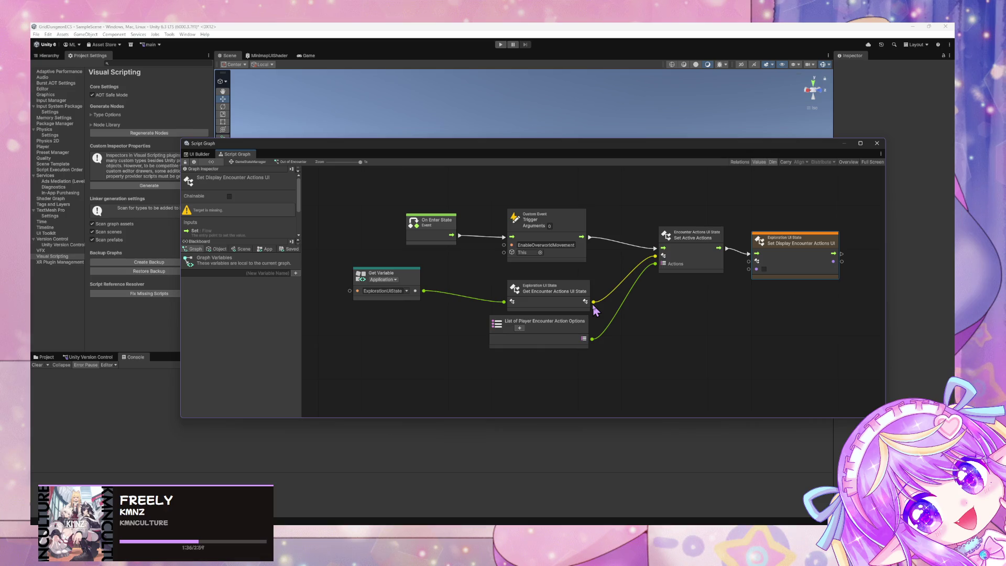
{"action": "left_click_drag", "start_coordinate": [594, 304], "coordinate": [751, 268]}
{"action": "key", "text": "Escape"}
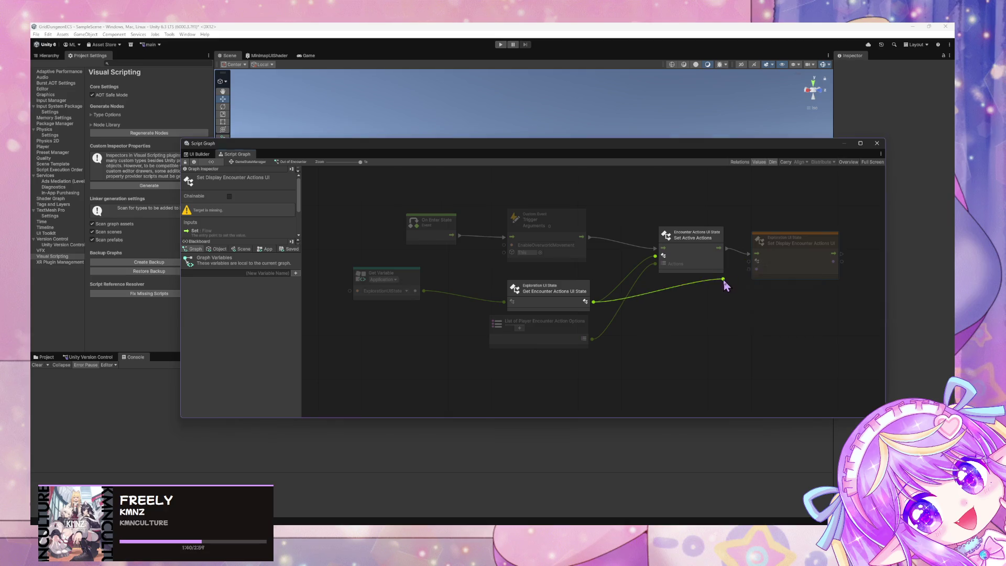
{"action": "left_click_drag", "start_coordinate": [424, 292], "coordinate": [749, 262]}
{"action": "left_click_drag", "start_coordinate": [696, 242], "coordinate": [695, 224]}
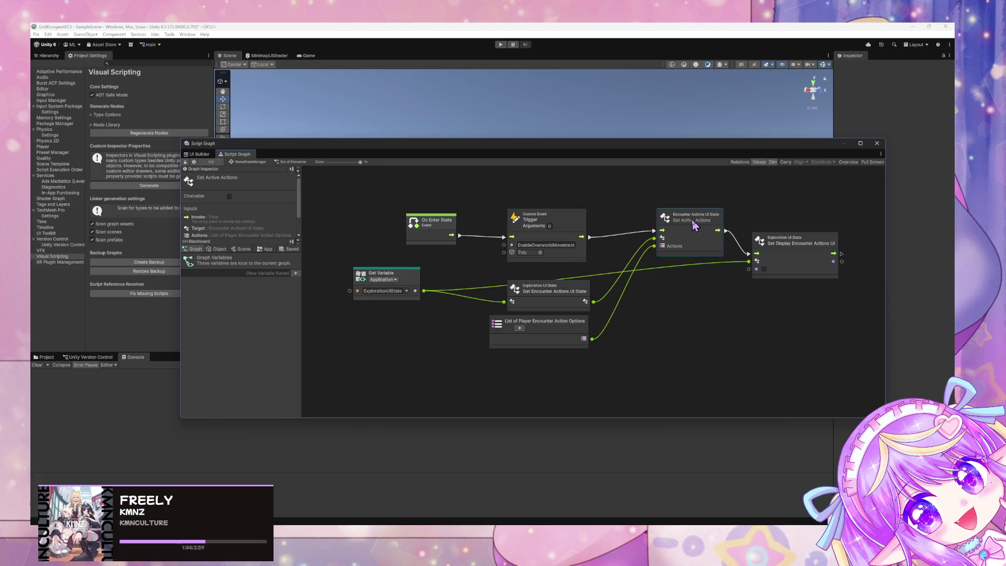
{"action": "left_click_drag", "start_coordinate": [574, 333], "coordinate": [577, 353]}
{"action": "left_click_drag", "start_coordinate": [583, 300], "coordinate": [587, 337]}
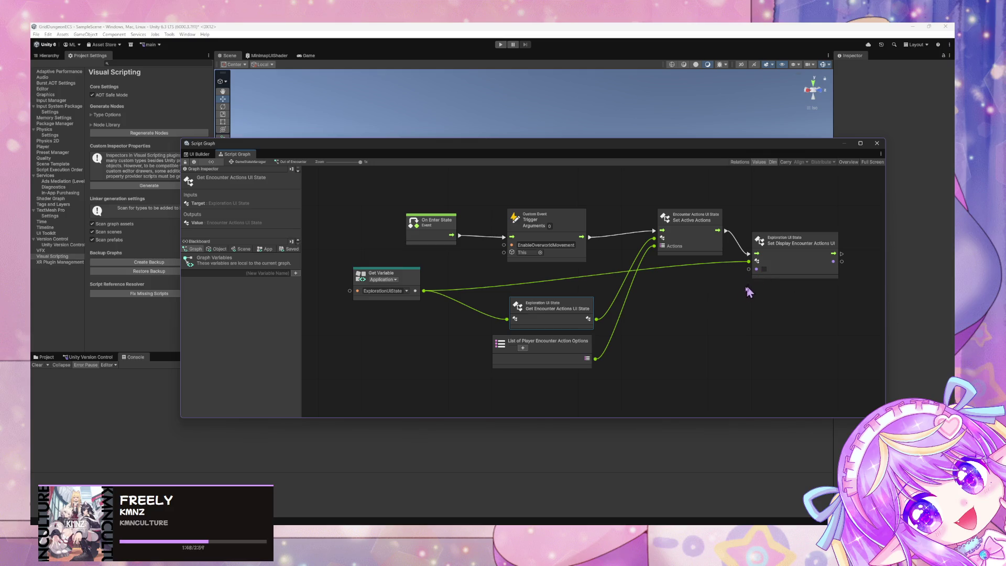
{"action": "left_click", "coordinate": [800, 246]}
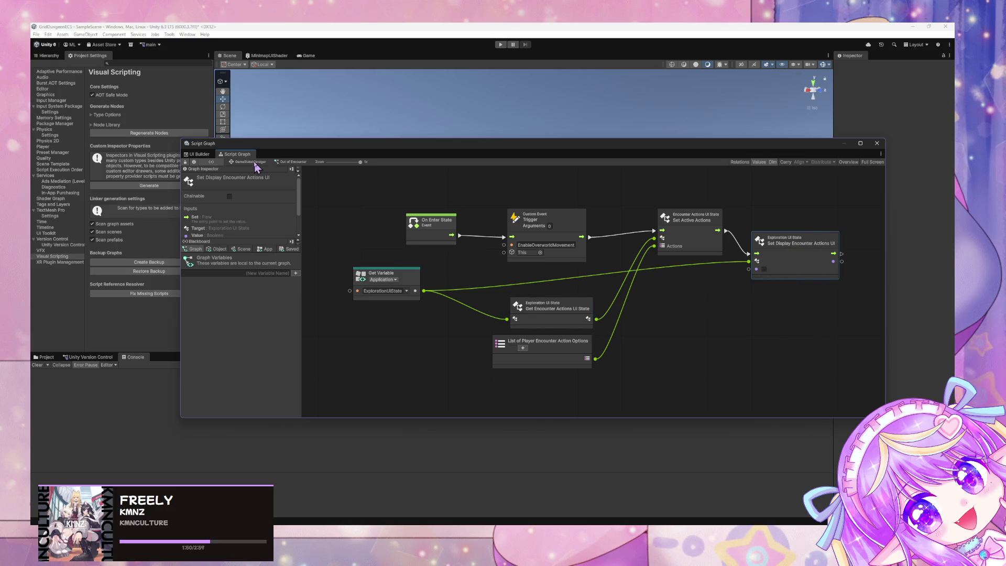
In Start Encounter, paste the node and wire Set Active Actions' flow and UI state Target into it.
{"action": "left_click", "coordinate": [255, 162]}
{"action": "double_click", "coordinate": [582, 266]}
{"action": "double_click", "coordinate": [603, 302]}
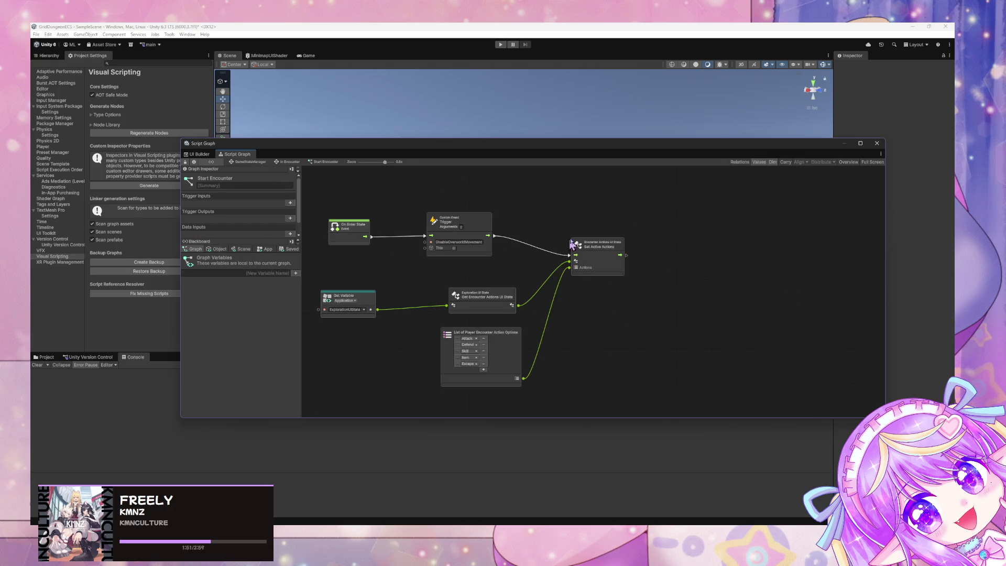
{"action": "key", "text": "ctrl+v"}
{"action": "mouse_move", "coordinate": [644, 246]}
{"action": "left_mouse_down"}
{"action": "mouse_move", "coordinate": [661, 246]}
{"action": "mouse_move", "coordinate": [655, 257]}
{"action": "left_mouse_up"}
{"action": "left_click_drag", "start_coordinate": [375, 310], "coordinate": [655, 263]}
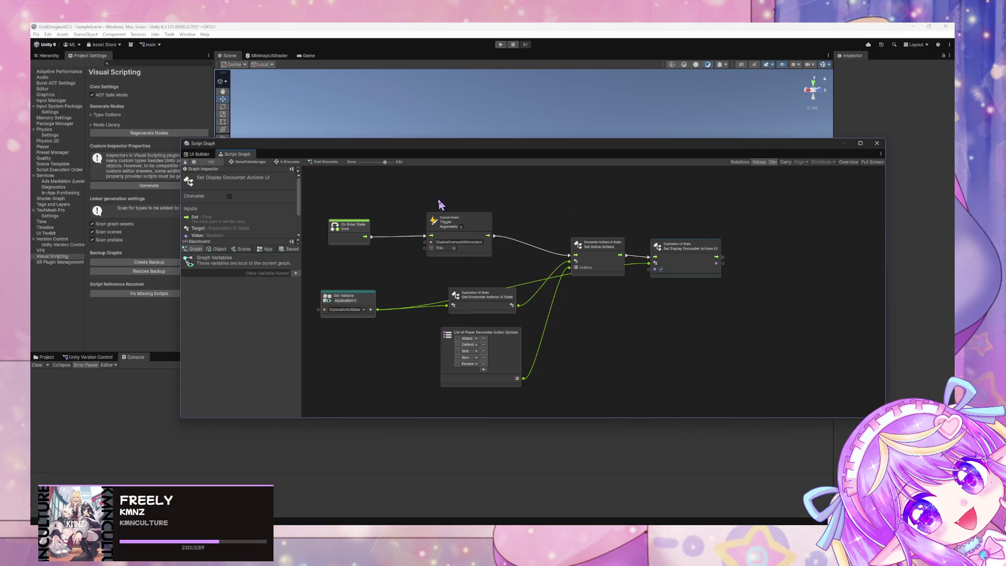
{"action": "mouse_move", "coordinate": [435, 156]}
{"action": "left_mouse_down"}
{"action": "mouse_move", "coordinate": [553, 165]}
{"action": "mouse_move", "coordinate": [621, 291]}
{"action": "mouse_move", "coordinate": [569, 286]}
{"action": "left_mouse_up"}
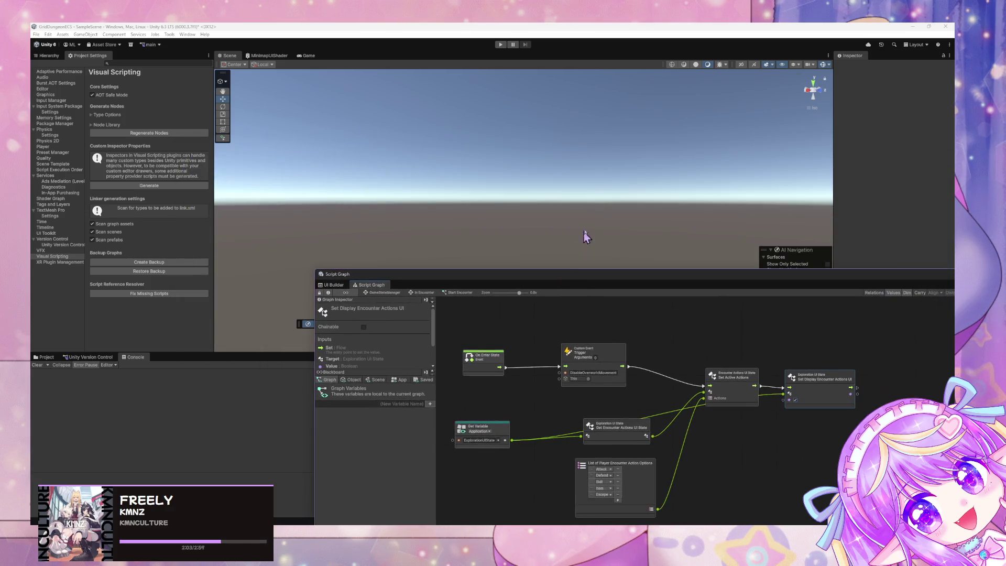
{"action": "left_click", "coordinate": [411, 291]}
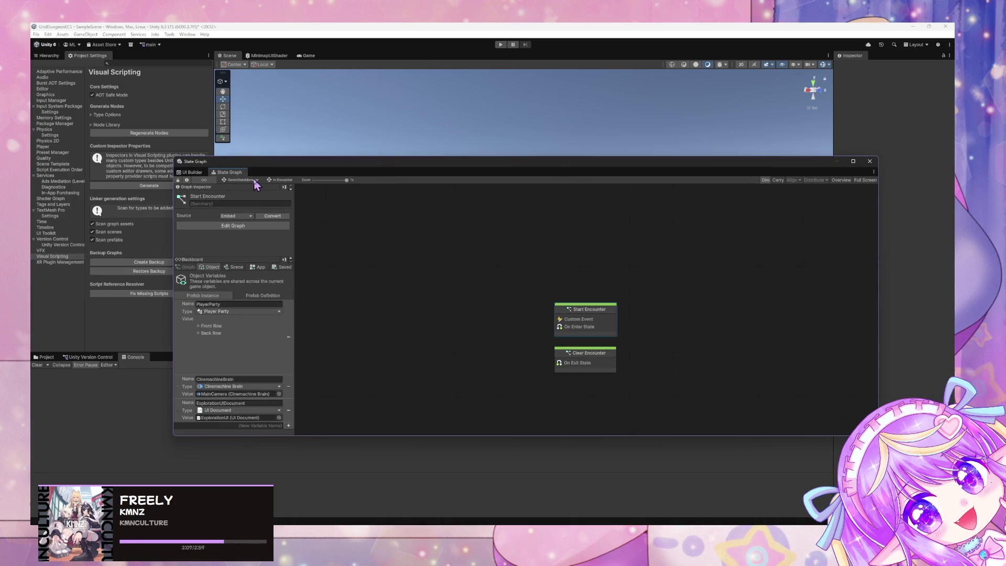
Delete the UI lookup and data source binding nodes from the Initialize Components graph.
{"action": "left_click", "coordinate": [254, 180]}
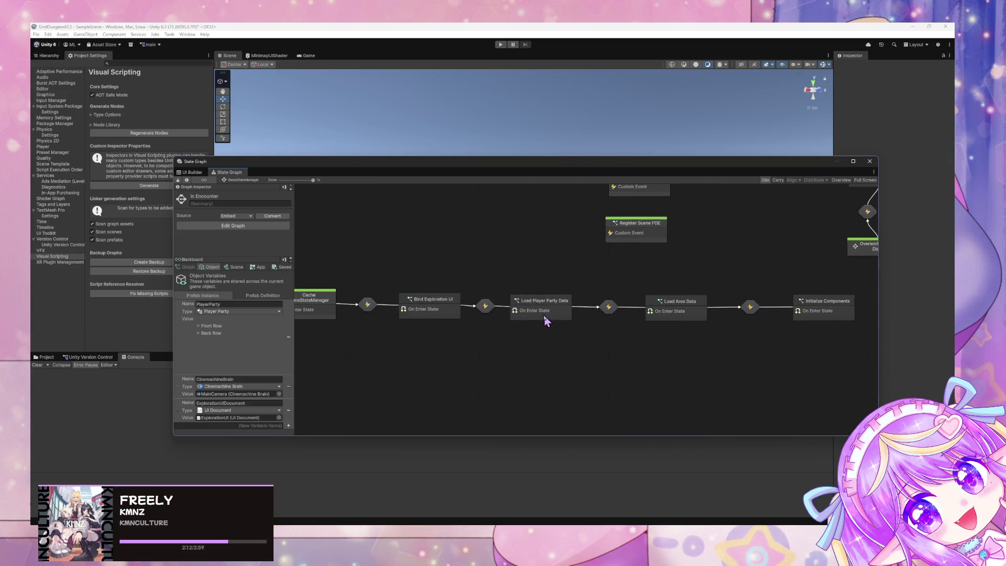
{"action": "double_click", "coordinate": [830, 311]}
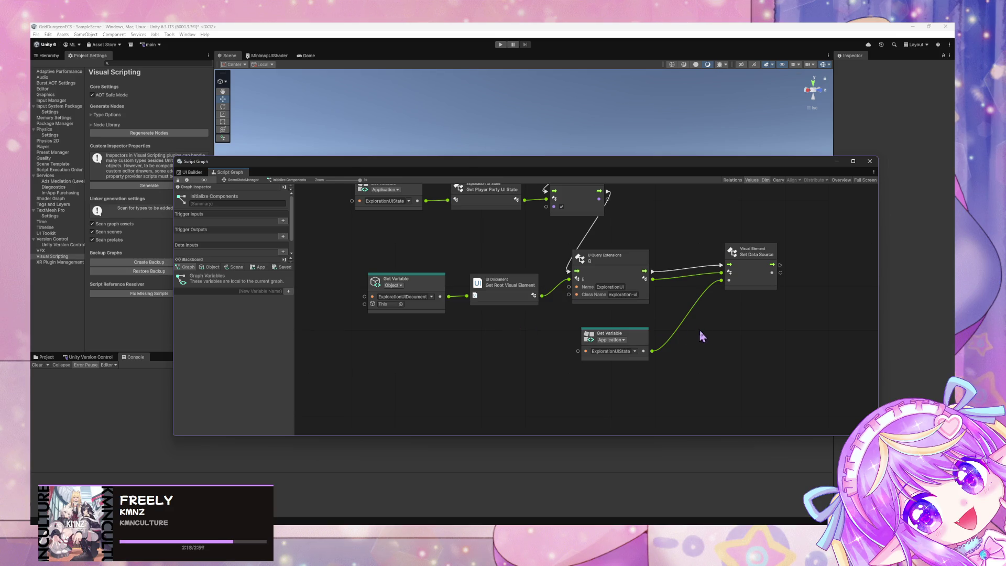
{"action": "mouse_move", "coordinate": [773, 375]}
{"action": "left_mouse_down"}
{"action": "mouse_move", "coordinate": [416, 258]}
{"action": "mouse_move", "coordinate": [451, 285]}
{"action": "left_mouse_up"}
{"action": "left_click_drag", "start_coordinate": [666, 394], "coordinate": [396, 270]}
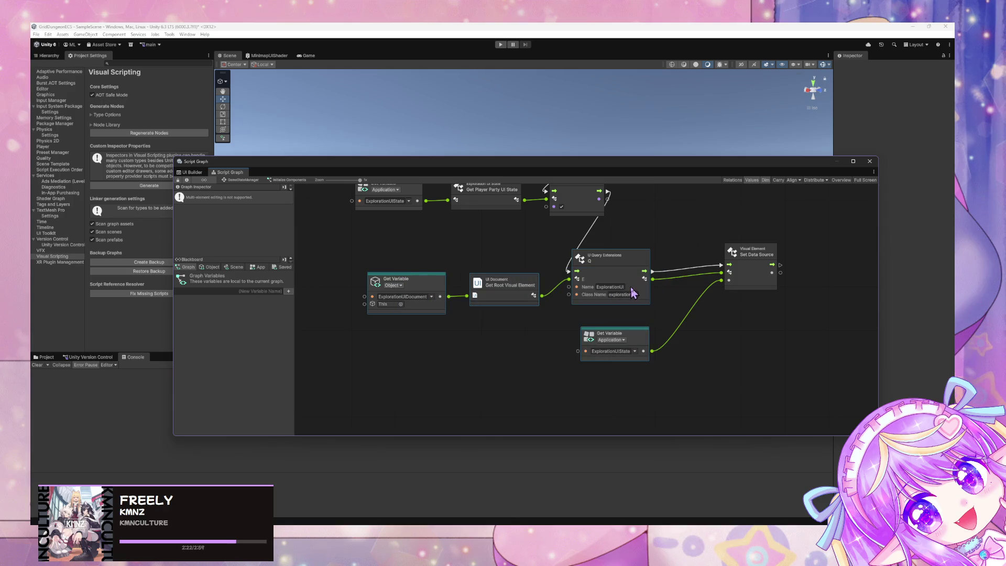
{"action": "left_click", "coordinate": [557, 354]}
{"action": "left_click_drag", "start_coordinate": [680, 308], "coordinate": [652, 333]}
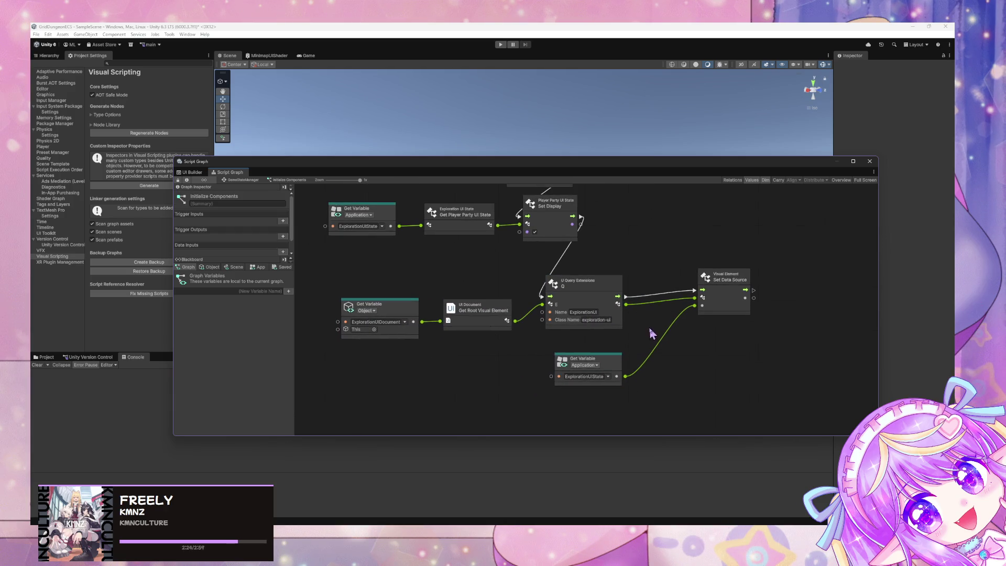
{"action": "mouse_move", "coordinate": [635, 409]}
{"action": "left_mouse_down"}
{"action": "mouse_move", "coordinate": [340, 273]}
{"action": "mouse_move", "coordinate": [357, 302]}
{"action": "mouse_move", "coordinate": [385, 315]}
{"action": "left_mouse_up"}
{"action": "left_click_drag", "start_coordinate": [762, 401], "coordinate": [338, 280]}
{"action": "key", "text": "Delete"}
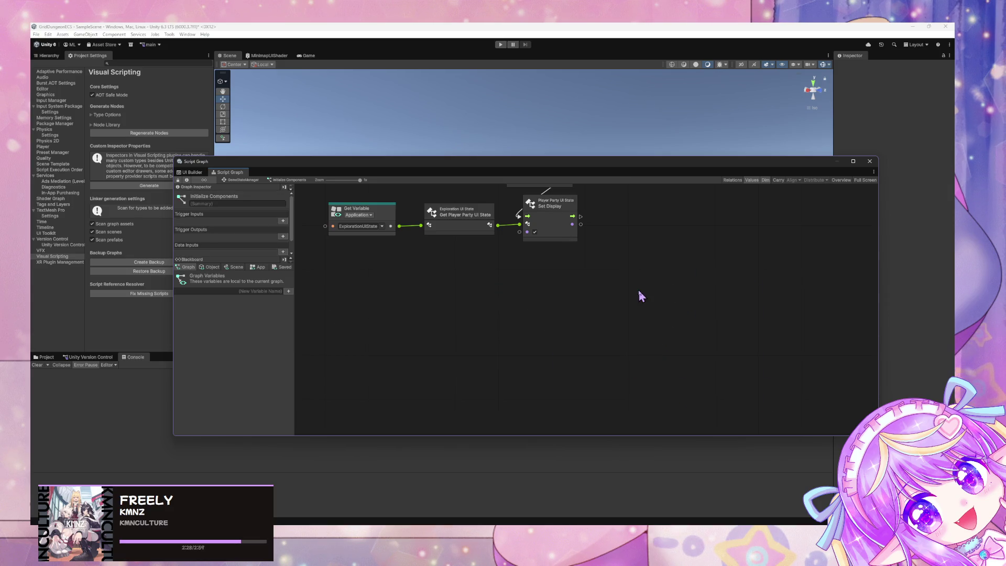
In Bind Exploration UI, undo to restore nodes and connect On Enter State's flow into UI Query.
{"action": "left_click", "coordinate": [242, 180]}
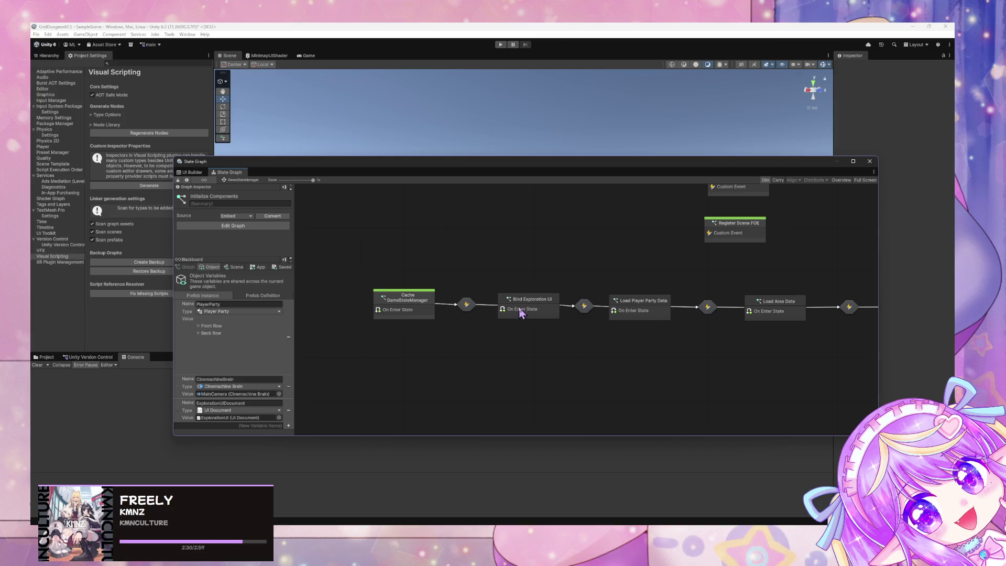
{"action": "double_click", "coordinate": [522, 310]}
{"action": "key", "text": "ctrl+z"}
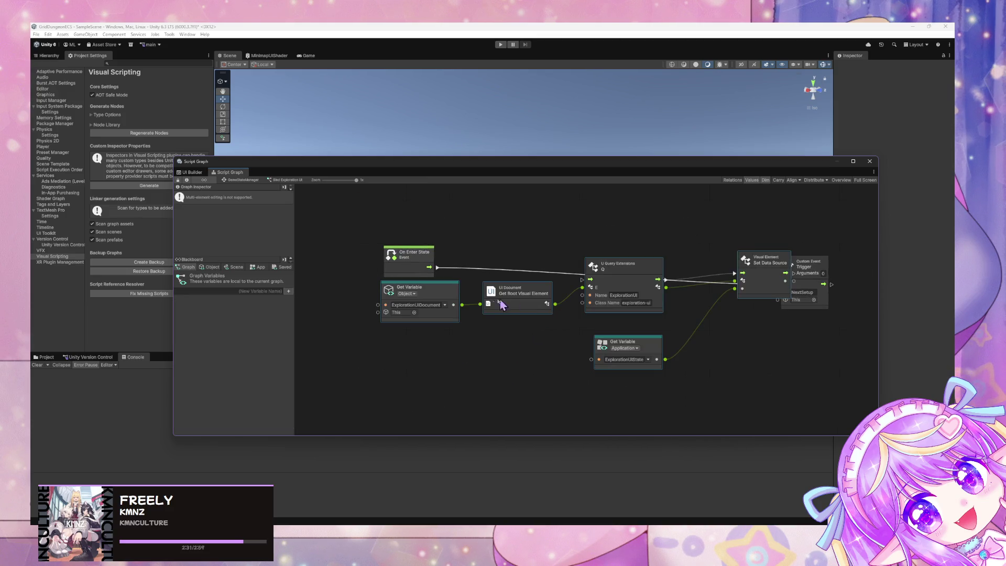
{"action": "key", "text": "ctrl+z"}
{"action": "key", "text": "ctrl+z"}
{"action": "mouse_move", "coordinate": [436, 268]}
{"action": "left_mouse_down"}
{"action": "mouse_move", "coordinate": [512, 318]}
{"action": "mouse_move", "coordinate": [508, 311]}
{"action": "left_mouse_up"}
{"action": "left_click_drag", "start_coordinate": [721, 304], "coordinate": [777, 284]}
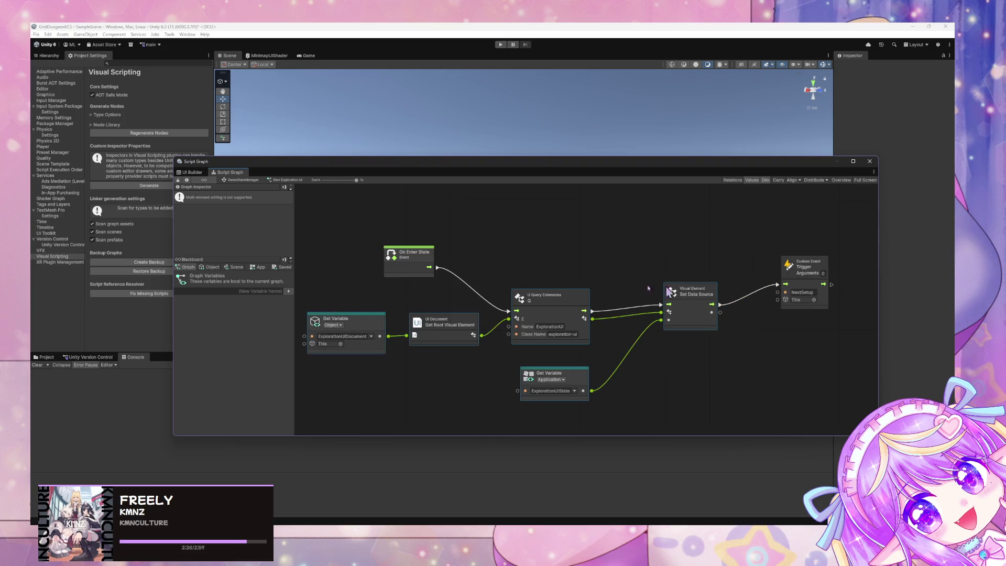
{"action": "left_click", "coordinate": [572, 250]}
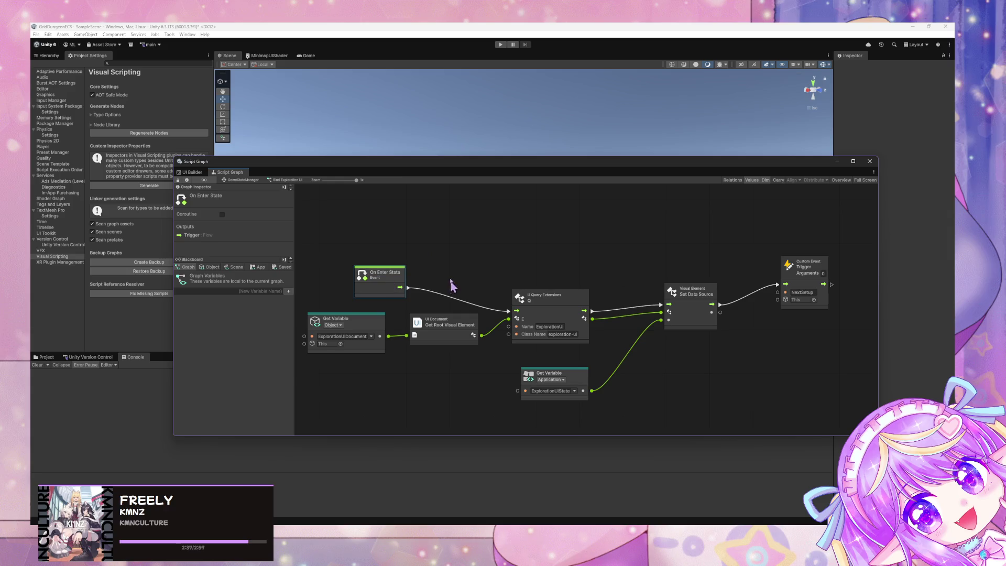
Open the Initialize Components graph and start Play mode.
{"action": "left_click", "coordinate": [249, 180]}
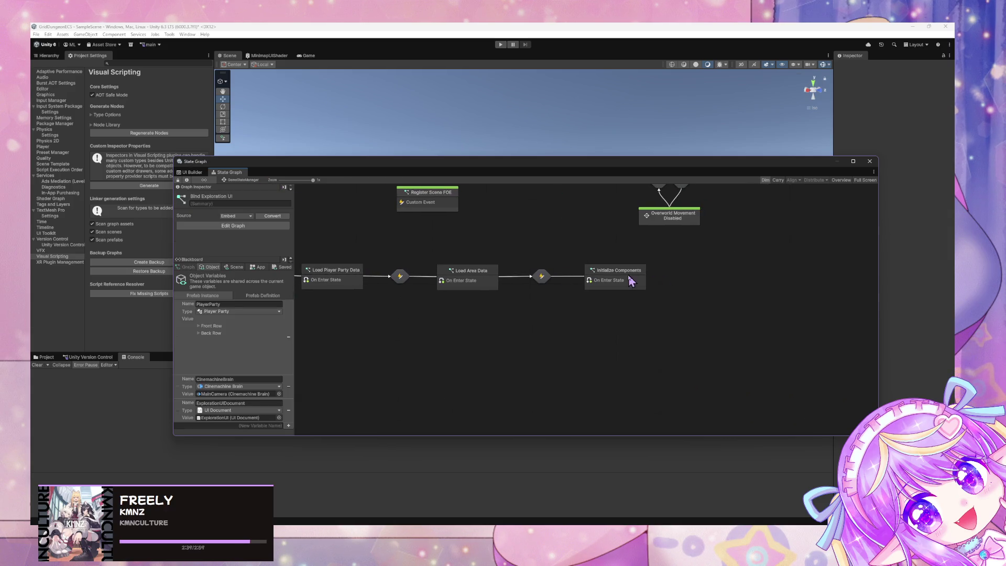
{"action": "double_click", "coordinate": [656, 283]}
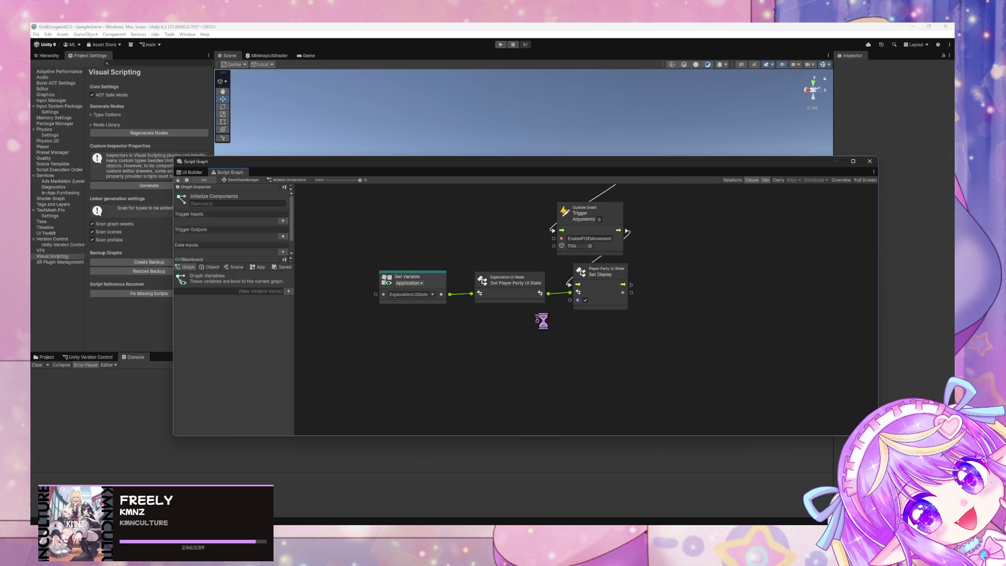
{"action": "left_click", "coordinate": [501, 45]}
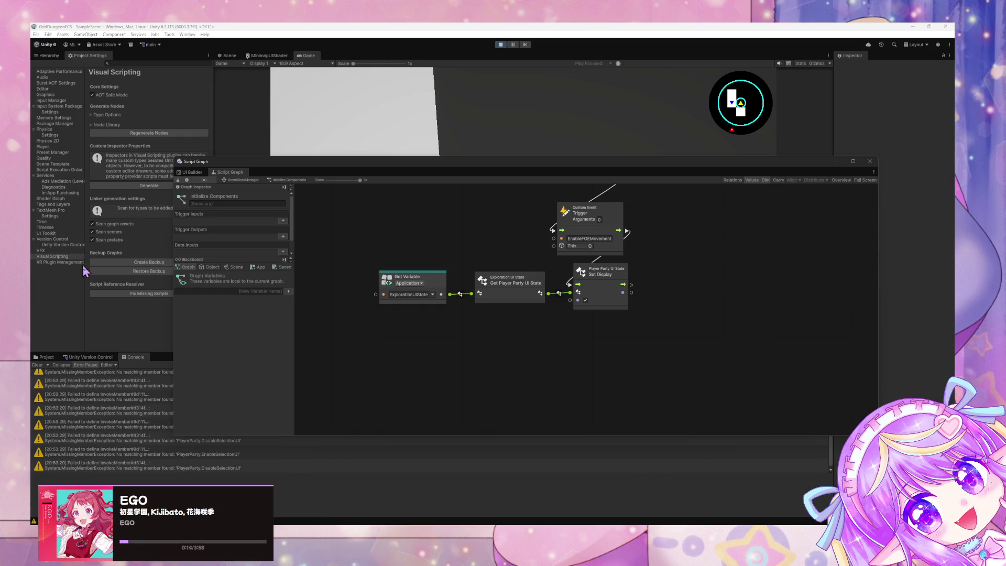
Drag the graph panel to the bottom to uncover the running Game view.
{"action": "mouse_move", "coordinate": [423, 158]}
{"action": "left_mouse_down"}
{"action": "mouse_move", "coordinate": [483, 247]}
{"action": "mouse_move", "coordinate": [525, 221]}
{"action": "left_mouse_up"}
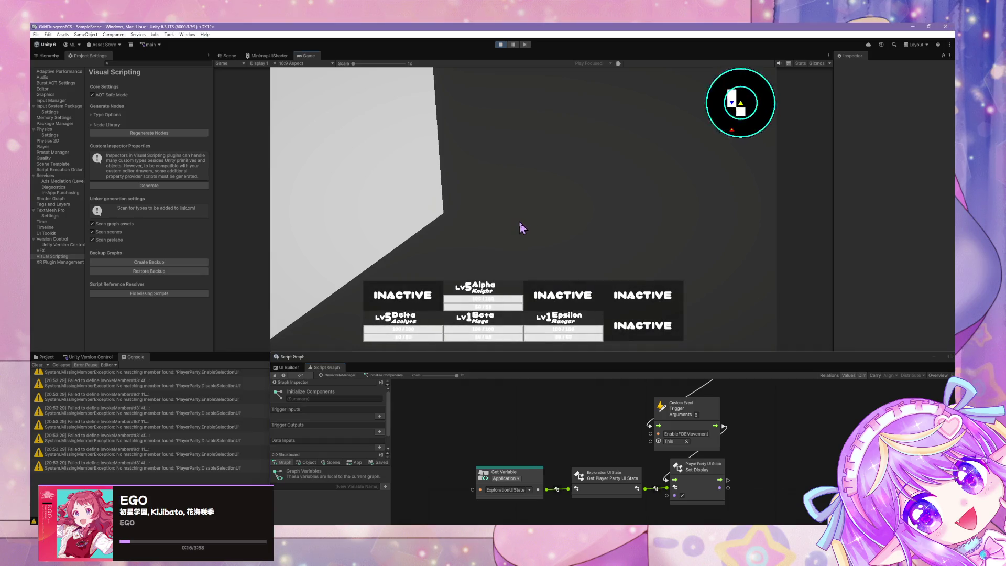
Walk the party toward the green marker into an enemy encounter and escape the battle.
{"action": "key", "text": "e"}
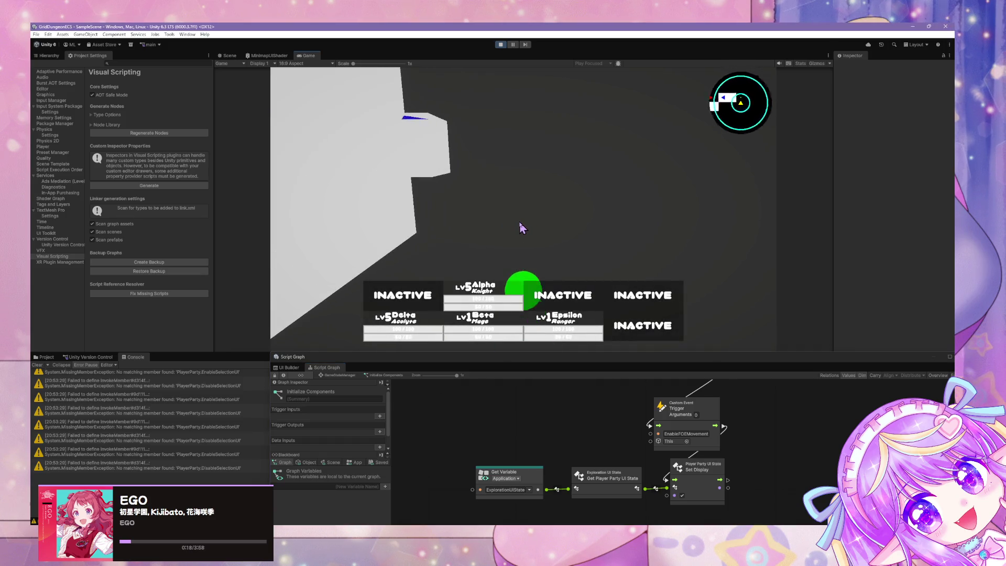
{"action": "key", "text": "e"}
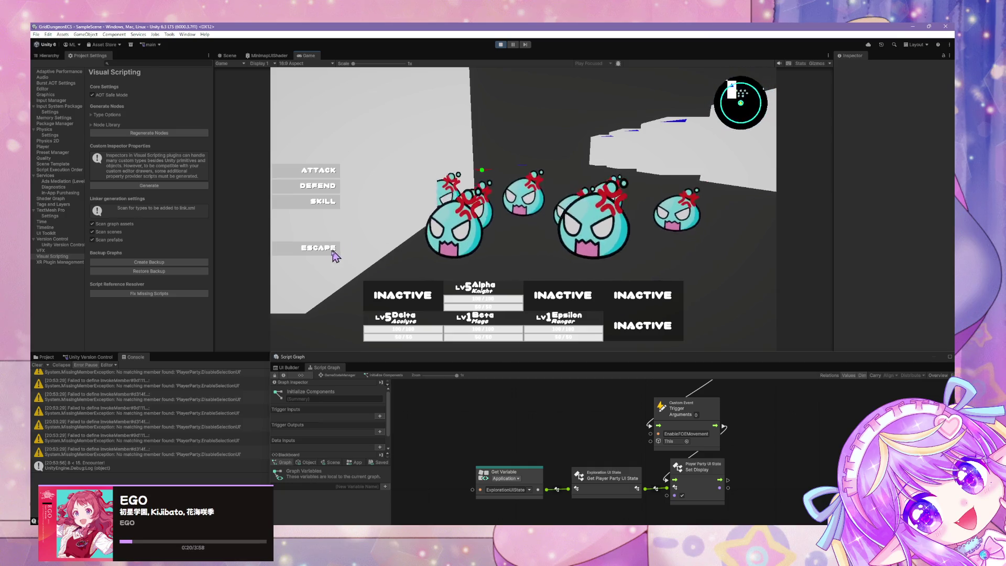
{"action": "key", "text": "e"}
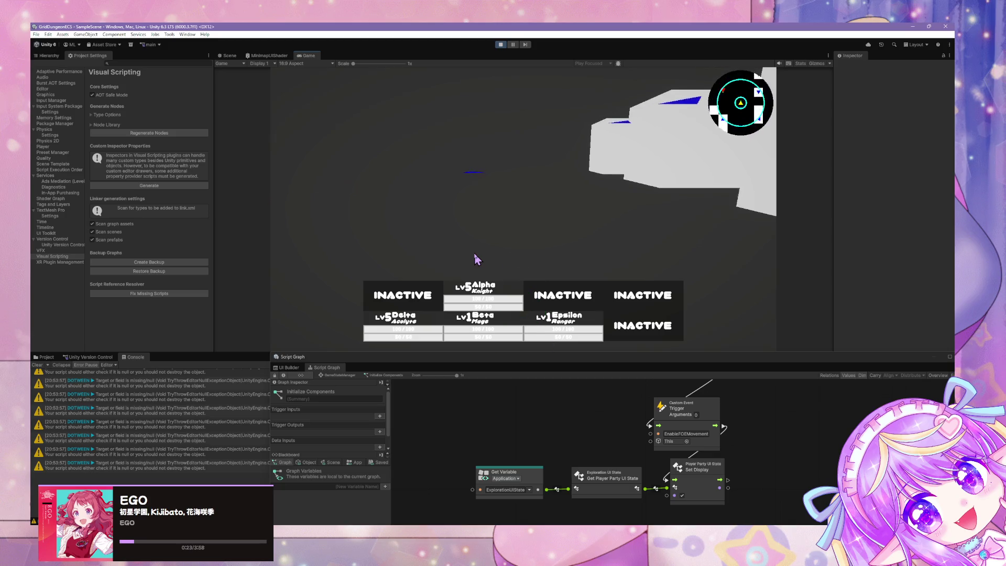
{"action": "key", "text": "q"}
{"action": "key", "text": "w"}
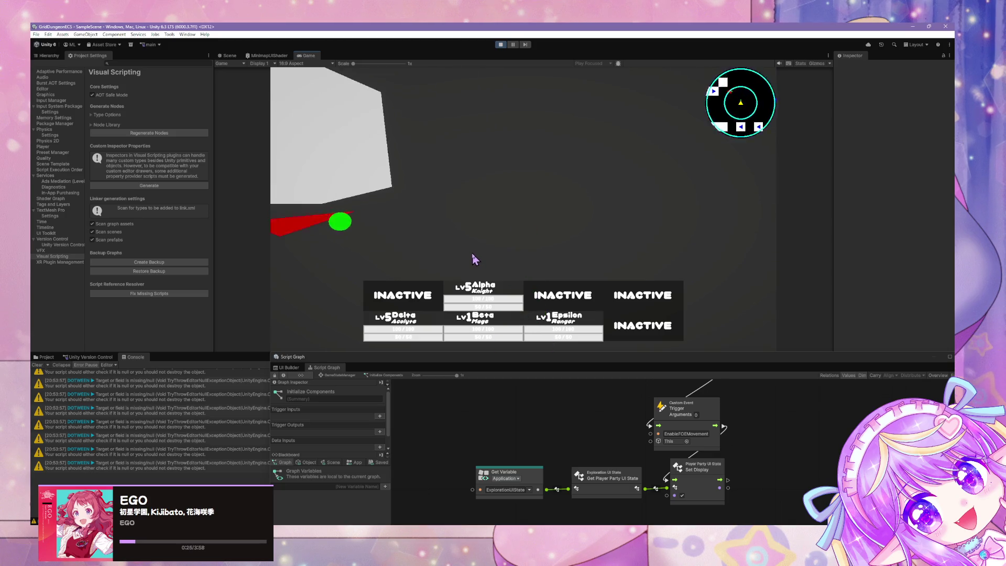
{"action": "key", "text": "Escape"}
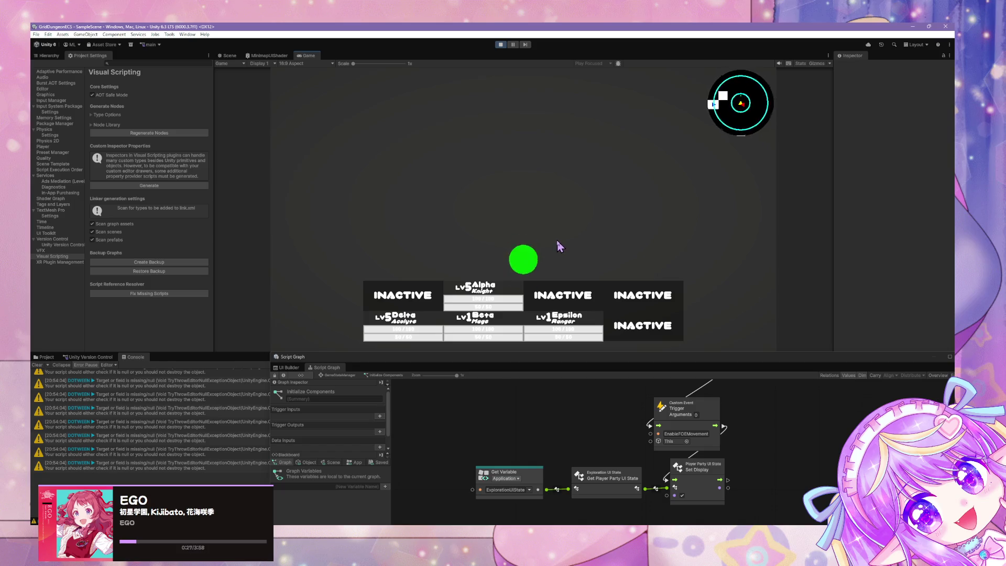
Turn down a new corridor into a second encounter and escape it.
{"action": "key", "text": "q"}
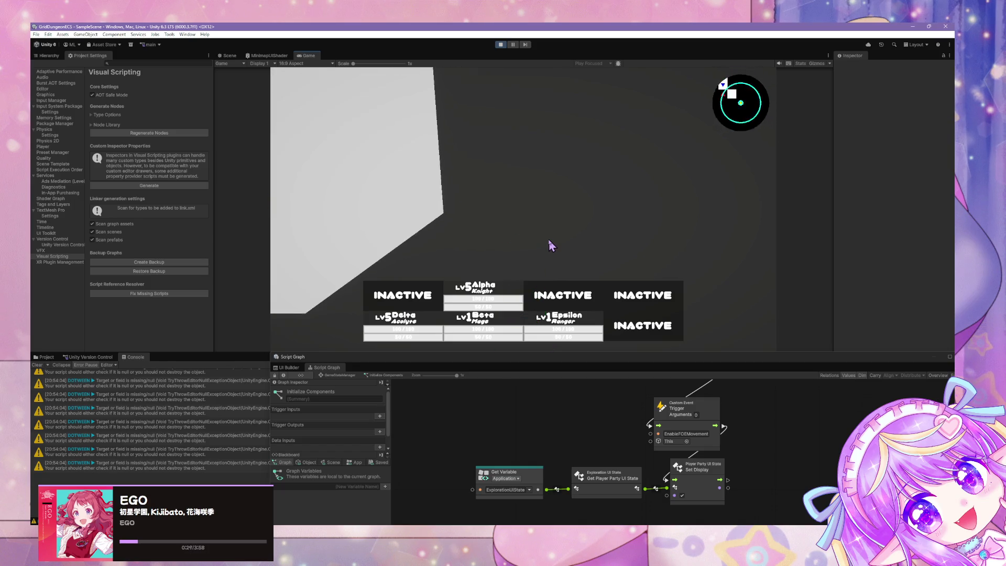
{"action": "key", "text": "e"}
{"action": "key", "text": "w"}
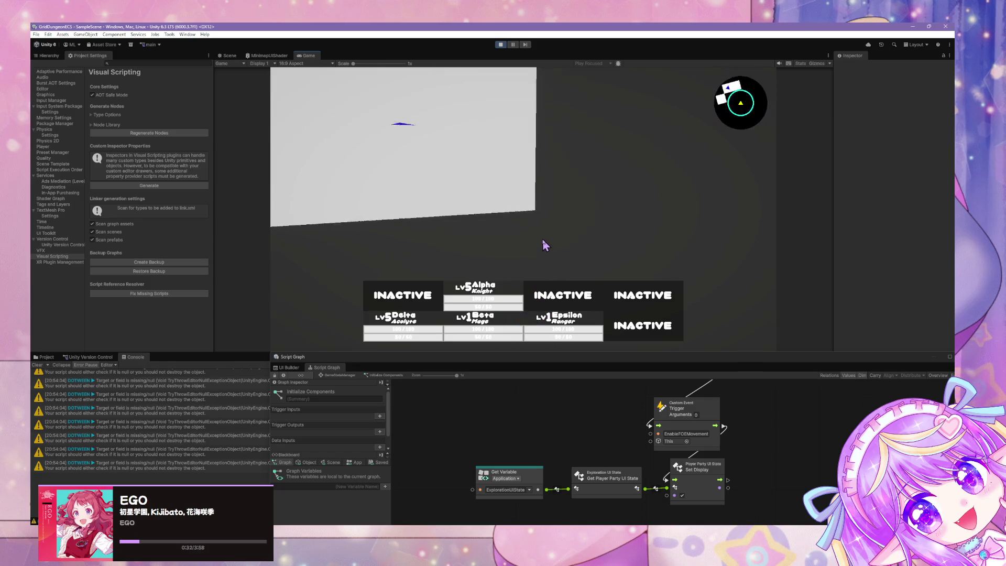
{"action": "key", "text": "e"}
{"action": "key", "text": "w"}
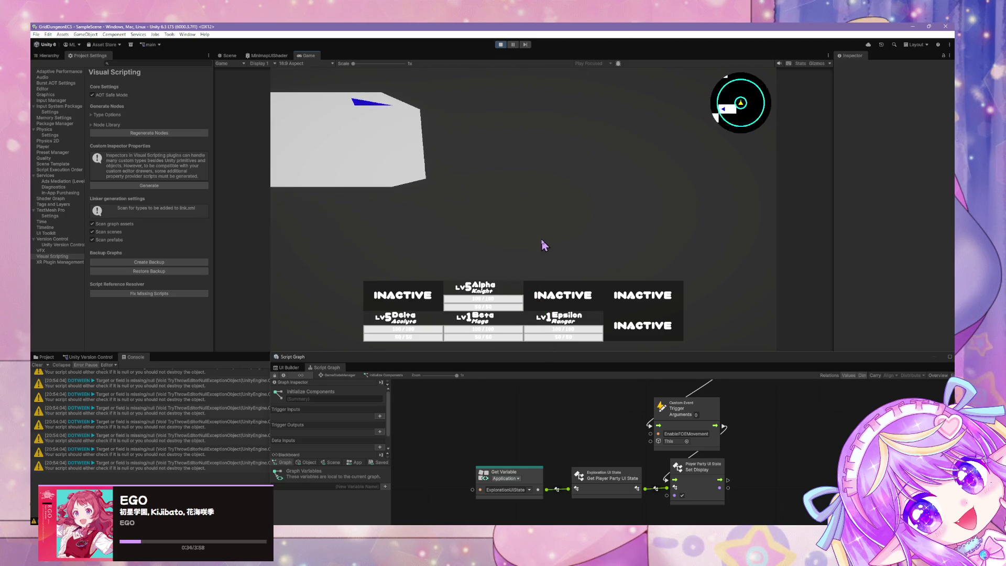
{"action": "left_click", "coordinate": [296, 248]}
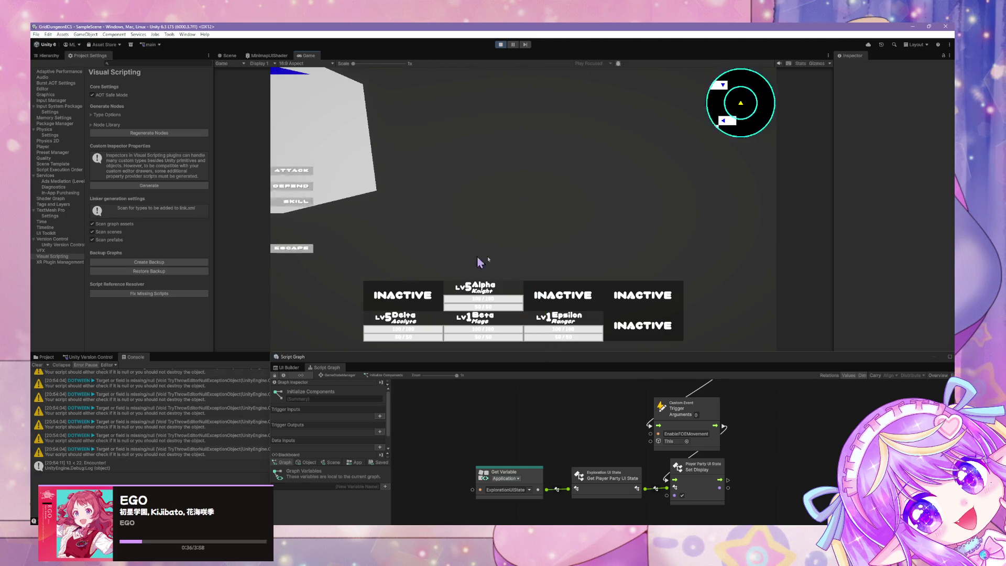
Explore into an open area until a third battle starts, then escape.
{"action": "key", "text": "e"}
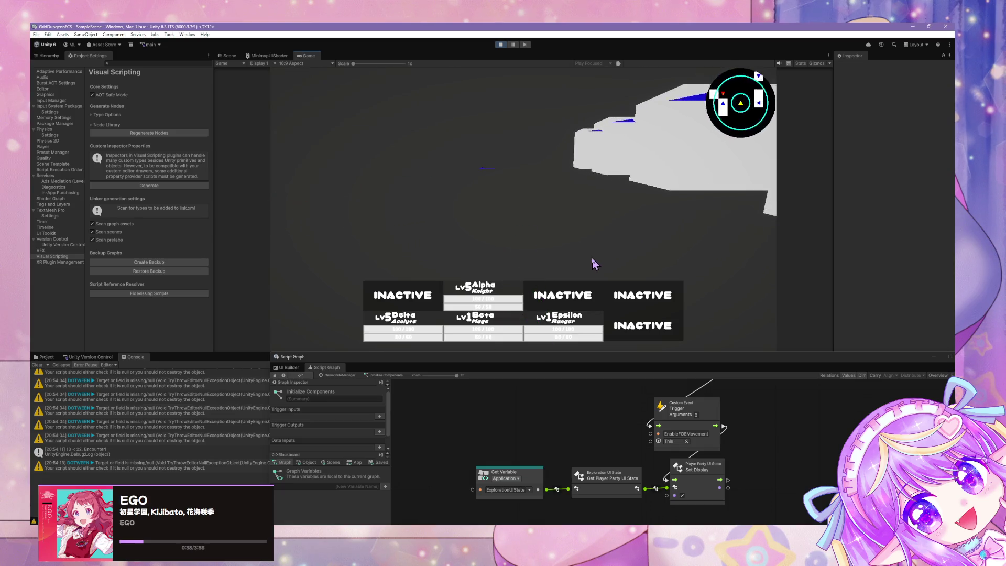
{"action": "key", "text": "e"}
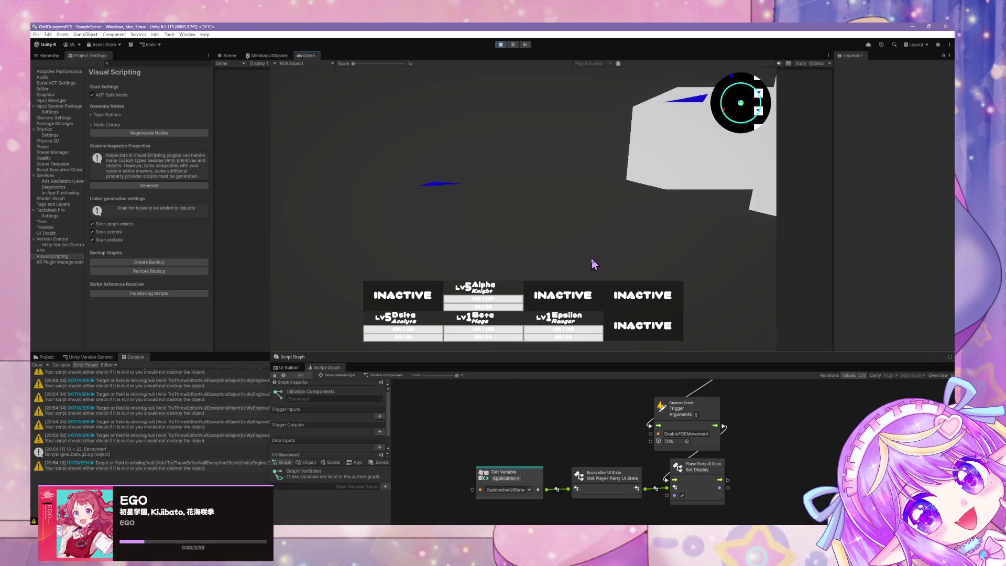
{"action": "key", "text": "e"}
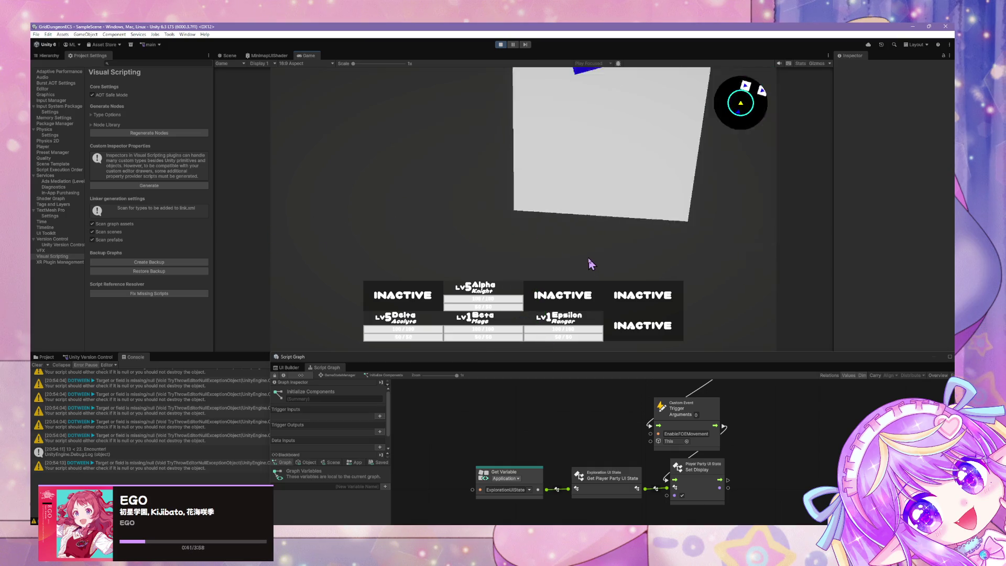
{"action": "key", "text": "e"}
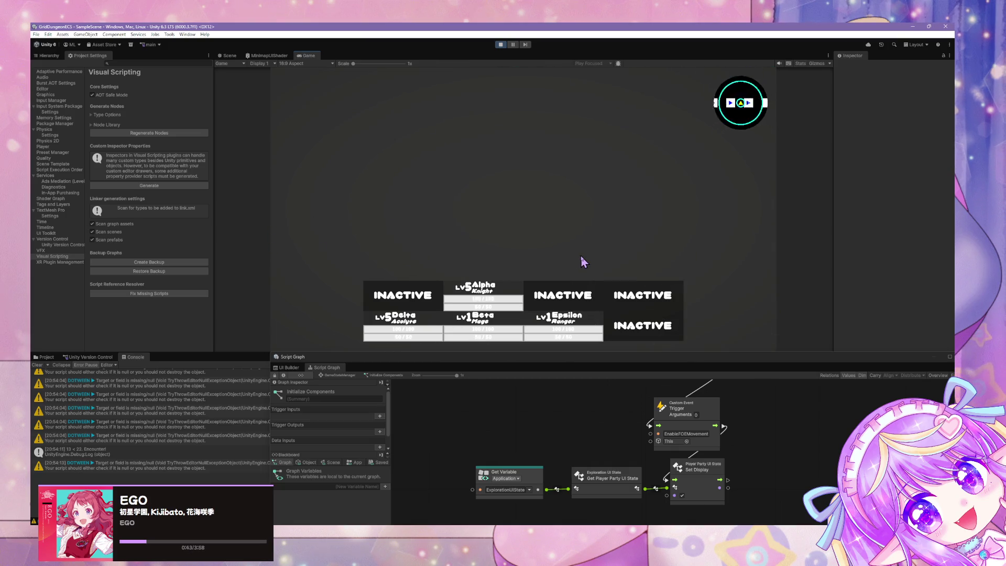
{"action": "key", "text": "e"}
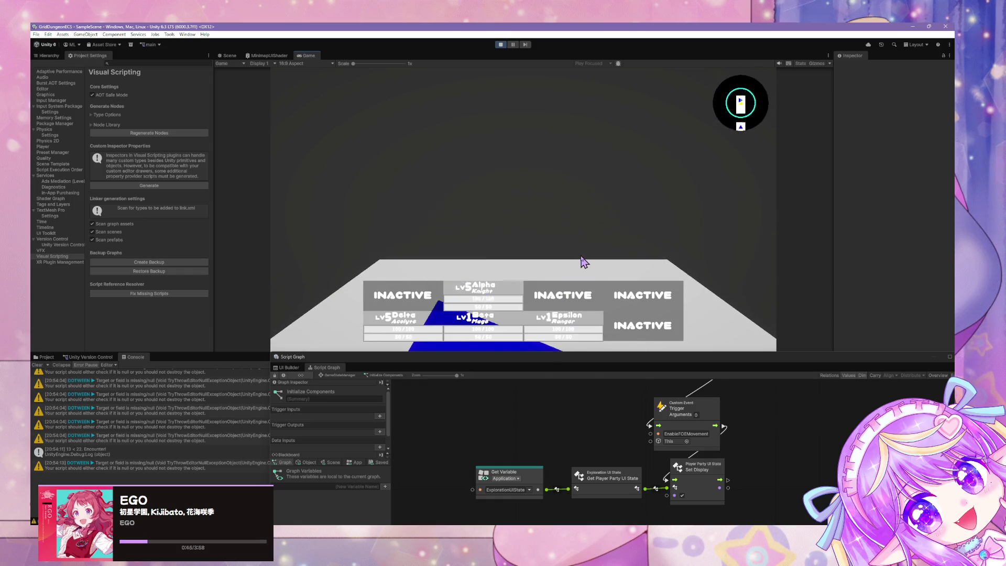
{"action": "key", "text": "w"}
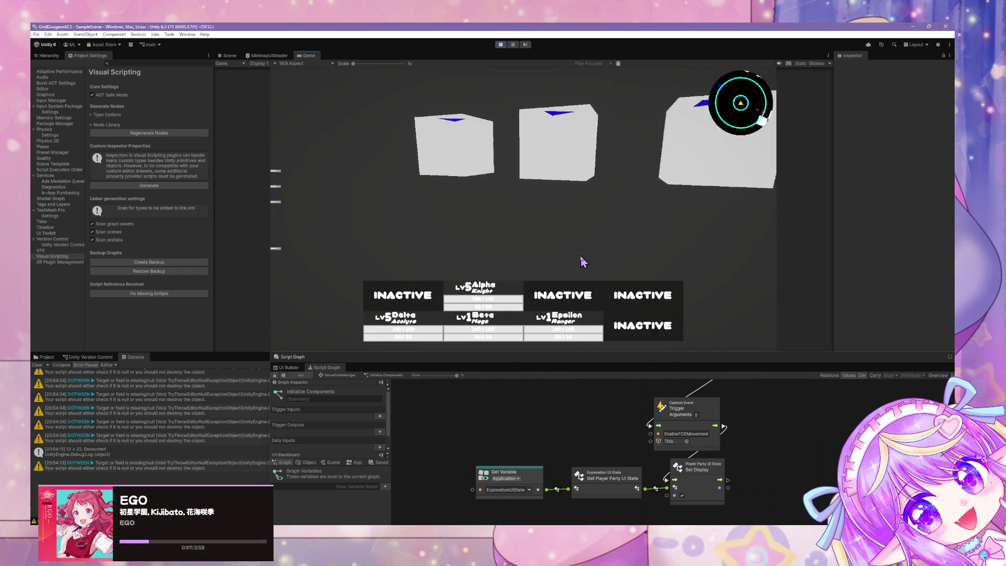
{"action": "left_click", "coordinate": [333, 247]}
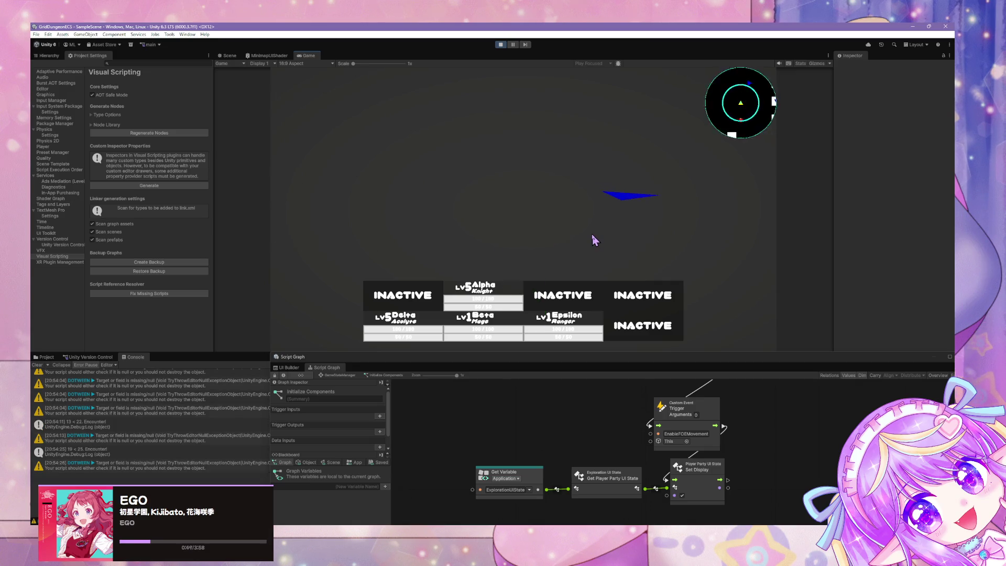
Walk on past the white wall and float the graph panel mid-screen.
{"action": "key", "text": "e"}
{"action": "key", "text": "w"}
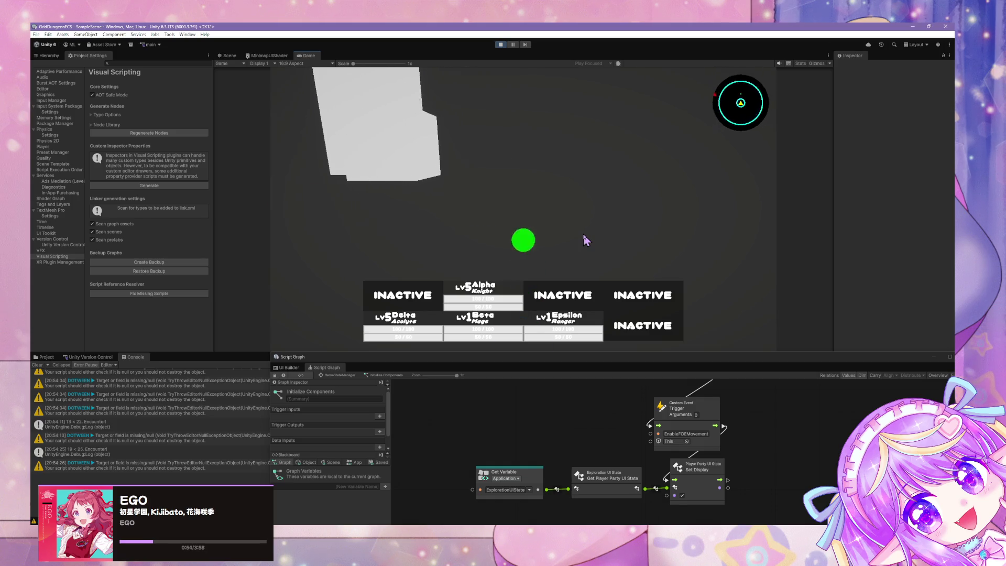
{"action": "key", "text": "e"}
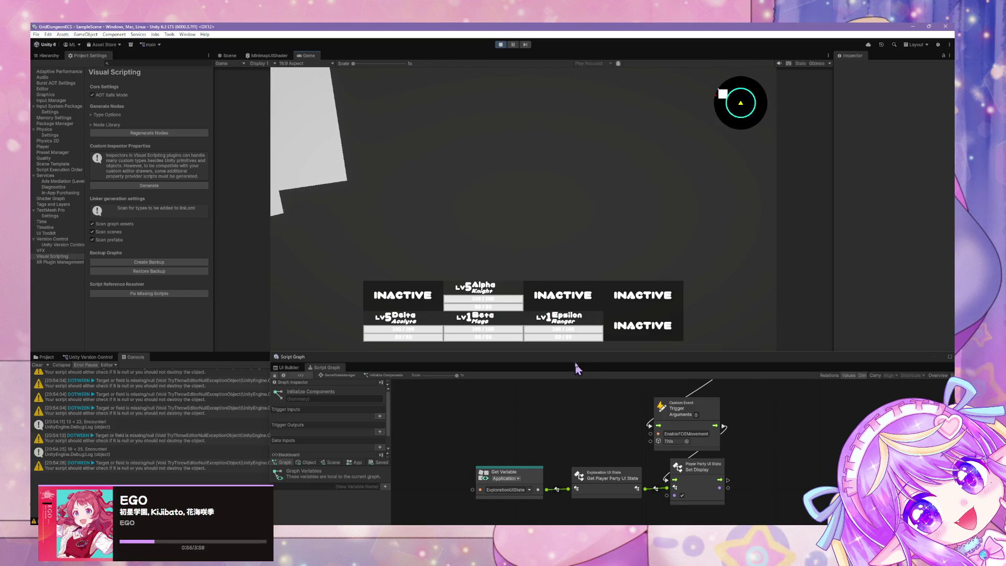
{"action": "mouse_move", "coordinate": [574, 363]}
{"action": "left_mouse_down"}
{"action": "mouse_move", "coordinate": [339, 101]}
{"action": "mouse_move", "coordinate": [465, 205]}
{"action": "left_mouse_up"}
Zoom the floating graph canvas, lower the panel, and escape the current battle.
{"action": "scroll", "coordinate": [498, 333], "scroll_direction": "down", "scroll_amount": 3}
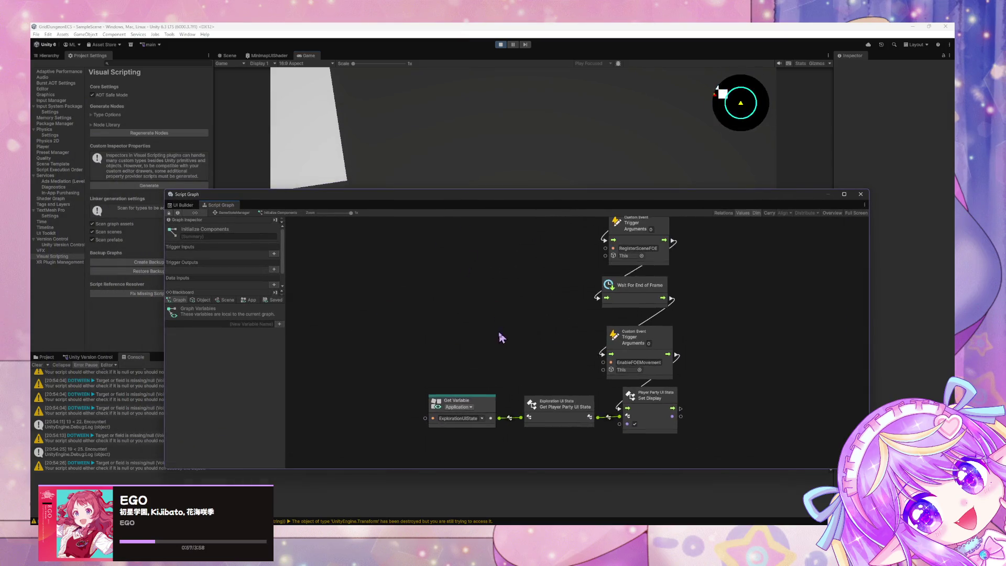
{"action": "scroll", "coordinate": [501, 339], "scroll_direction": "up", "scroll_amount": 3}
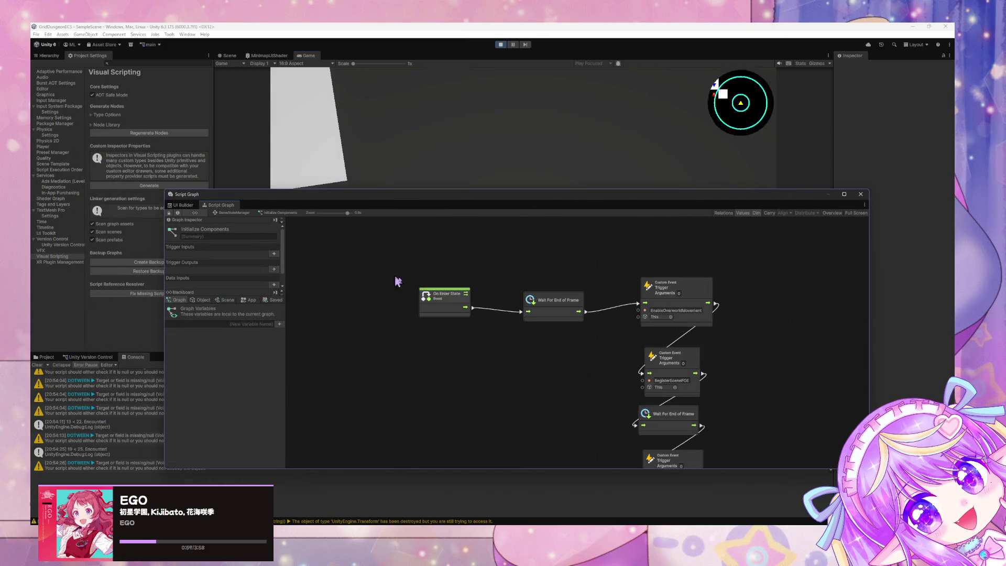
{"action": "scroll", "coordinate": [523, 336], "scroll_direction": "up", "scroll_amount": 2}
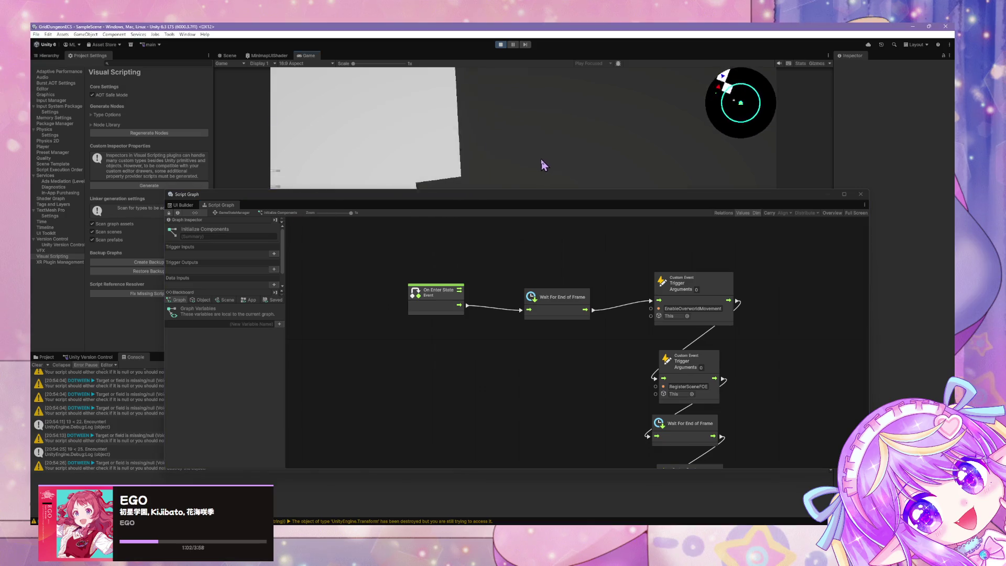
{"action": "mouse_move", "coordinate": [493, 205]}
{"action": "left_mouse_down"}
{"action": "mouse_move", "coordinate": [480, 305]}
{"action": "mouse_move", "coordinate": [519, 355]}
{"action": "left_mouse_up"}
{"action": "left_click", "coordinate": [338, 249]}
Escape the test battle back to exploration and move the floating Script Graph window lower.
{"action": "left_click", "coordinate": [500, 237]}
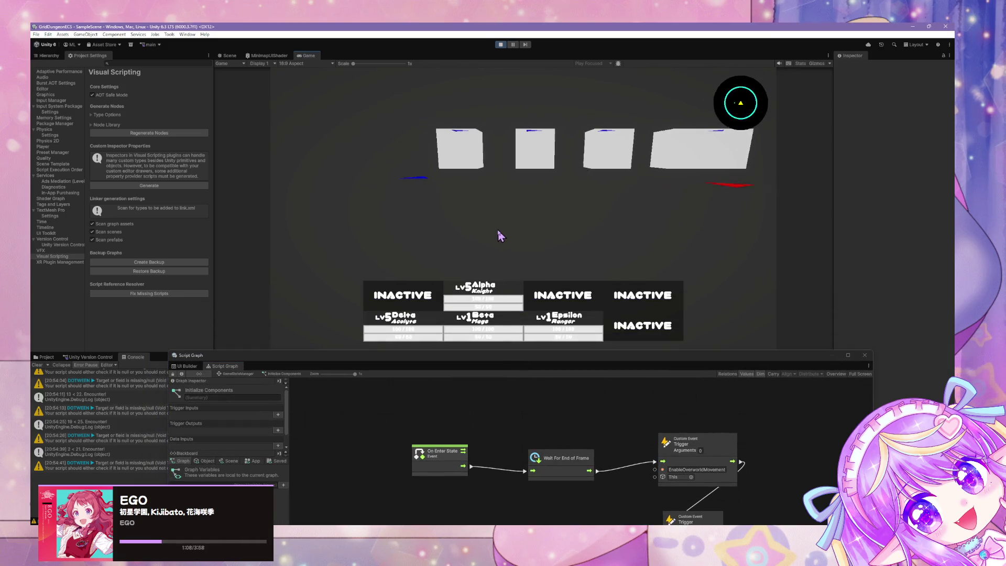
{"action": "left_click", "coordinate": [500, 237]}
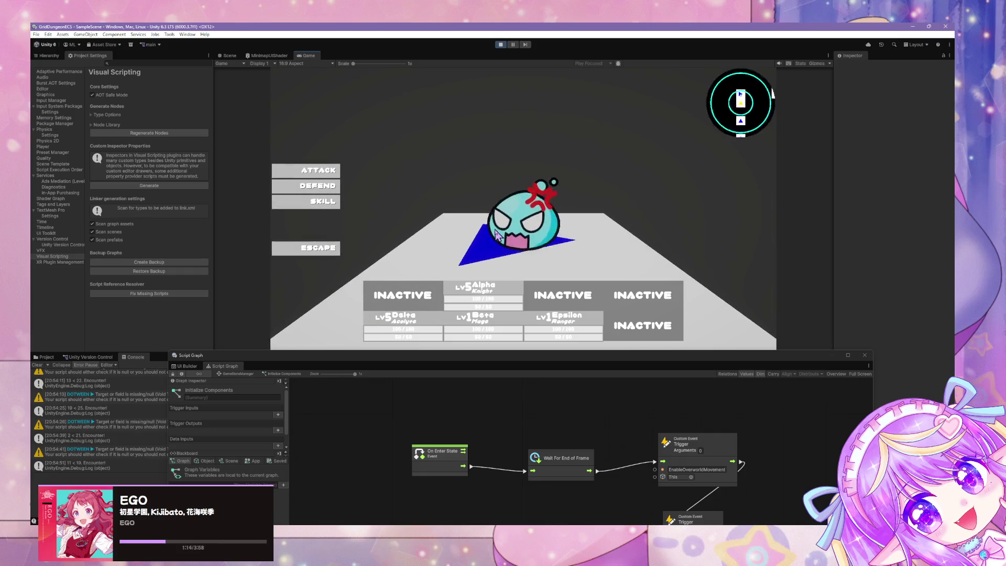
{"action": "left_click", "coordinate": [335, 249]}
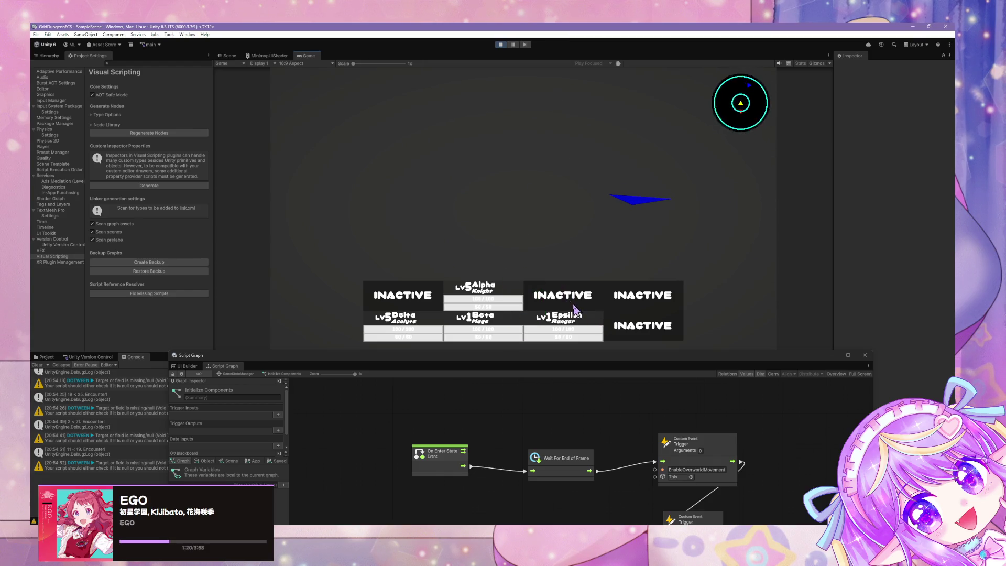
{"action": "mouse_move", "coordinate": [536, 350]}
{"action": "left_mouse_down"}
{"action": "mouse_move", "coordinate": [510, 353]}
{"action": "mouse_move", "coordinate": [595, 331]}
{"action": "mouse_move", "coordinate": [570, 376]}
{"action": "mouse_move", "coordinate": [579, 340]}
{"action": "mouse_move", "coordinate": [588, 370]}
{"action": "mouse_move", "coordinate": [483, 281]}
{"action": "mouse_move", "coordinate": [520, 325]}
{"action": "mouse_move", "coordinate": [543, 334]}
{"action": "mouse_move", "coordinate": [506, 258]}
{"action": "mouse_move", "coordinate": [479, 350]}
{"action": "mouse_move", "coordinate": [515, 381]}
{"action": "left_mouse_up"}
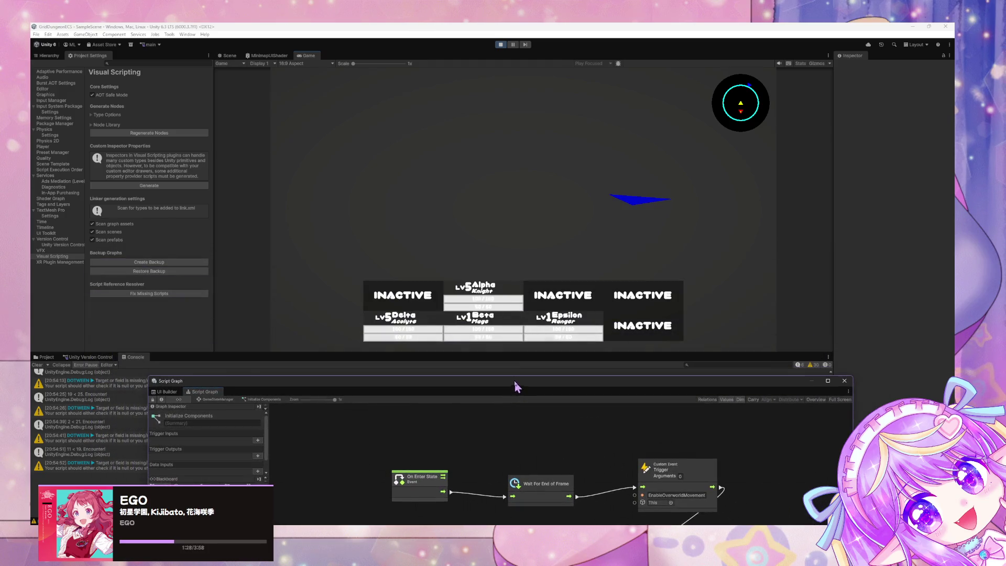
{"action": "left_click_drag", "start_coordinate": [456, 354], "coordinate": [463, 366]}
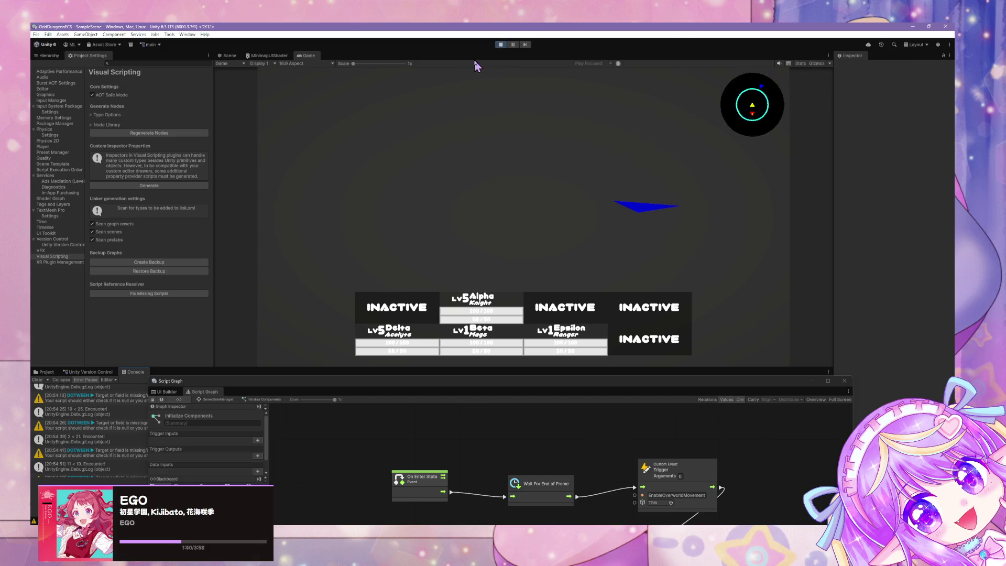
Stop Play mode, show the SampleScene Hierarchy, and save the scene.
{"action": "left_click", "coordinate": [501, 46]}
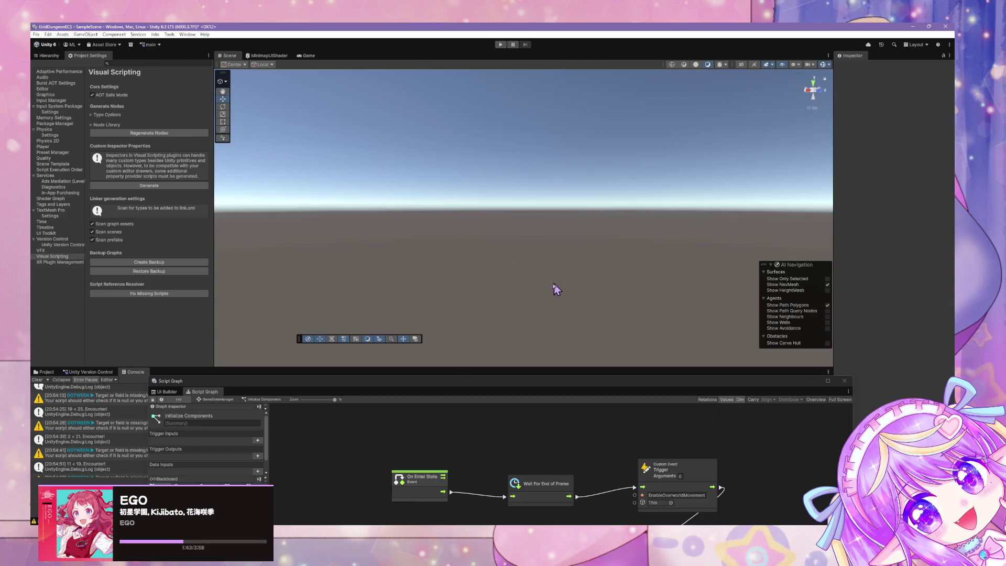
{"action": "left_click", "coordinate": [45, 55]}
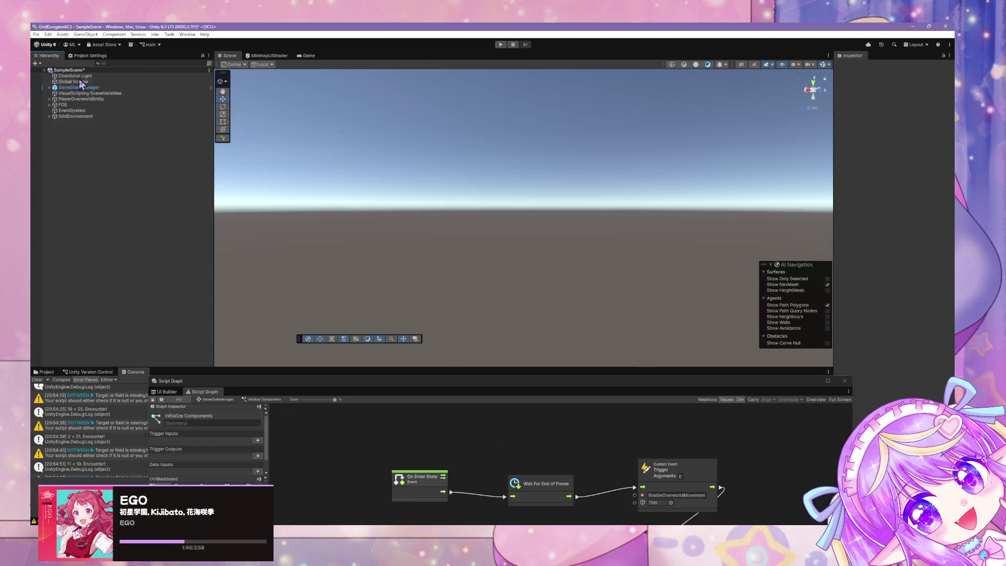
{"action": "key", "text": "ctrl+s"}
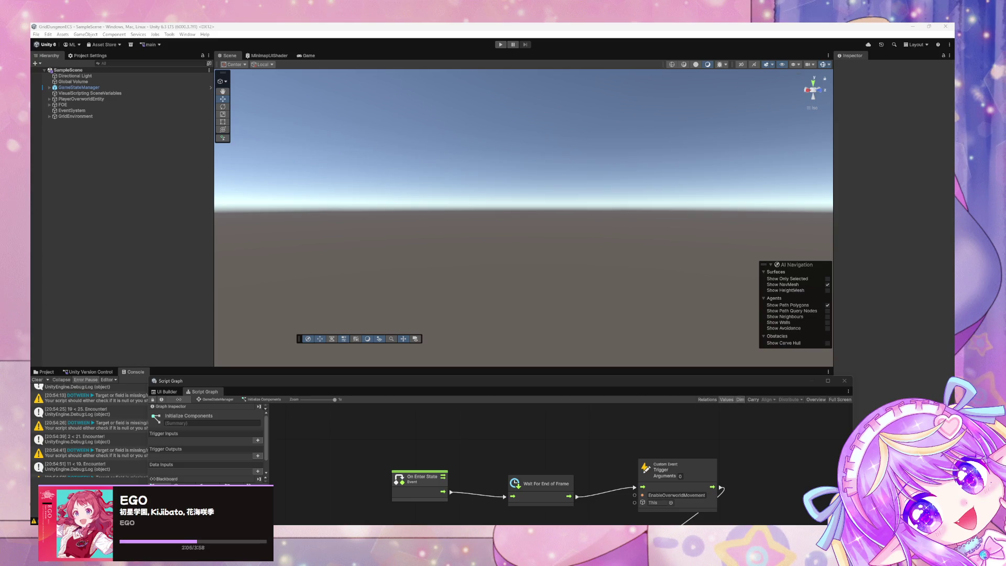
Line up the Initialize Components nodes, including Wait For End of Frame and the Custom Event Trigger.
{"action": "mouse_move", "coordinate": [423, 386]}
{"action": "left_mouse_down"}
{"action": "mouse_move", "coordinate": [360, 112]}
{"action": "mouse_move", "coordinate": [484, 393]}
{"action": "mouse_move", "coordinate": [510, 389]}
{"action": "mouse_move", "coordinate": [429, 153]}
{"action": "left_mouse_up"}
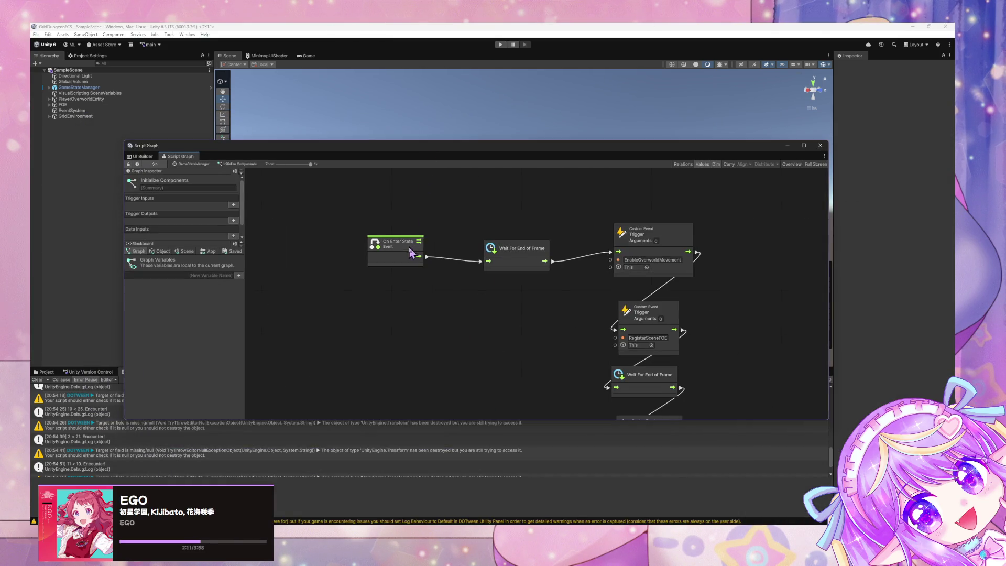
{"action": "left_click_drag", "start_coordinate": [416, 244], "coordinate": [409, 247]}
{"action": "left_click_drag", "start_coordinate": [520, 260], "coordinate": [503, 258]}
{"action": "left_click_drag", "start_coordinate": [622, 246], "coordinate": [601, 253]}
{"action": "left_click", "coordinate": [541, 297]}
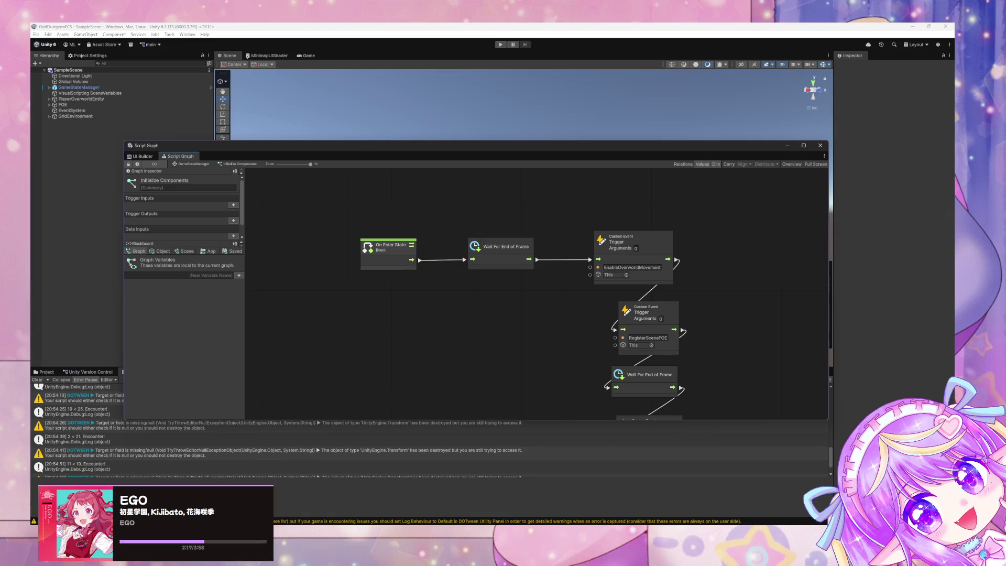
{"action": "key", "text": "alt+Tab"}
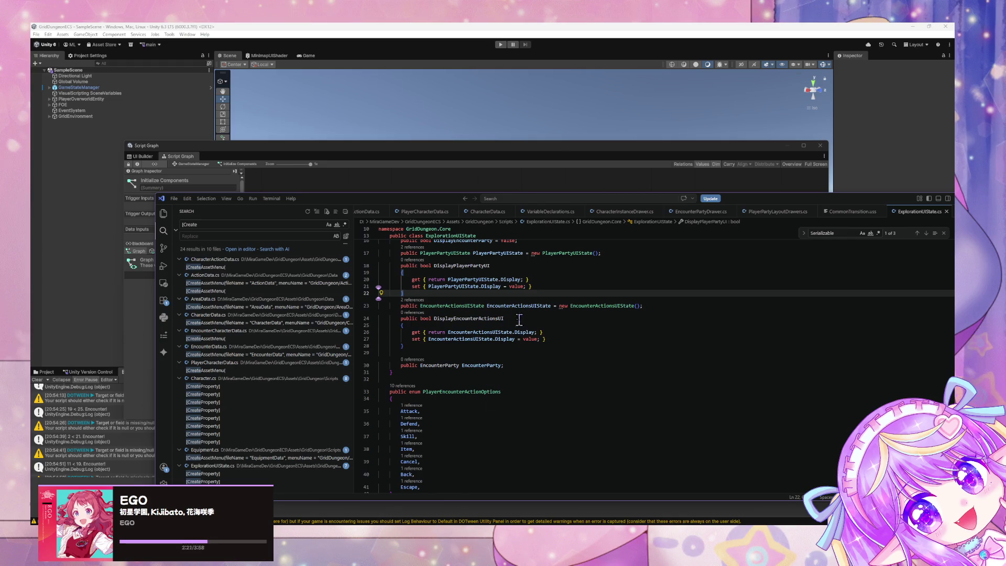
Open EncounterCharacterData.cs through quick open with the query 'enc'.
{"action": "scroll", "coordinate": [422, 212], "scroll_direction": "up", "scroll_amount": 3}
{"action": "scroll", "coordinate": [427, 213], "scroll_direction": "up", "scroll_amount": 5}
{"action": "scroll", "coordinate": [427, 215], "scroll_direction": "up", "scroll_amount": 5}
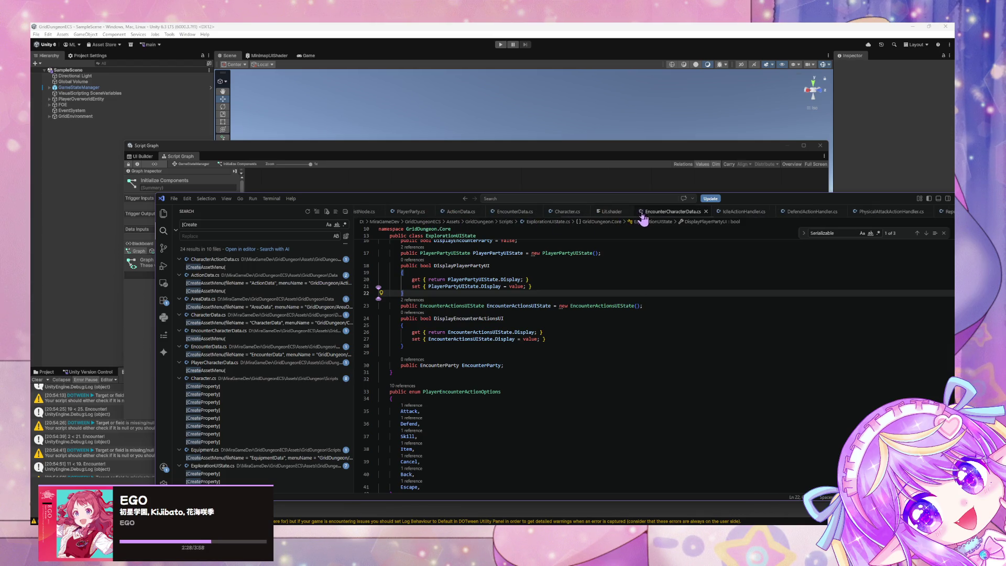
{"action": "scroll", "coordinate": [524, 212], "scroll_direction": "up", "scroll_amount": 3}
{"action": "scroll", "coordinate": [526, 231], "scroll_direction": "up", "scroll_amount": 2}
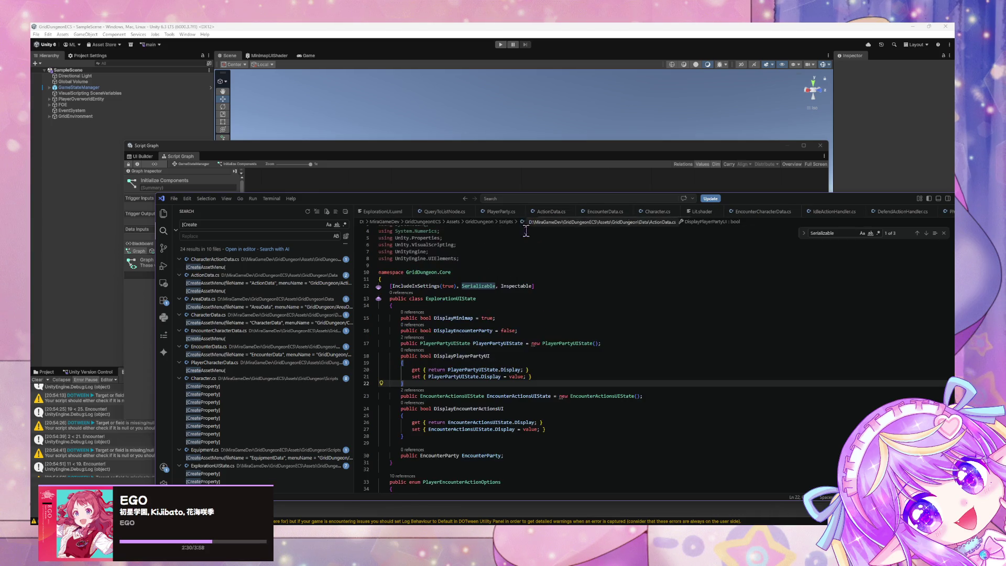
{"action": "key", "text": "ctrl+p"}
{"action": "type", "text": "enc"}
{"action": "key", "text": "Down"}
{"action": "key", "text": "Down"}
{"action": "key", "text": "Down"}
{"action": "key", "text": "Return"}
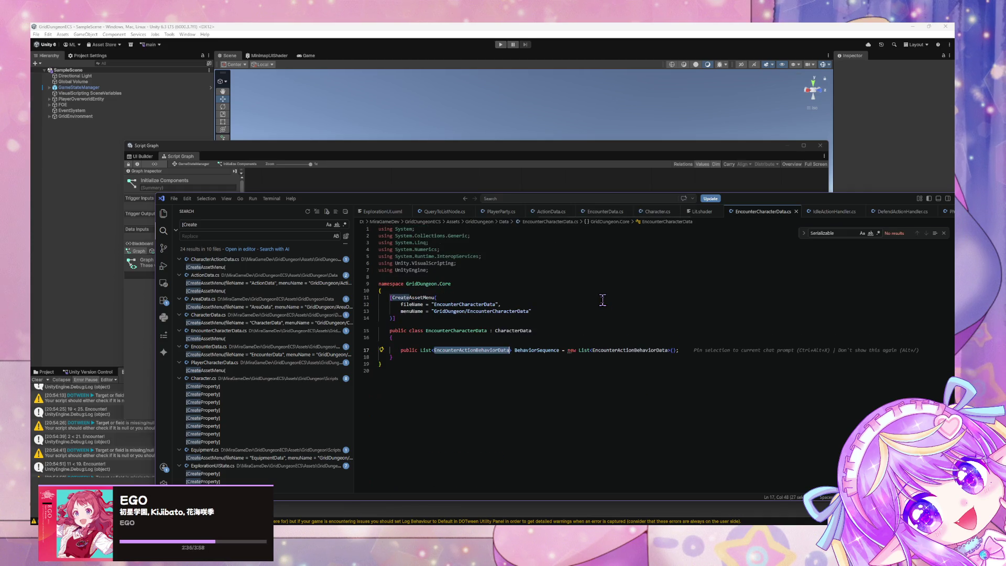
Search 'class encountercharacterinstance' and open its definition in Character.cs, then return to Script Graph.
{"action": "left_click", "coordinate": [253, 224]}
{"action": "type", "text": "encounter"}
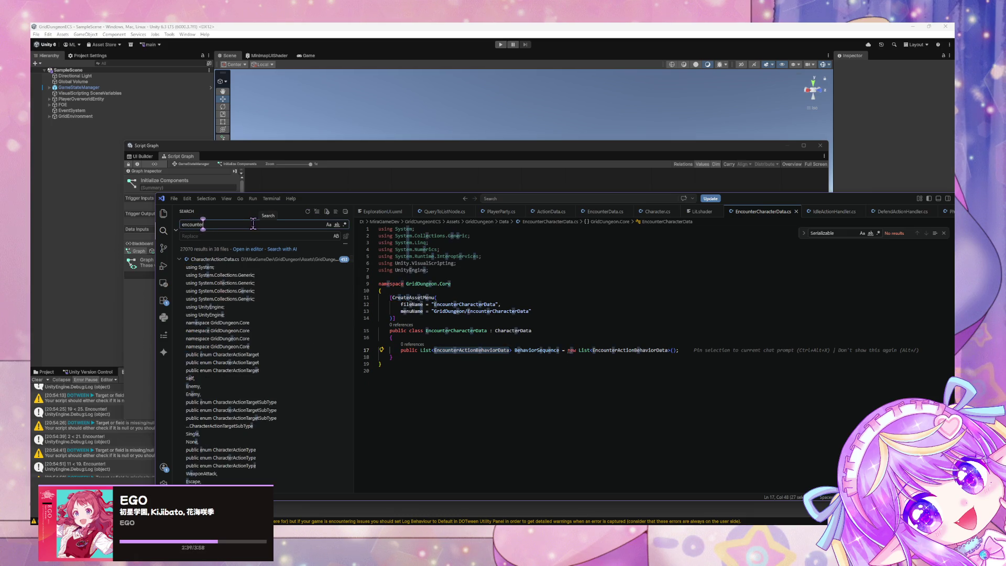
{"action": "type", "text": "cha"}
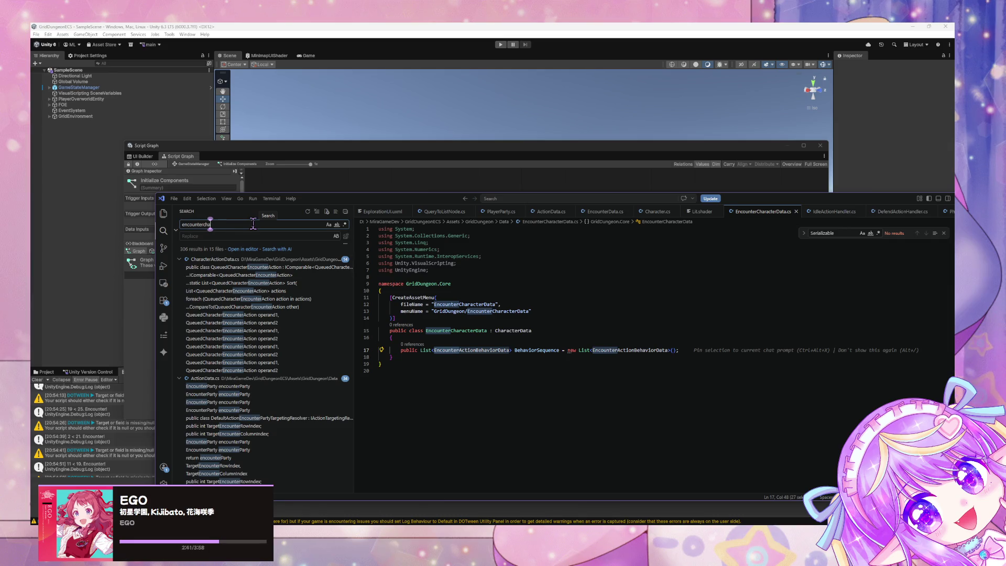
{"action": "type", "text": "ra"}
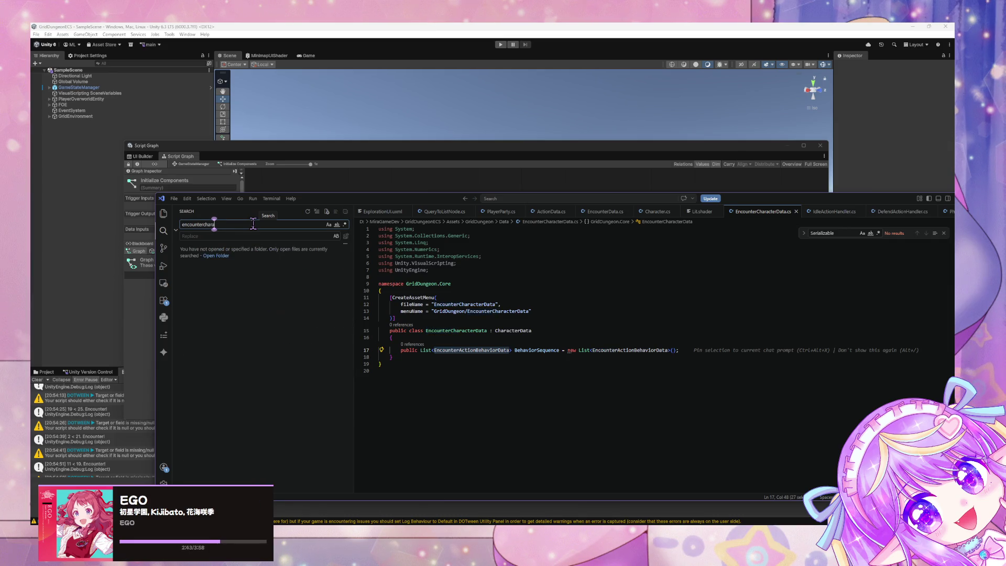
{"action": "type", "text": "cter"}
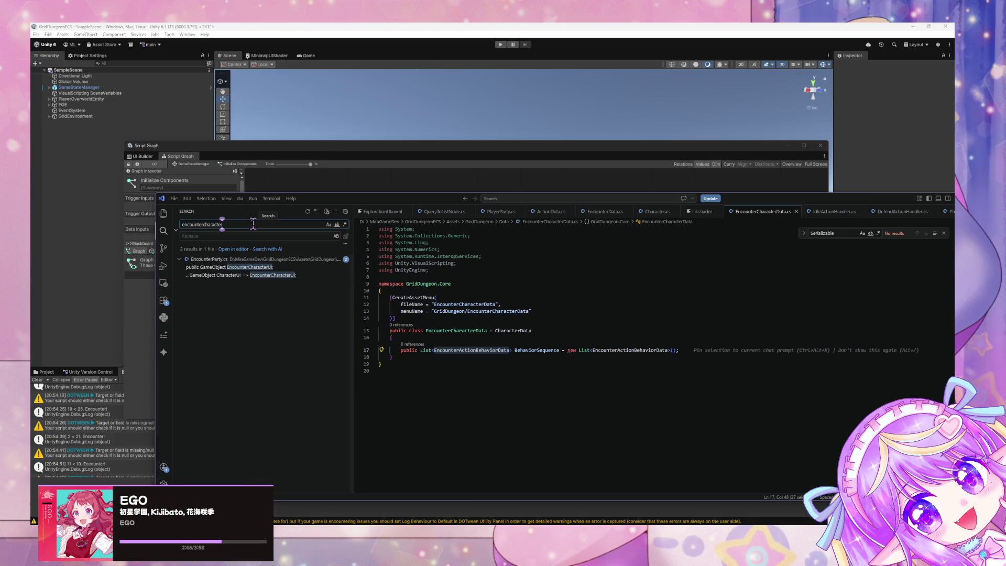
{"action": "type", "text": "instance"}
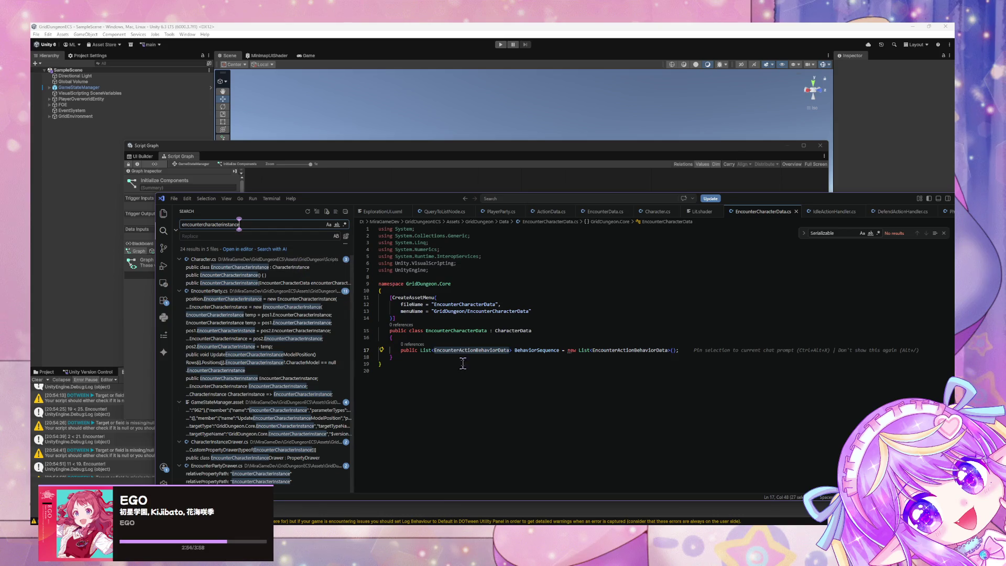
{"action": "left_click", "coordinate": [183, 225]}
{"action": "type", "text": "class"}
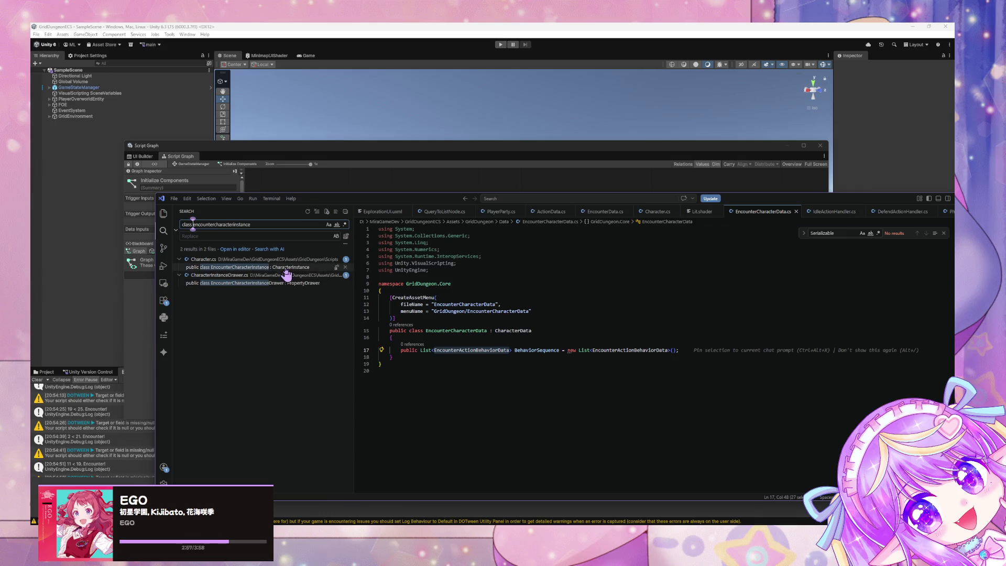
{"action": "left_click", "coordinate": [294, 268]}
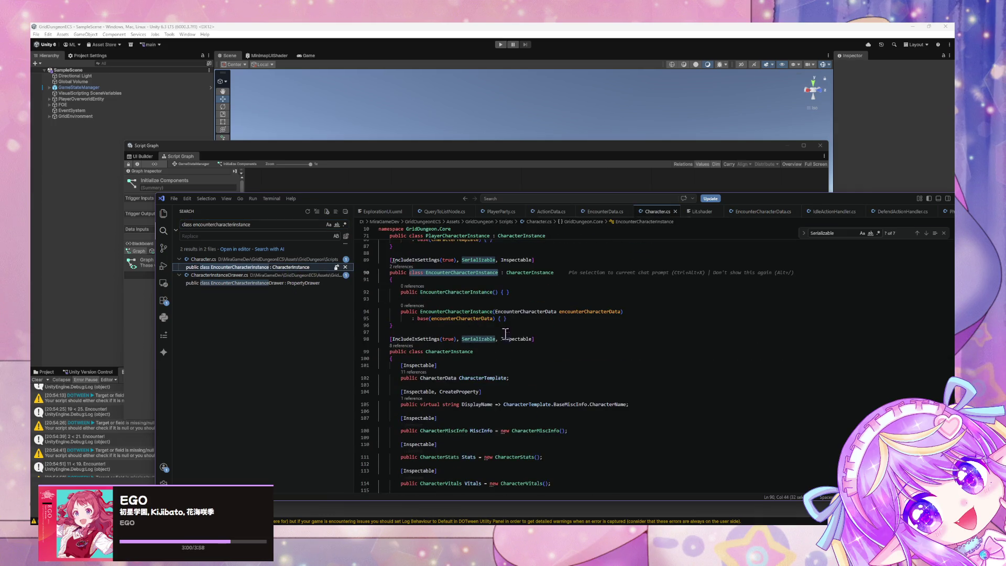
{"action": "scroll", "coordinate": [401, 304], "scroll_direction": "up", "scroll_amount": 3}
{"action": "scroll", "coordinate": [401, 303], "scroll_direction": "down", "scroll_amount": 2}
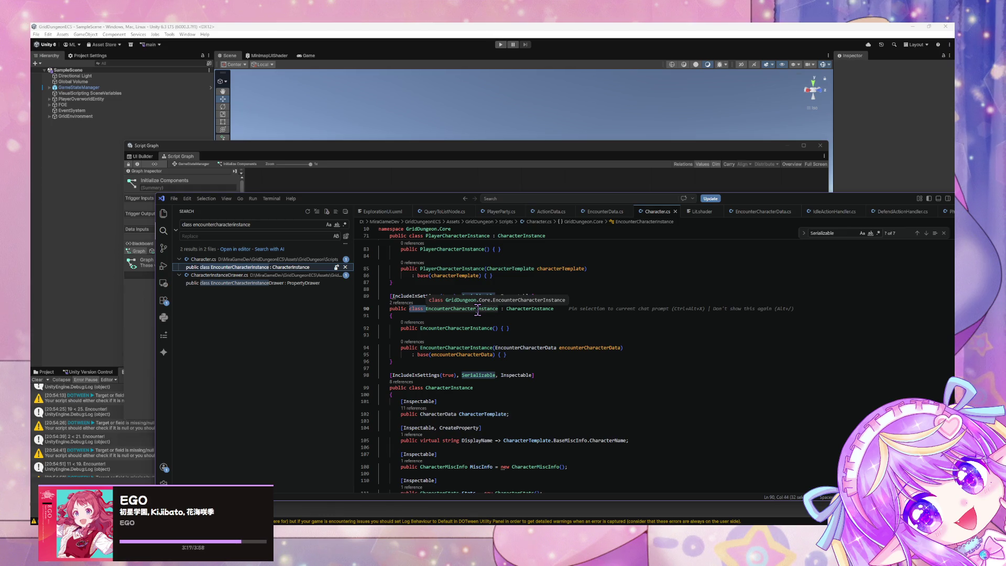
{"action": "mouse_move", "coordinate": [355, 146]}
{"action": "left_mouse_down"}
{"action": "mouse_move", "coordinate": [503, 225]}
{"action": "mouse_move", "coordinate": [488, 142]}
{"action": "mouse_move", "coordinate": [390, 154]}
{"action": "mouse_move", "coordinate": [483, 328]}
{"action": "mouse_move", "coordinate": [584, 162]}
{"action": "mouse_move", "coordinate": [508, 128]}
{"action": "left_mouse_up"}
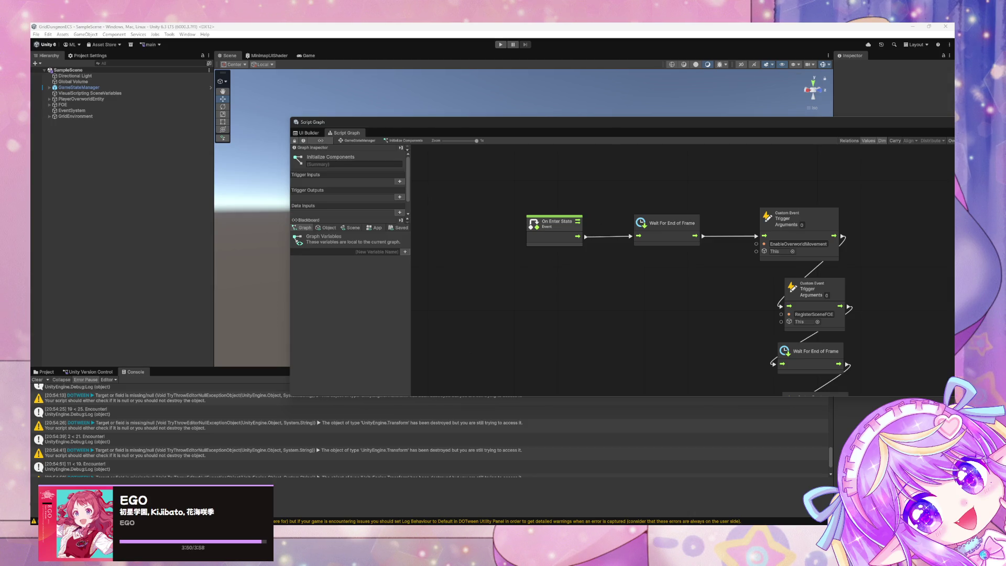
Pan the graph to the Set Display nodes, then go up to the GameStateManager state graph.
{"action": "left_click_drag", "start_coordinate": [717, 318], "coordinate": [613, 236]}
{"action": "scroll", "coordinate": [705, 317], "scroll_direction": "down", "scroll_amount": 2}
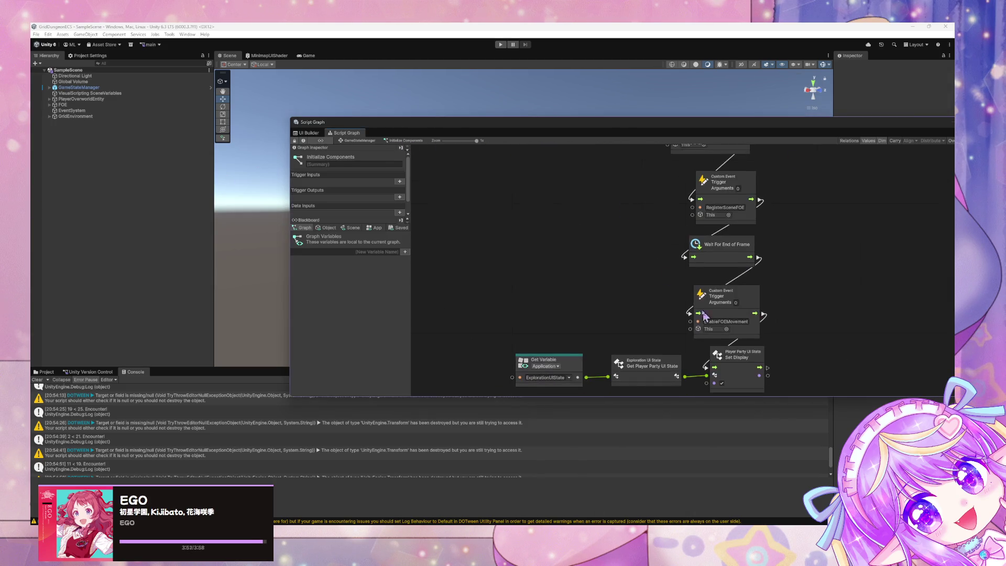
{"action": "left_click_drag", "start_coordinate": [705, 317], "coordinate": [665, 258]}
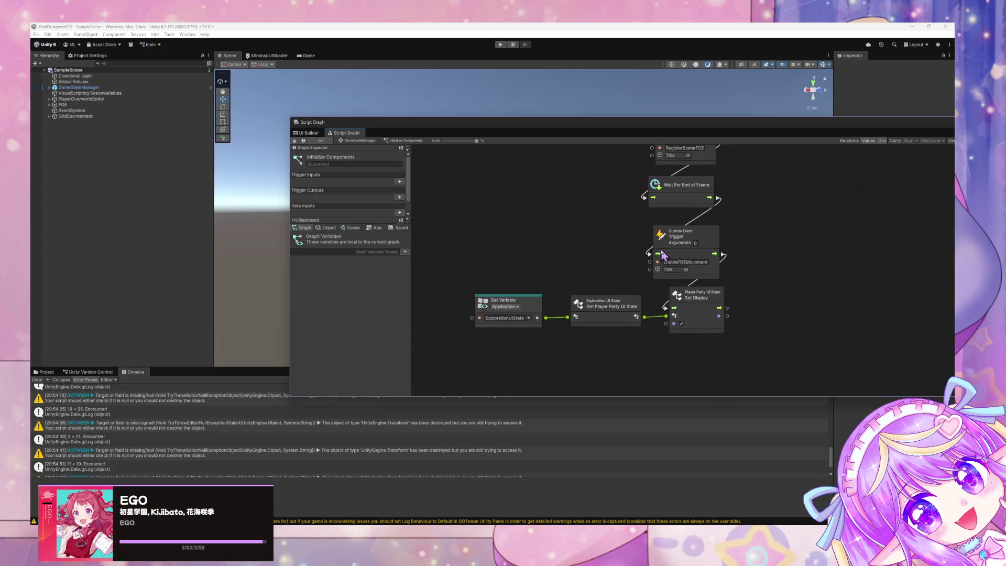
{"action": "left_click", "coordinate": [353, 146]}
{"action": "left_click_drag", "start_coordinate": [506, 131], "coordinate": [601, 192]}
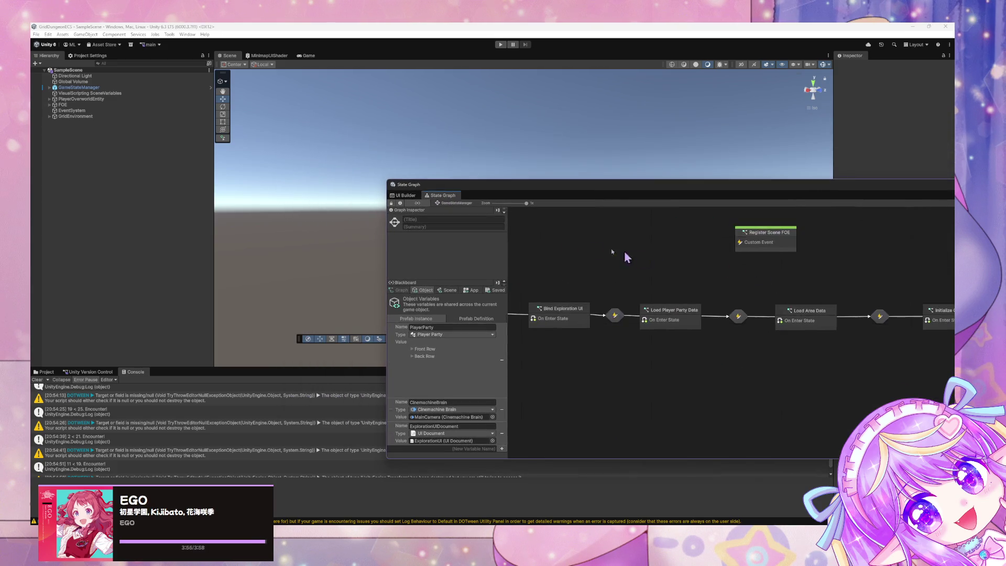
Look inside Bind Exploration UI, return to the state graph, and select GameStateManager in the Hierarchy.
{"action": "double_click", "coordinate": [705, 332]}
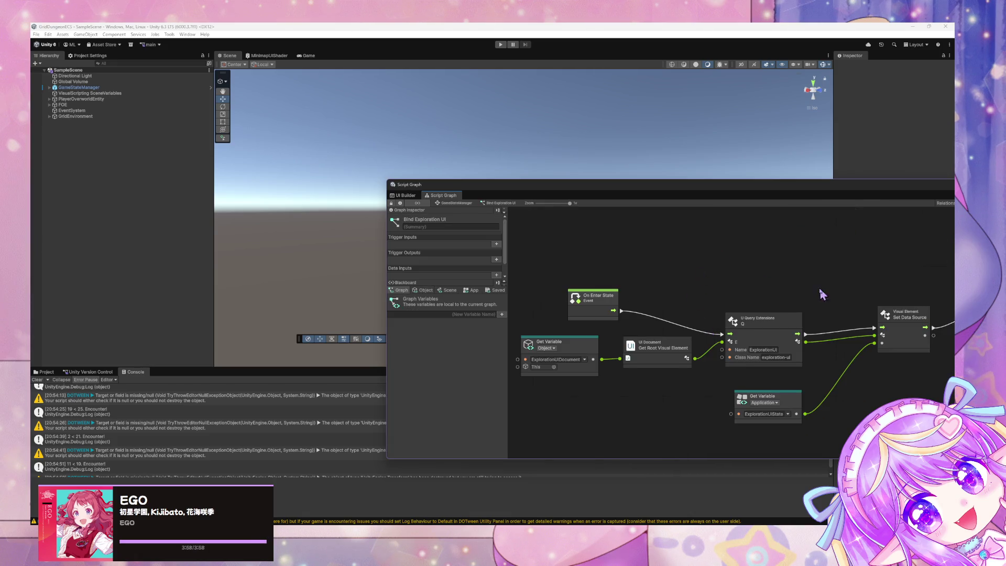
{"action": "left_click", "coordinate": [461, 204]}
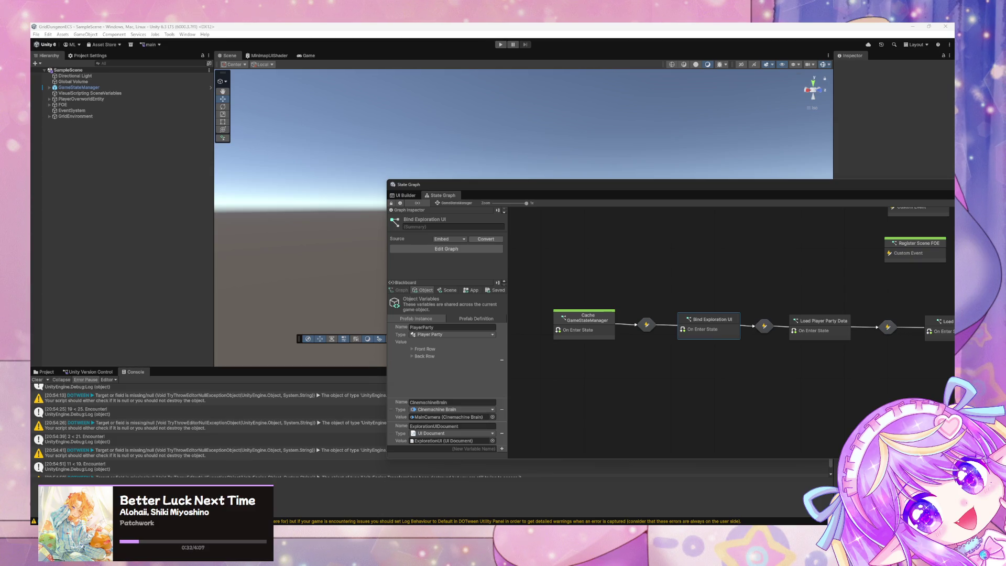
{"action": "mouse_move", "coordinate": [462, 187]}
{"action": "left_mouse_down"}
{"action": "mouse_move", "coordinate": [163, 134]}
{"action": "mouse_move", "coordinate": [310, 243]}
{"action": "mouse_move", "coordinate": [182, 217]}
{"action": "left_mouse_up"}
{"action": "left_click", "coordinate": [94, 87]}
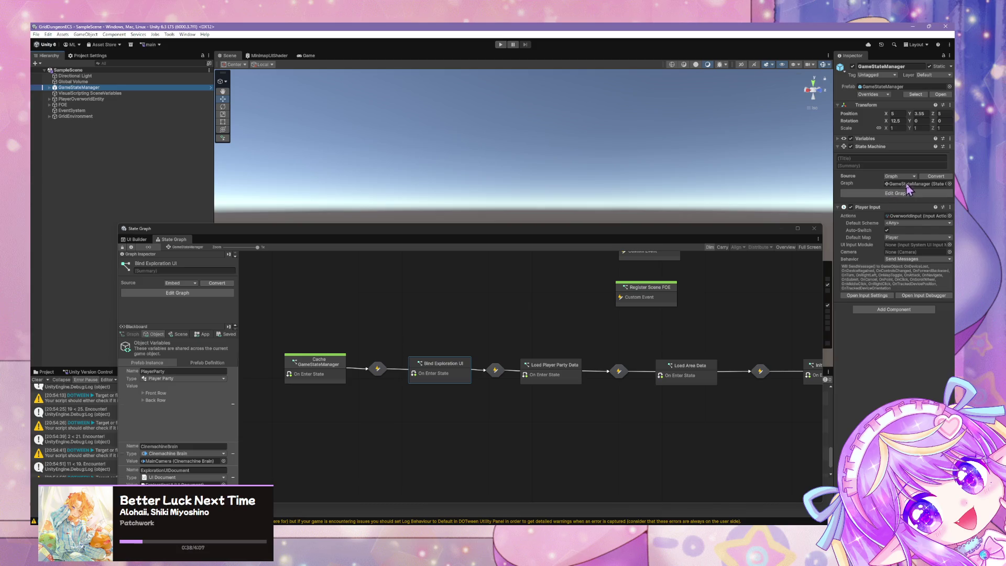
Expand GameStateManager, select ExplorationUI, and select the #EncounterParty element in UI Builder.
{"action": "left_click", "coordinate": [48, 88]}
{"action": "left_click", "coordinate": [101, 93]}
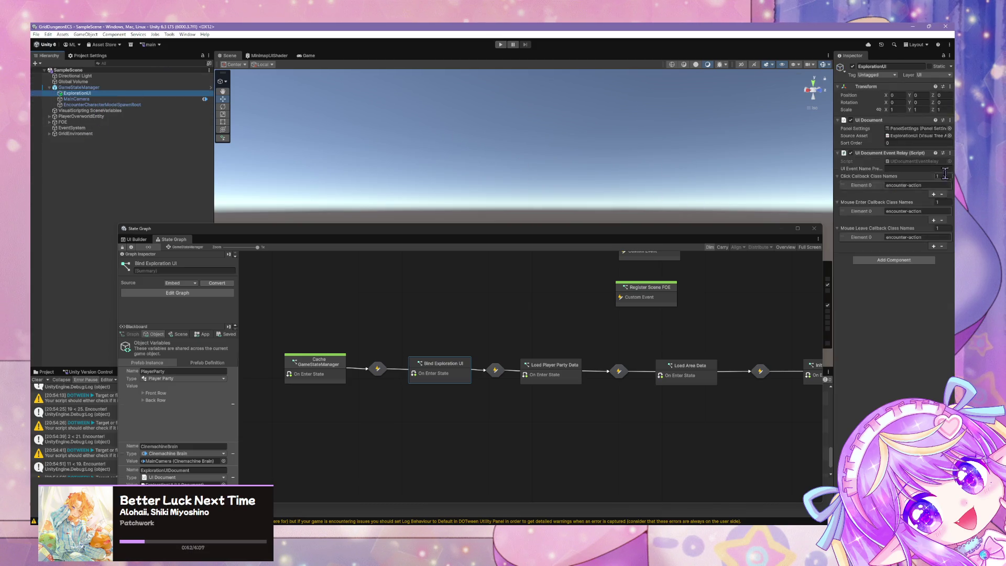
{"action": "double_click", "coordinate": [909, 136]}
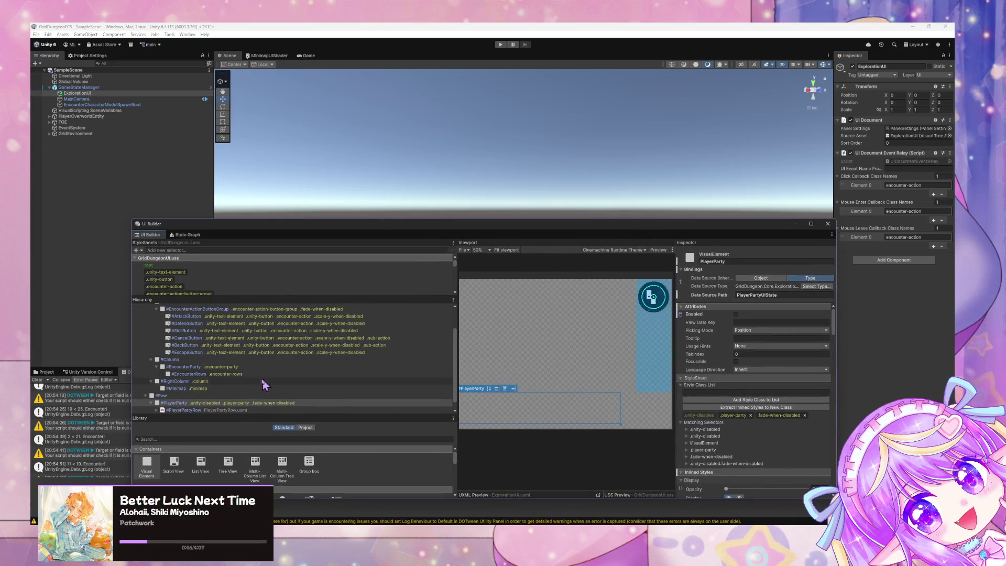
{"action": "double_click", "coordinate": [264, 367]}
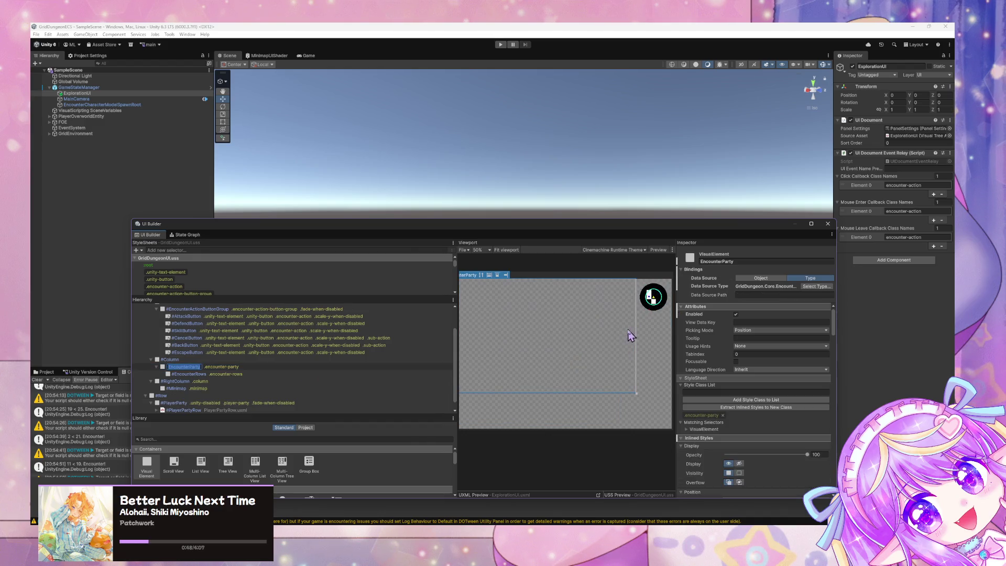
Maximize and restore UI Builder, then show Version Control pending changes and focus the Summary field.
{"action": "left_click", "coordinate": [811, 224]}
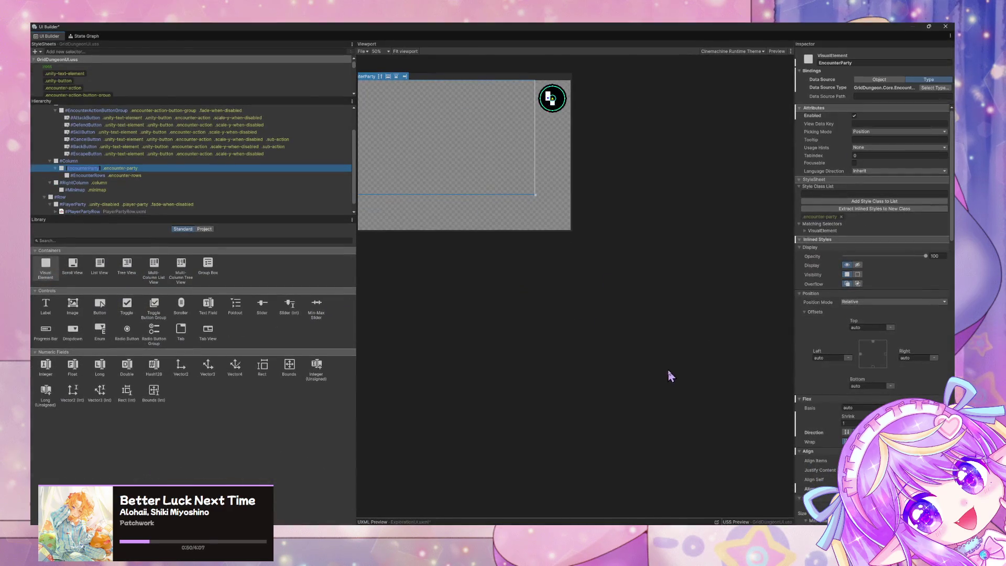
{"action": "double_click", "coordinate": [424, 29]}
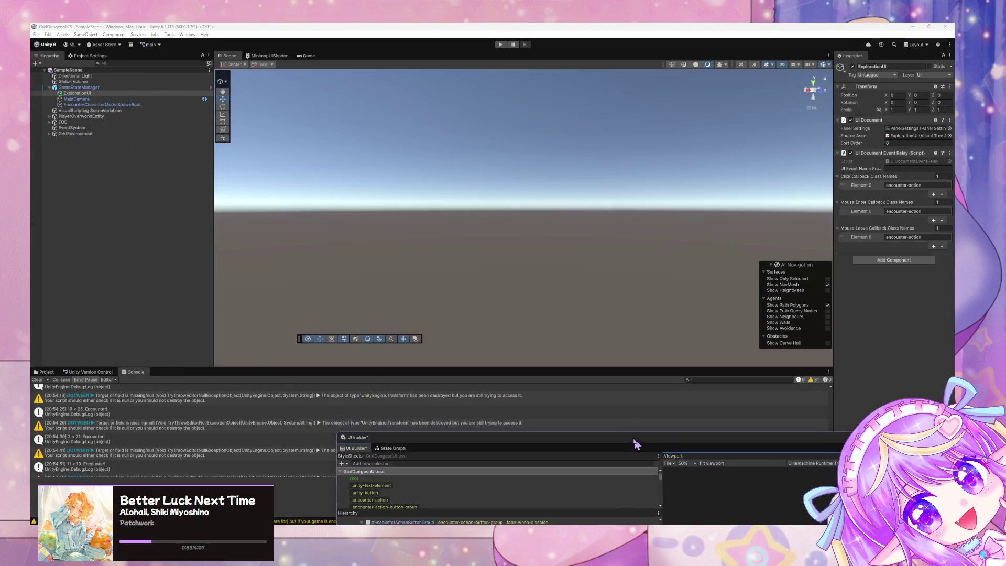
{"action": "left_click", "coordinate": [74, 374]}
{"action": "left_click", "coordinate": [717, 392]}
Check in as 'Pre-Encounter Refactor', keeping UI Builder's ExplorationUI.uxml edits, then re-float UI Builder.
{"action": "type", "text": "Pre-Enco"}
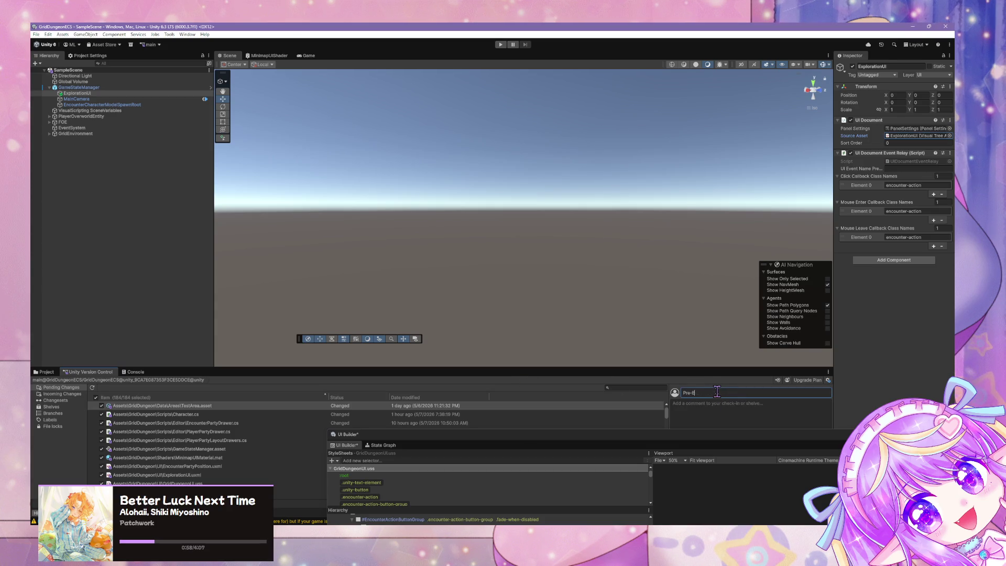
{"action": "type", "text": "unter Surfac"}
{"action": "left_click_drag", "start_coordinate": [749, 436], "coordinate": [285, 202]}
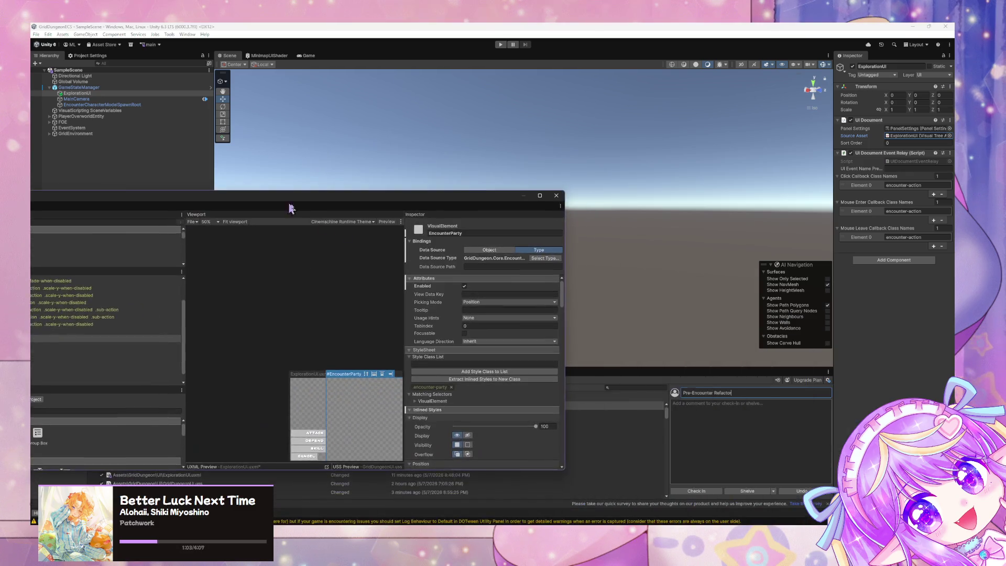
{"action": "left_click", "coordinate": [694, 493]}
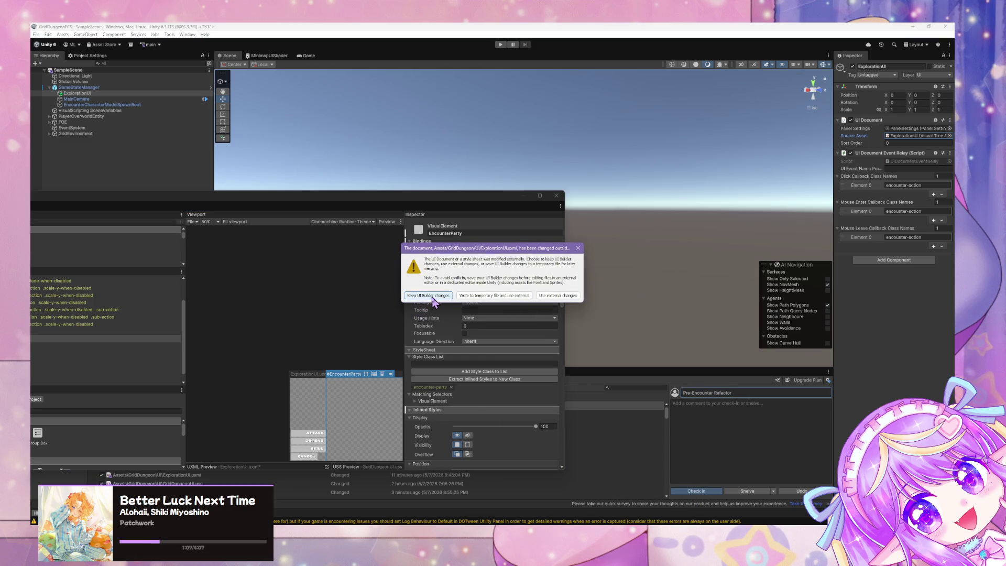
{"action": "left_click", "coordinate": [435, 295]}
{"action": "mouse_move", "coordinate": [260, 203]}
{"action": "left_mouse_down"}
{"action": "mouse_move", "coordinate": [533, 218]}
{"action": "mouse_move", "coordinate": [653, 353]}
{"action": "mouse_move", "coordinate": [665, 400]}
{"action": "left_mouse_up"}
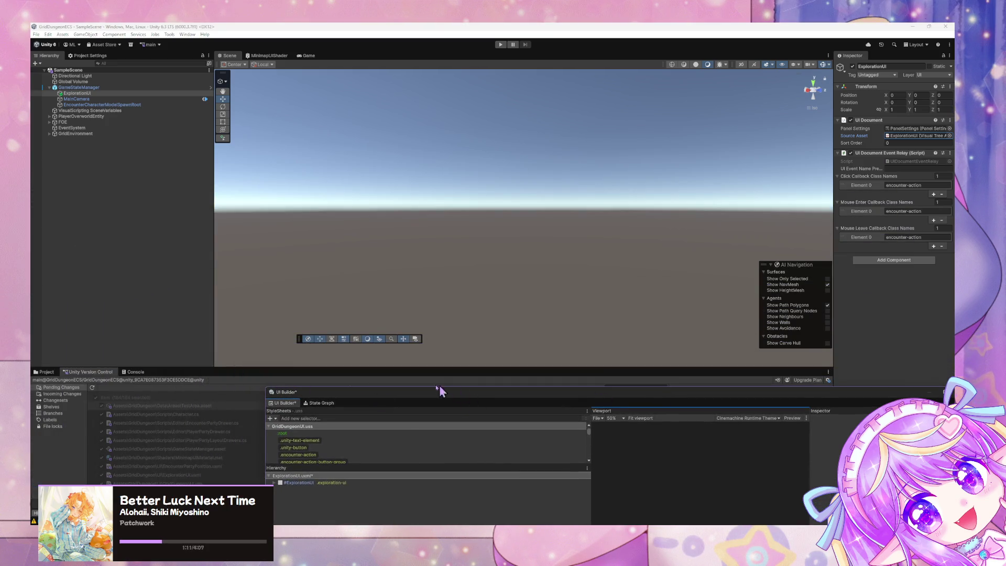
{"action": "mouse_move", "coordinate": [493, 395]}
{"action": "left_mouse_down"}
{"action": "mouse_move", "coordinate": [352, 223]}
{"action": "mouse_move", "coordinate": [380, 203]}
{"action": "left_mouse_up"}
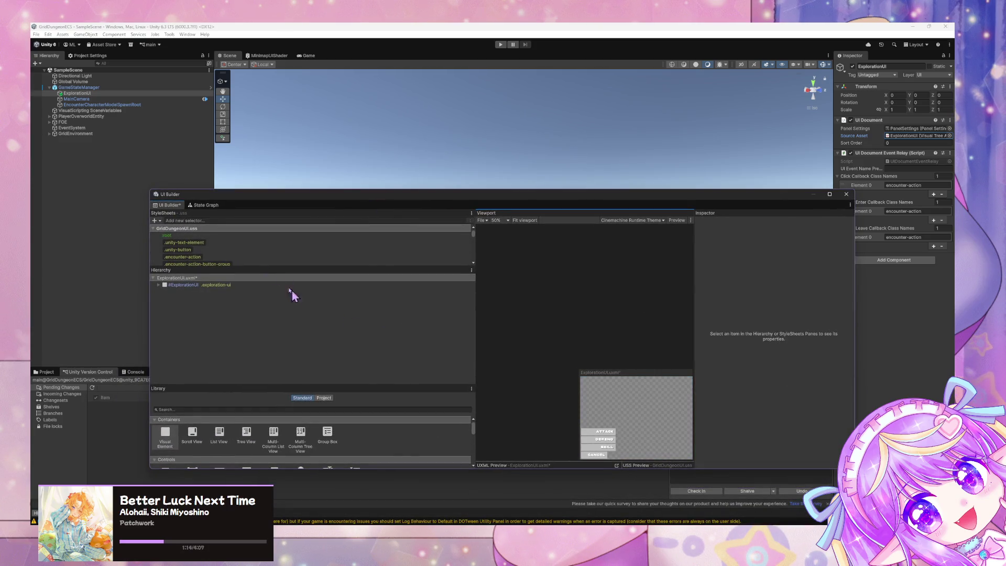
Save ExplorationUI, maximize UI Builder, expand ExplorationUI, and add a GroupBox above the first #Row.
{"action": "key", "text": "ctrl+s"}
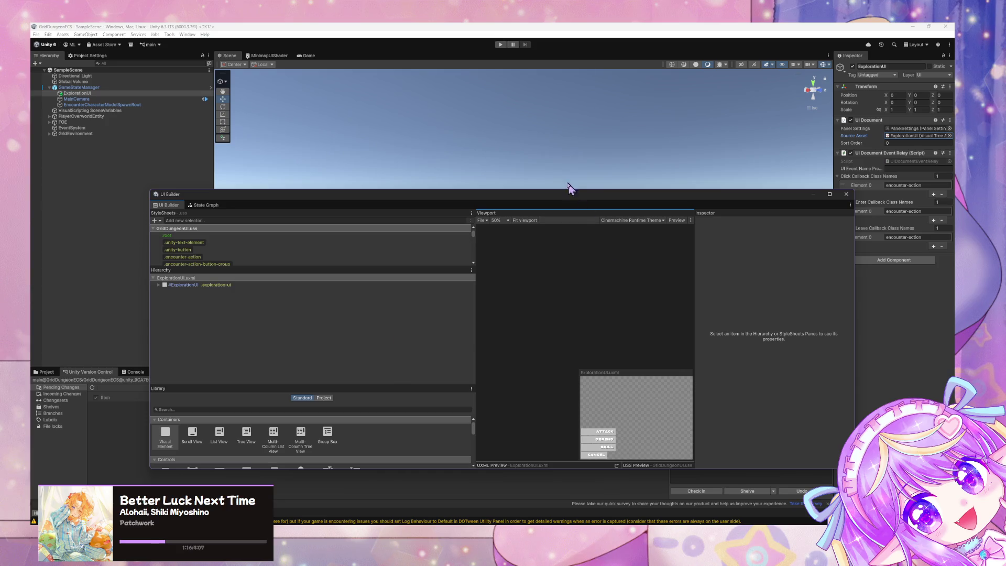
{"action": "double_click", "coordinate": [539, 195]}
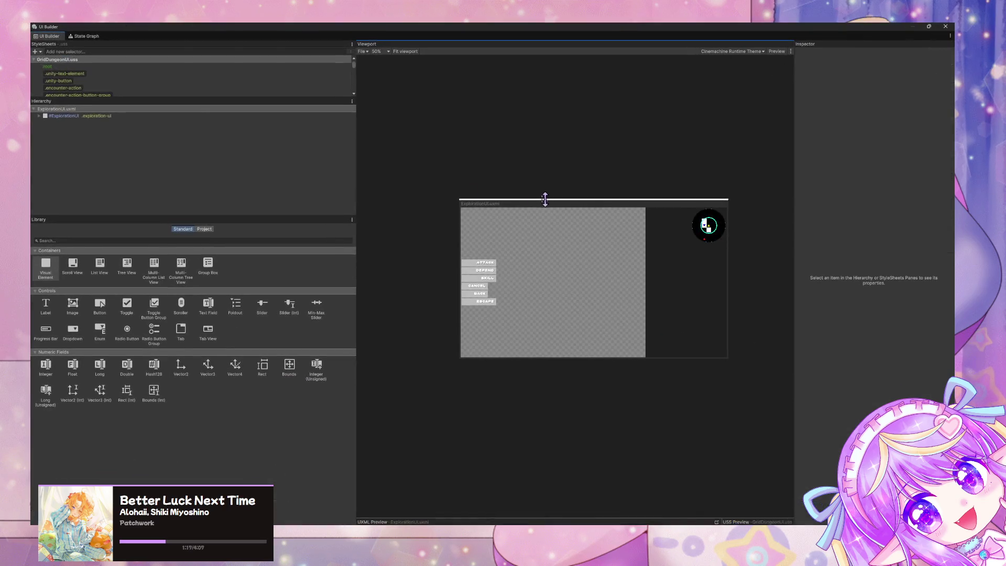
{"action": "left_click", "coordinate": [39, 116]}
{"action": "left_click", "coordinate": [72, 117]}
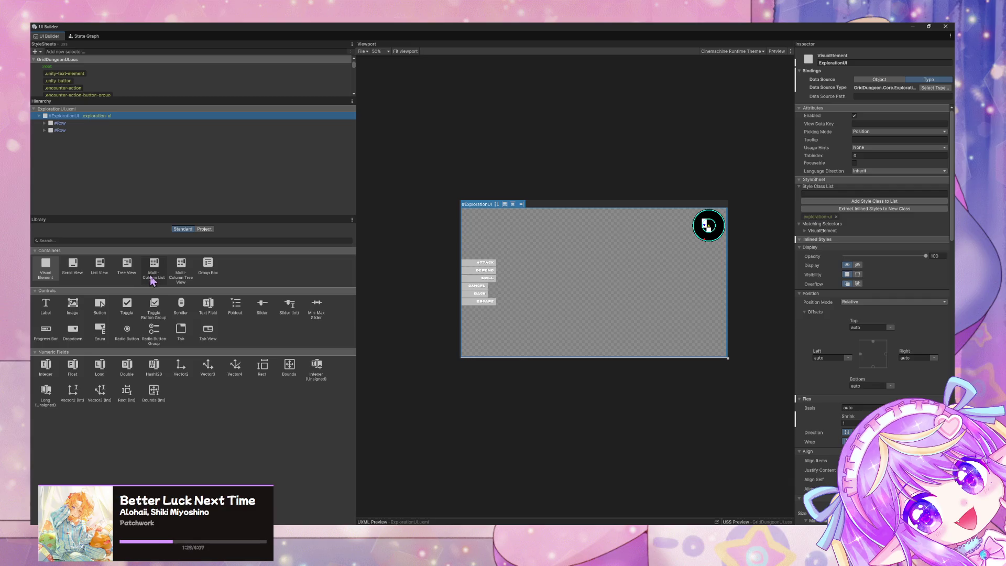
{"action": "mouse_move", "coordinate": [157, 283]}
{"action": "left_mouse_down"}
{"action": "mouse_move", "coordinate": [94, 131]}
{"action": "mouse_move", "coordinate": [77, 121]}
{"action": "left_mouse_up"}
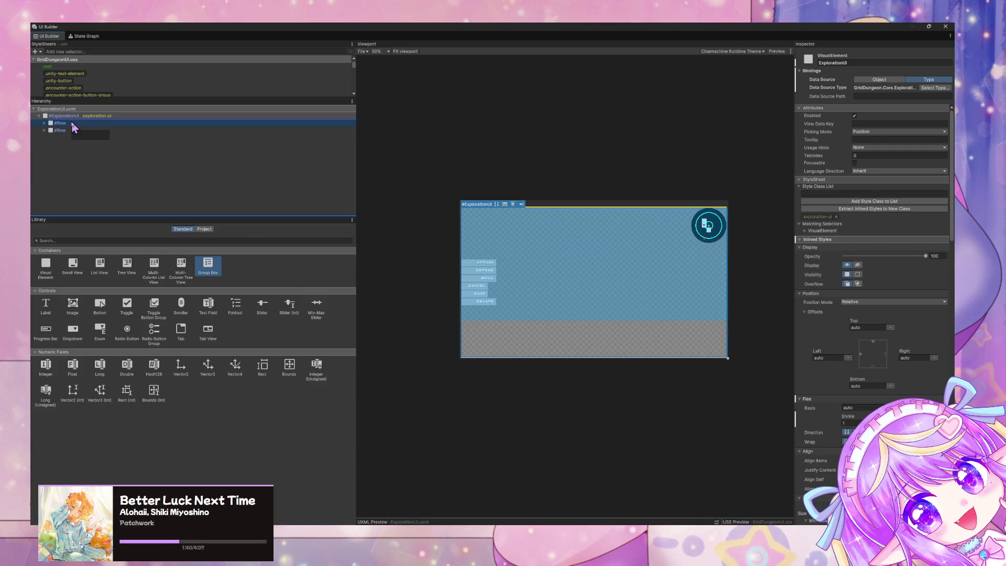
{"action": "left_click_drag", "start_coordinate": [74, 127], "coordinate": [58, 131]}
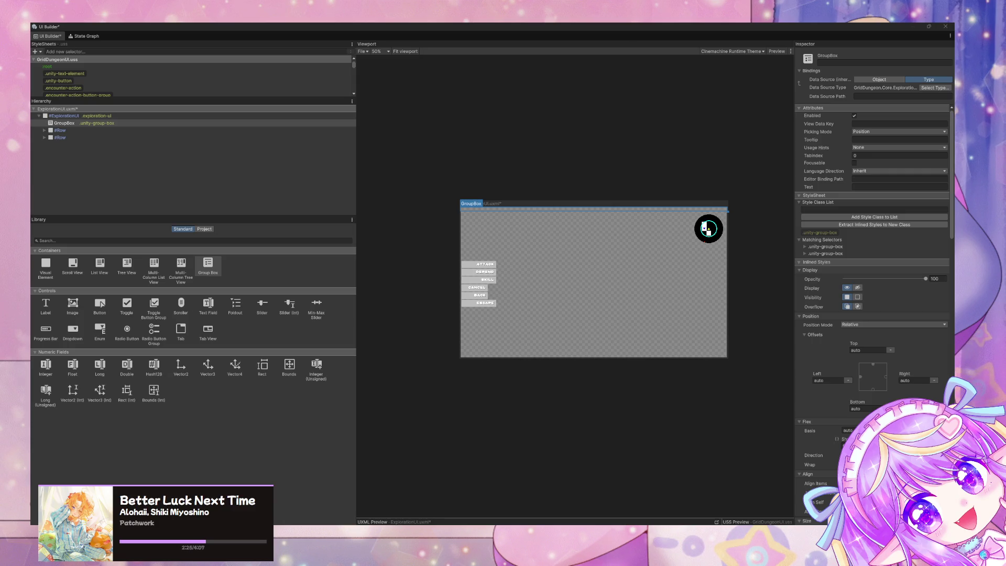
Delete the GroupBox and drop a Multi-Column List View into #Column after #EncounterParty.
{"action": "left_click", "coordinate": [706, 229]}
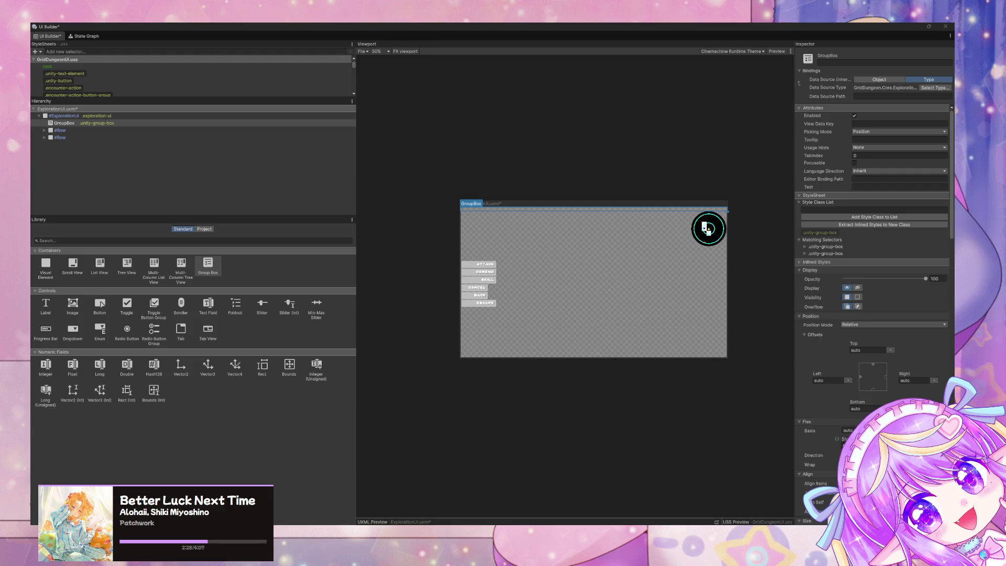
{"action": "left_click", "coordinate": [707, 229]}
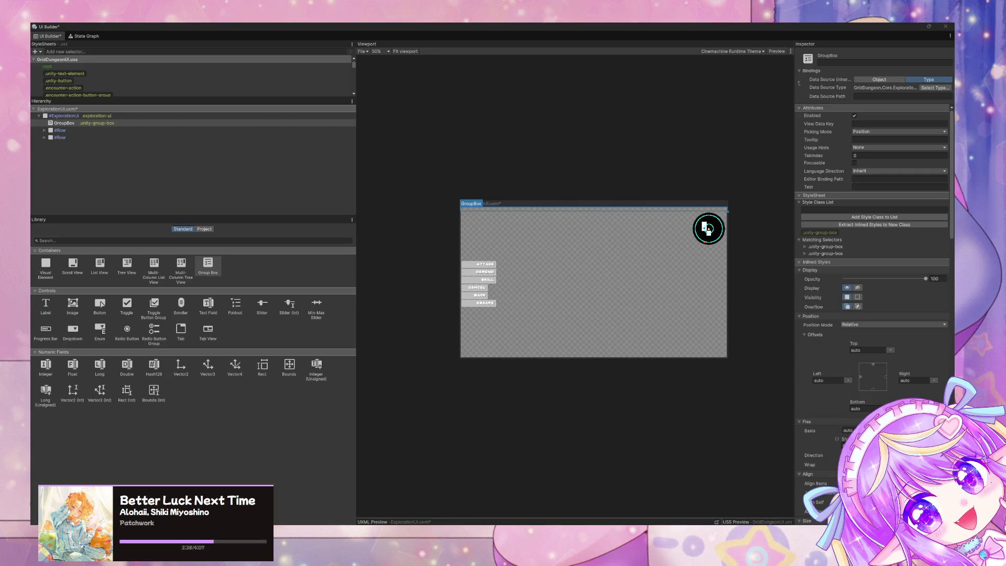
{"action": "left_click", "coordinate": [705, 225]}
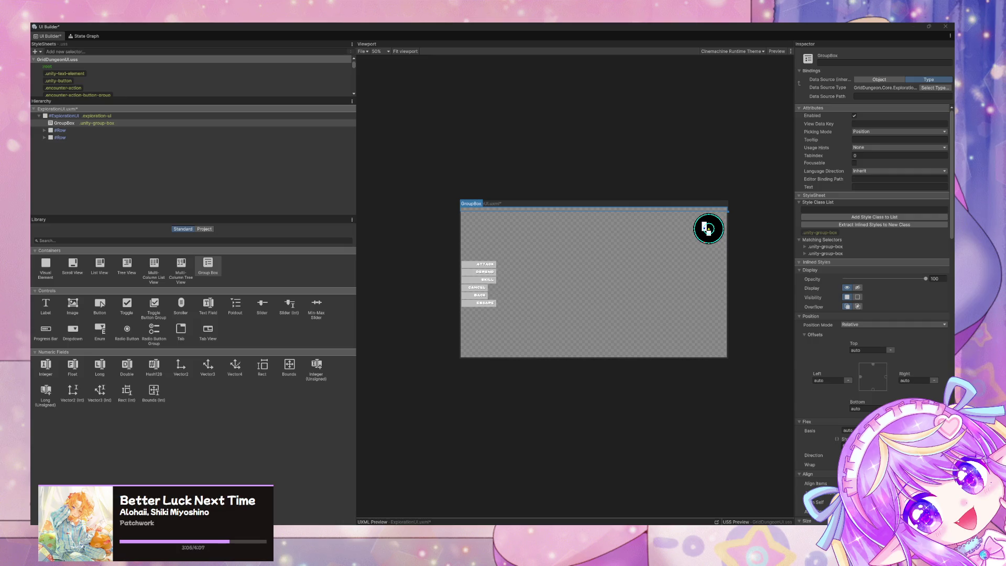
{"action": "left_click", "coordinate": [88, 124]}
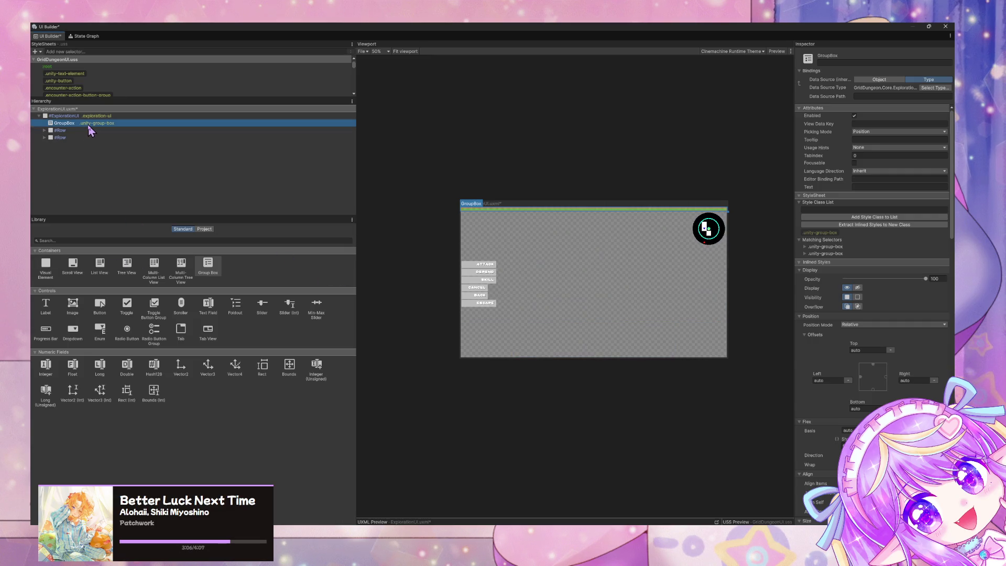
{"action": "key", "text": "Delete"}
{"action": "left_click_drag", "start_coordinate": [153, 269], "coordinate": [524, 217]}
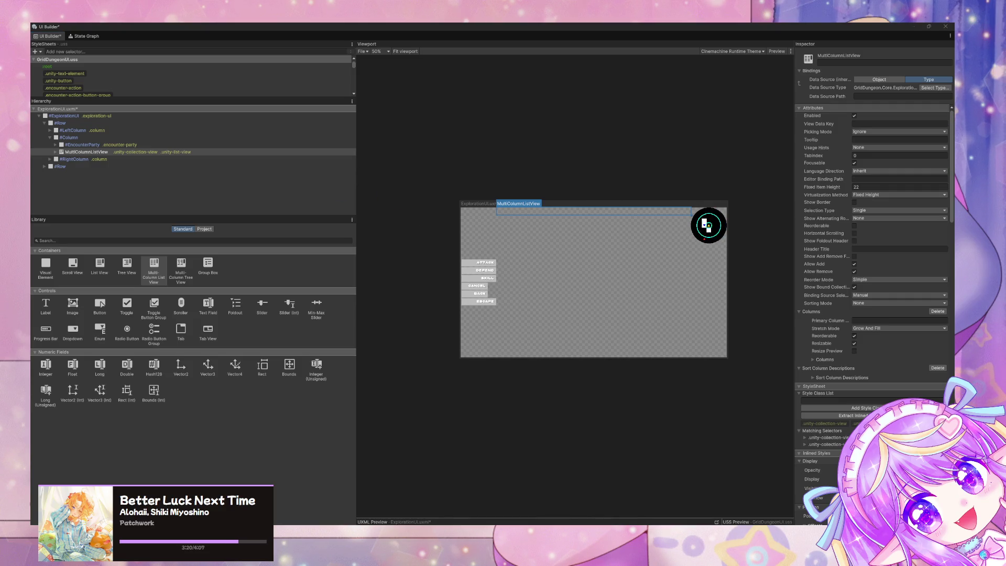
{"action": "key", "text": "alt+Tab"}
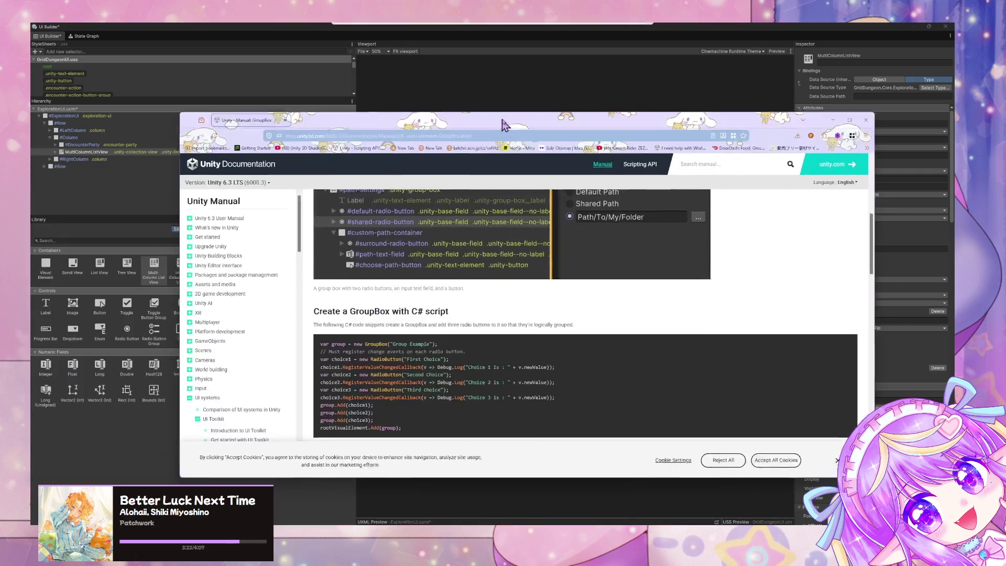
{"action": "scroll", "coordinate": [313, 305], "scroll_direction": "down", "scroll_amount": 10}
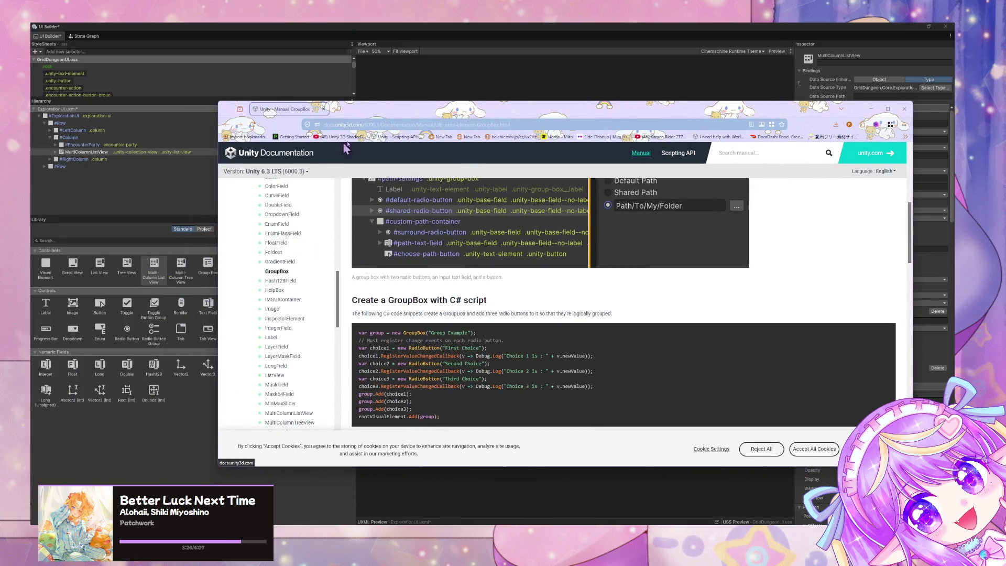
{"action": "left_click", "coordinate": [401, 125]}
{"action": "type", "text": "m"}
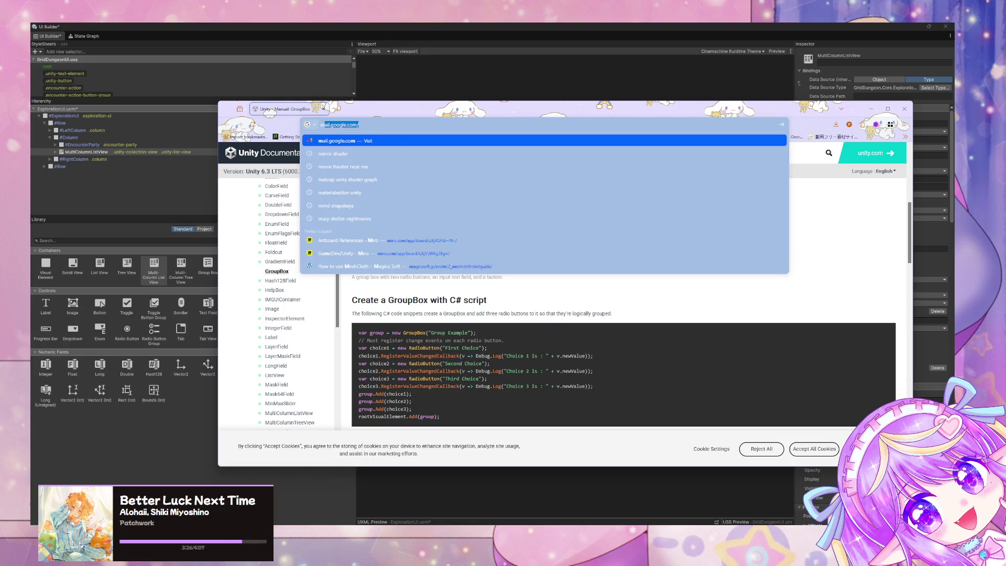
{"action": "type", "text": "ulti col"}
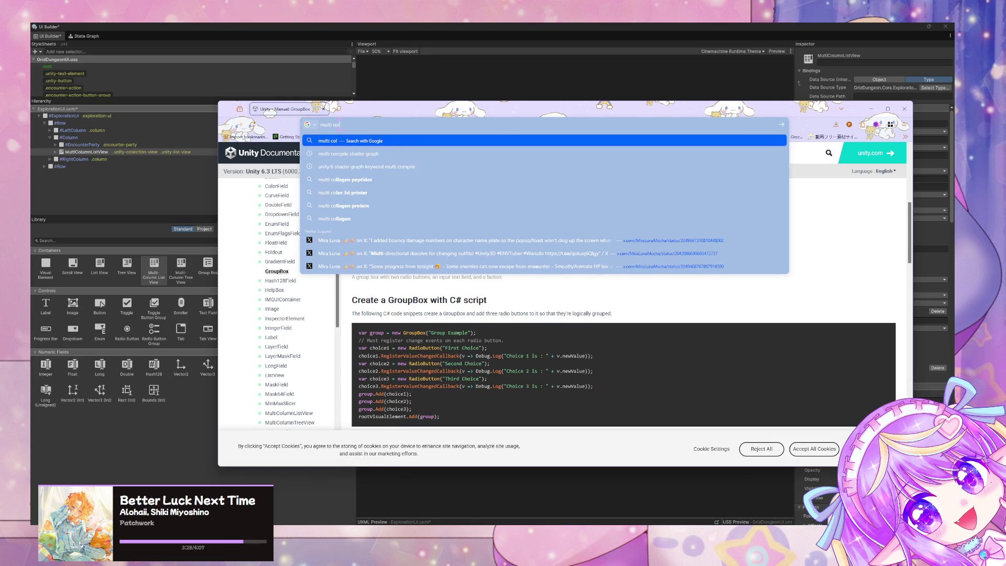
{"action": "type", "text": "umn list view "}
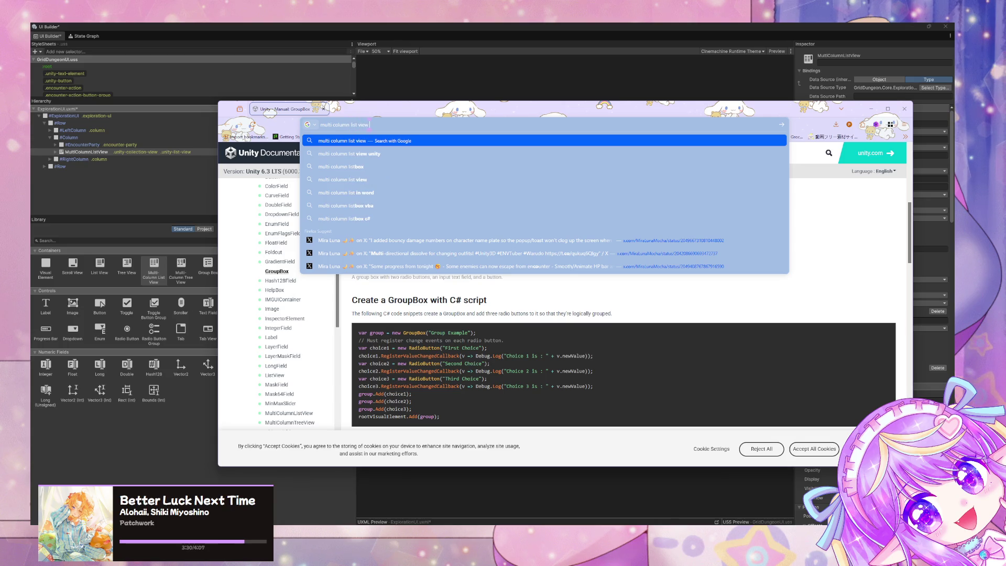
{"action": "type", "text": "ui toolkit"}
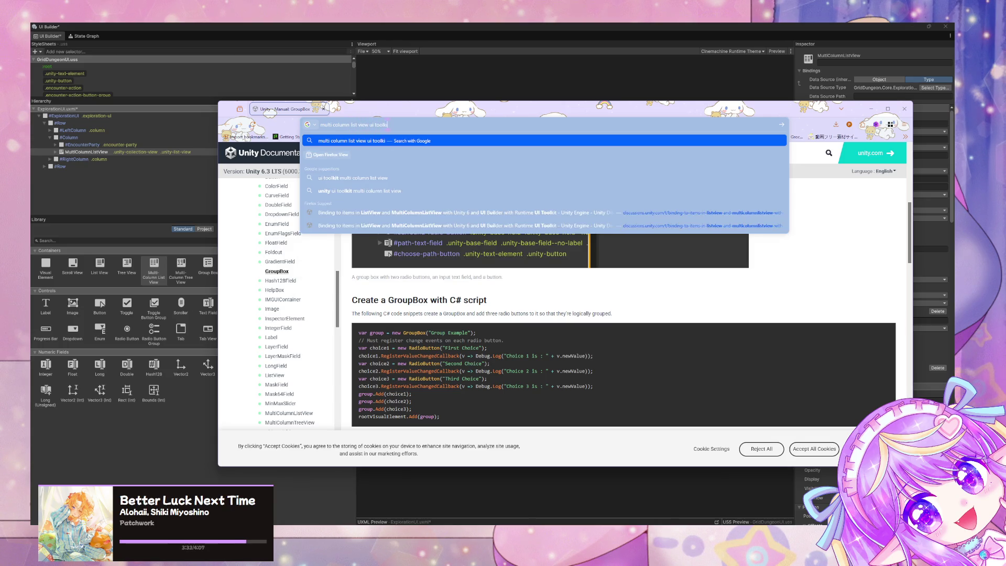
{"action": "key", "text": "Return"}
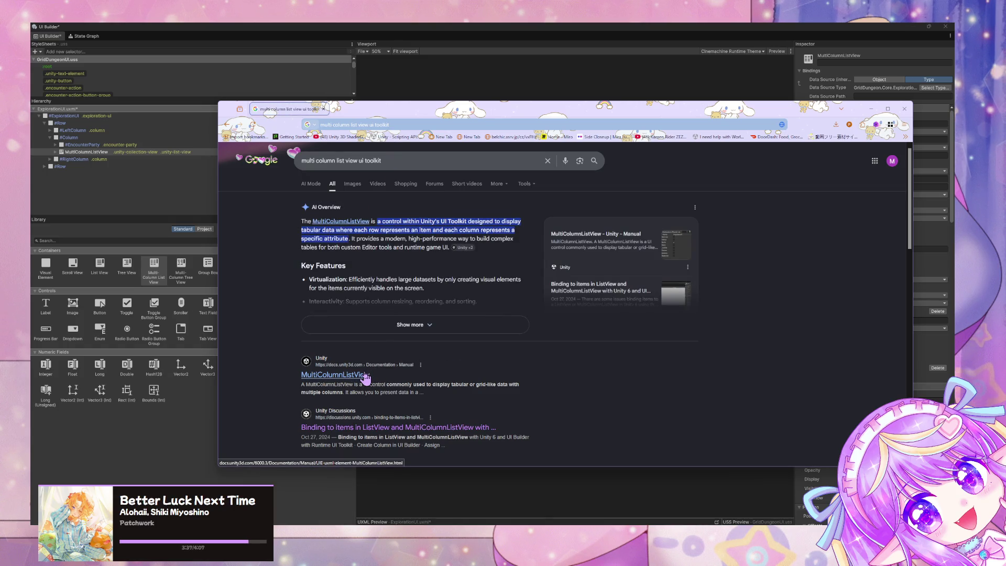
{"action": "left_click", "coordinate": [342, 222]}
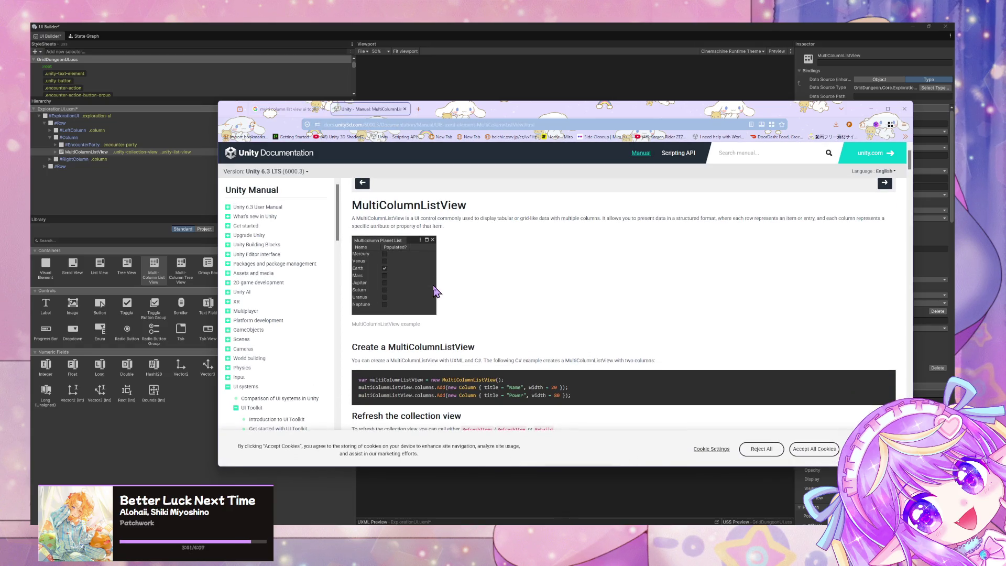
{"action": "scroll", "coordinate": [435, 292], "scroll_direction": "down", "scroll_amount": 2}
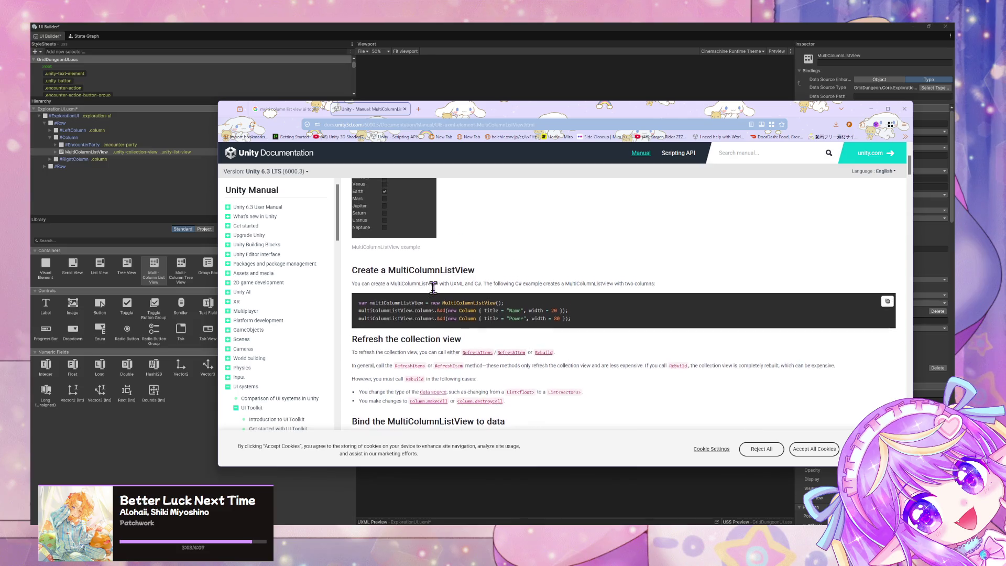
{"action": "scroll", "coordinate": [433, 287], "scroll_direction": "up", "scroll_amount": 3}
{"action": "scroll", "coordinate": [436, 293], "scroll_direction": "down", "scroll_amount": 10}
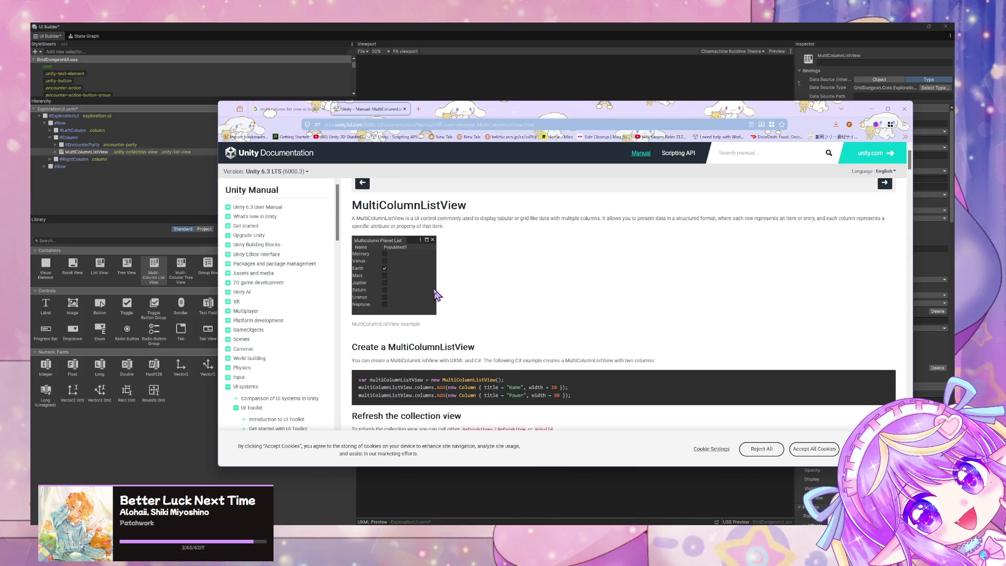
{"action": "scroll", "coordinate": [435, 293], "scroll_direction": "down", "scroll_amount": 4}
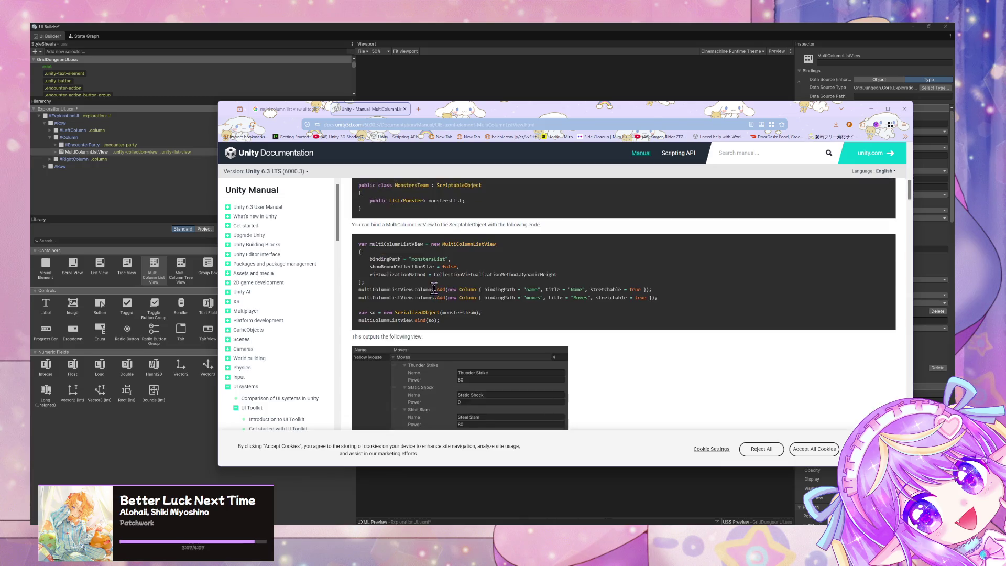
{"action": "scroll", "coordinate": [436, 293], "scroll_direction": "up", "scroll_amount": 2}
{"action": "scroll", "coordinate": [434, 295], "scroll_direction": "down", "scroll_amount": 2}
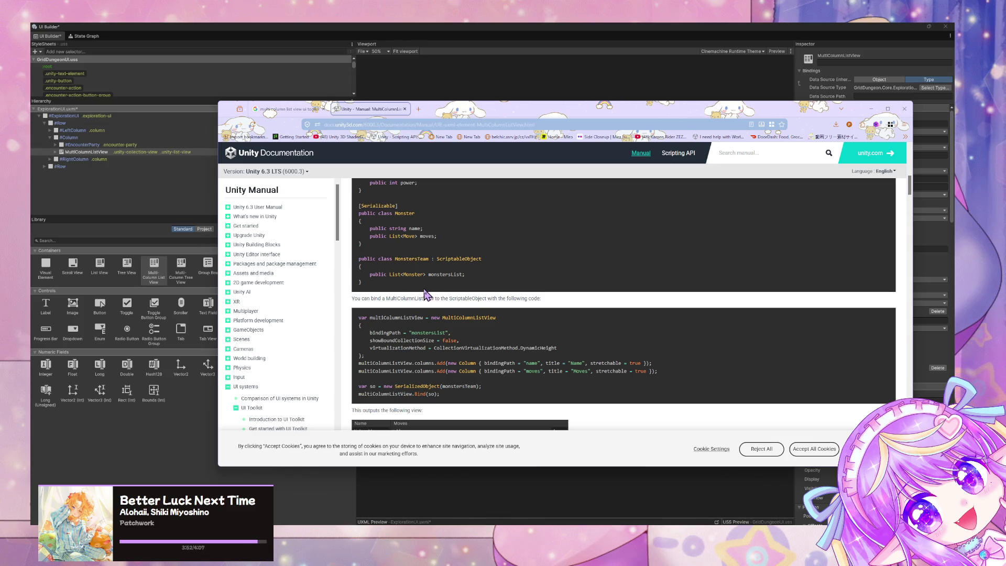
{"action": "scroll", "coordinate": [428, 295], "scroll_direction": "down", "scroll_amount": 5}
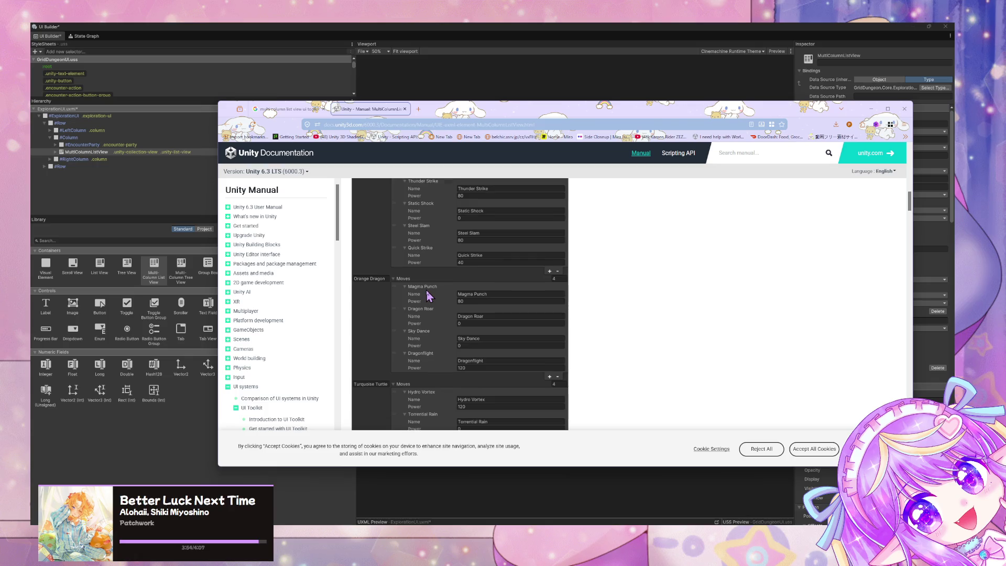
{"action": "scroll", "coordinate": [428, 296], "scroll_direction": "up", "scroll_amount": 4}
{"action": "scroll", "coordinate": [427, 296], "scroll_direction": "down", "scroll_amount": 4}
{"action": "scroll", "coordinate": [427, 296], "scroll_direction": "down", "scroll_amount": 10}
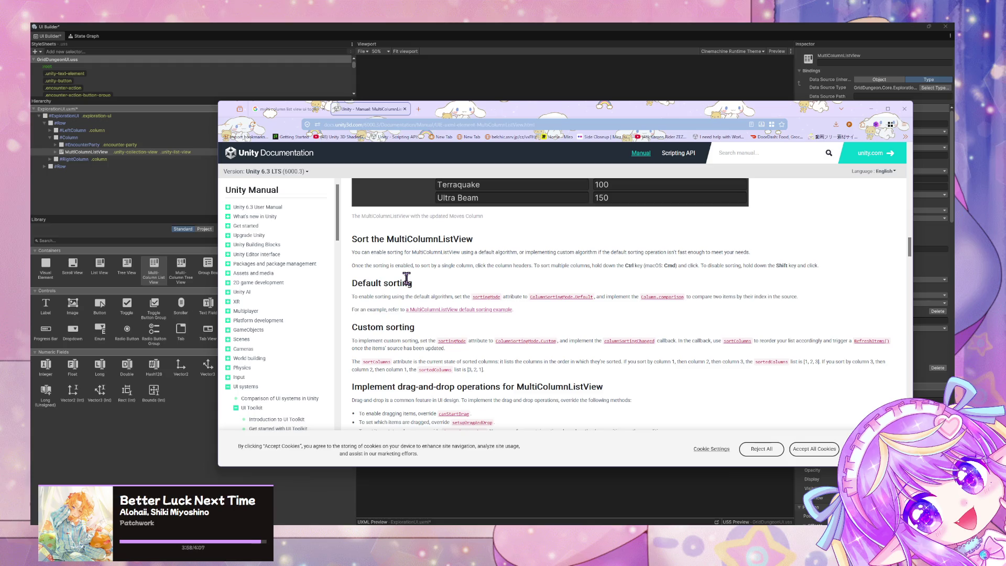
{"action": "left_click_drag", "start_coordinate": [910, 244], "coordinate": [911, 153]}
{"action": "left_click_drag", "start_coordinate": [808, 114], "coordinate": [621, 142]}
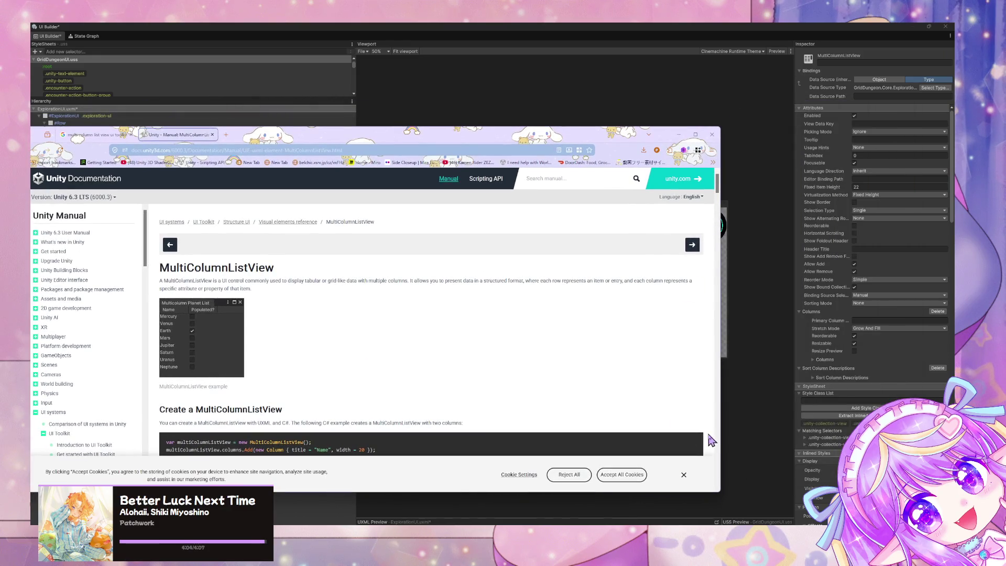
{"action": "left_click", "coordinate": [657, 505]}
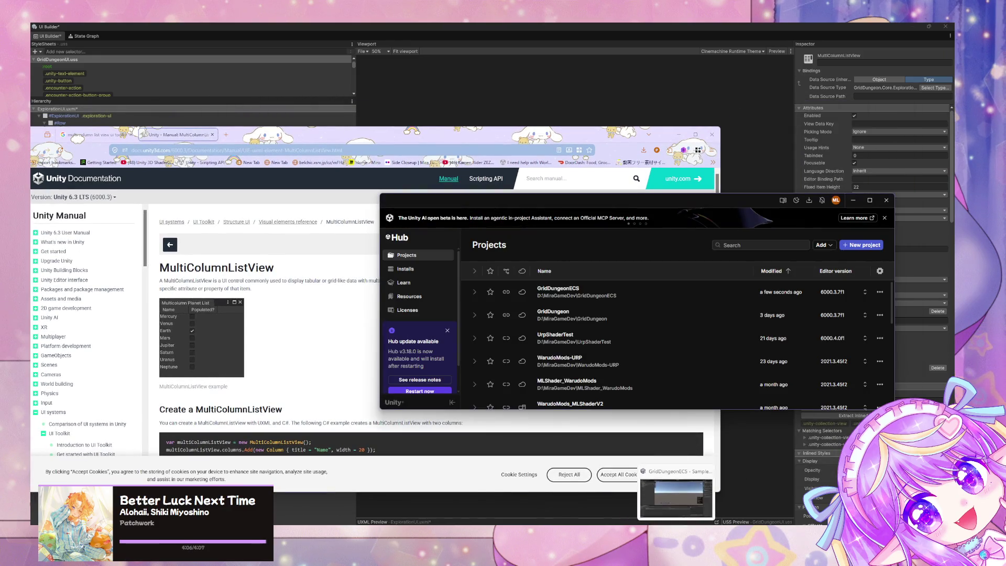
In EncounterParty.cs, start a new 'pub' member line below the Rows list field.
{"action": "left_click", "coordinate": [604, 511]}
{"action": "scroll", "coordinate": [430, 271], "scroll_direction": "up", "scroll_amount": 14}
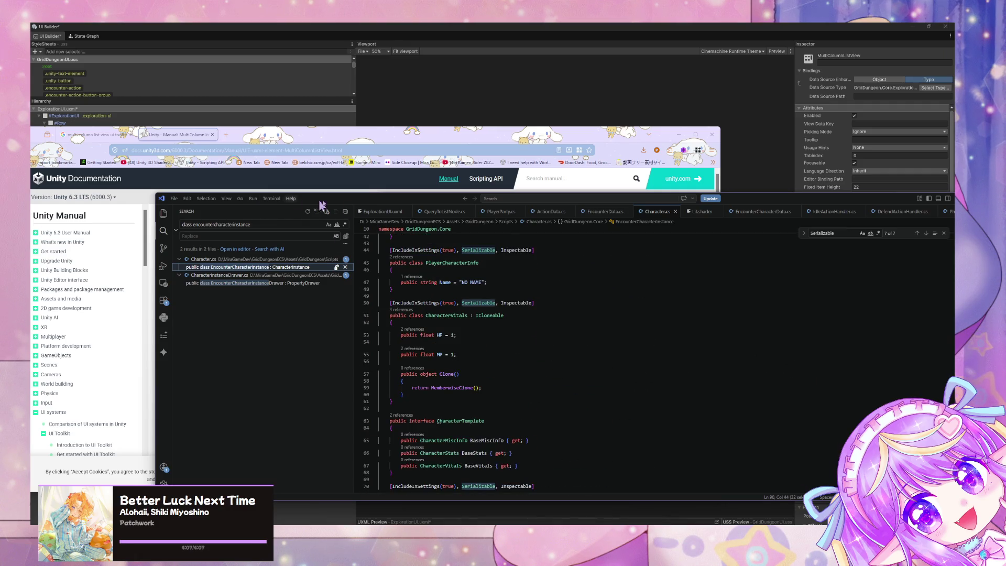
{"action": "scroll", "coordinate": [418, 212], "scroll_direction": "up", "scroll_amount": 3}
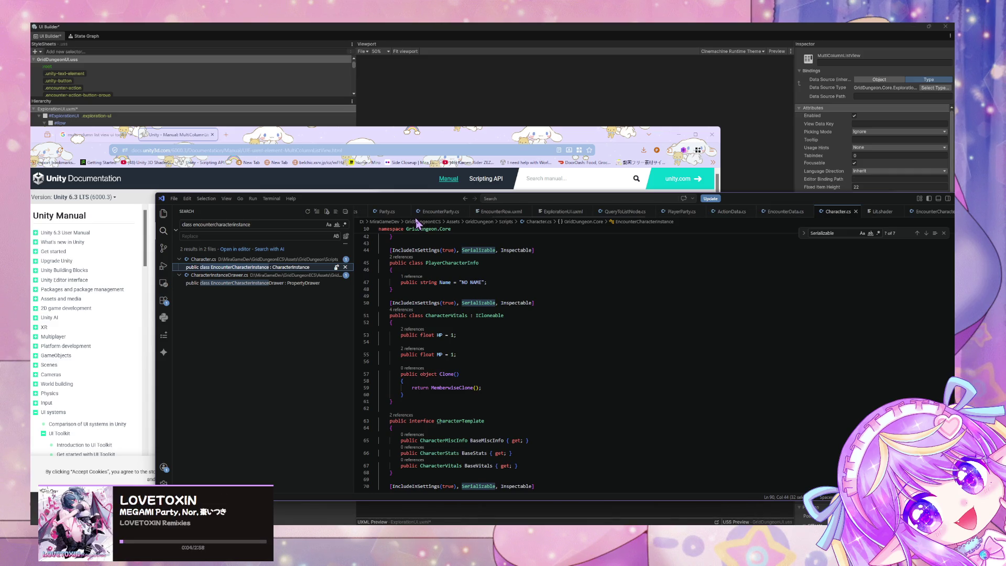
{"action": "left_click", "coordinate": [438, 212]}
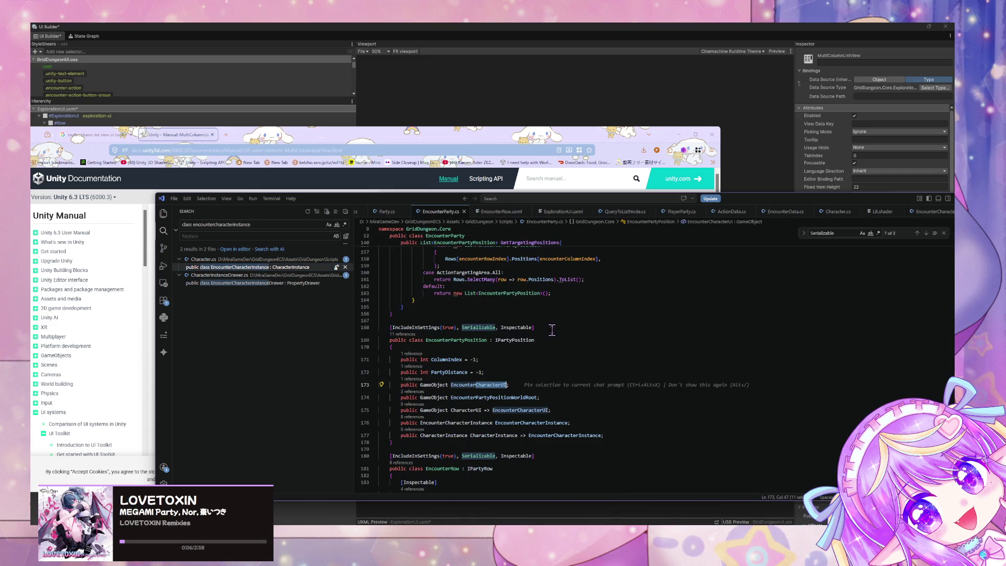
{"action": "scroll", "coordinate": [537, 354], "scroll_direction": "up", "scroll_amount": 6}
{"action": "scroll", "coordinate": [538, 354], "scroll_direction": "up", "scroll_amount": 20}
{"action": "scroll", "coordinate": [537, 354], "scroll_direction": "up", "scroll_amount": 13}
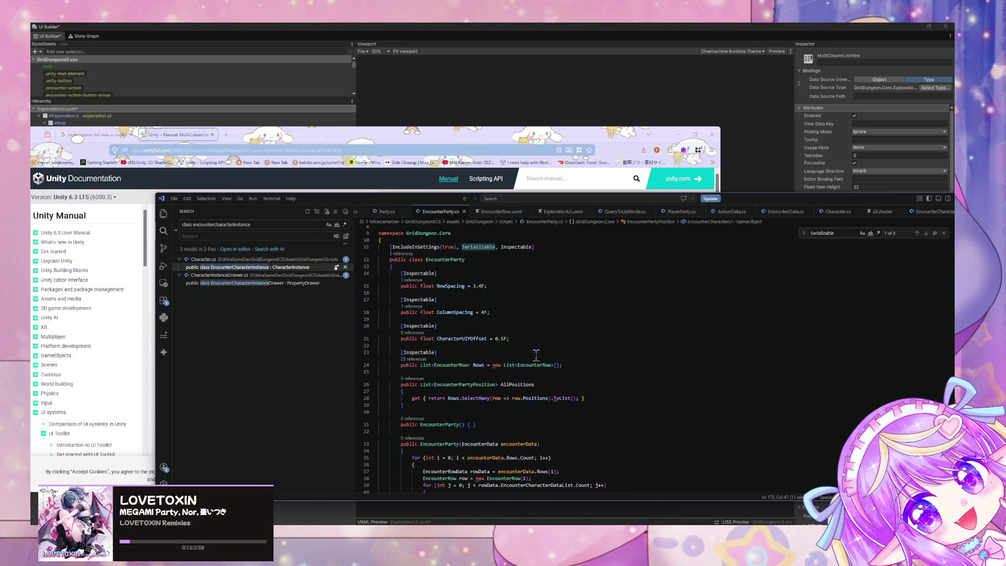
{"action": "left_click", "coordinate": [591, 367]}
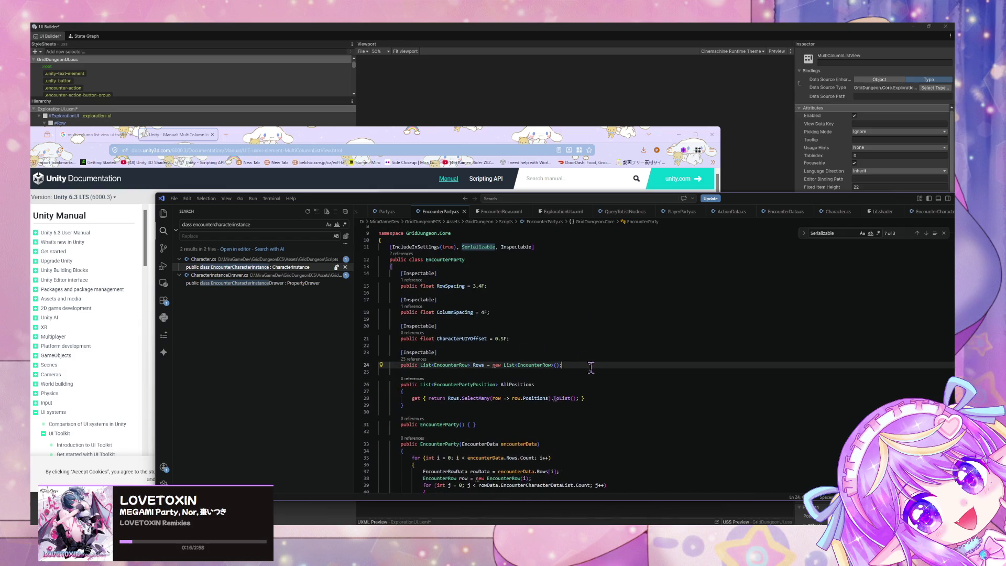
{"action": "key", "text": "Return"}
{"action": "key", "text": "Return"}
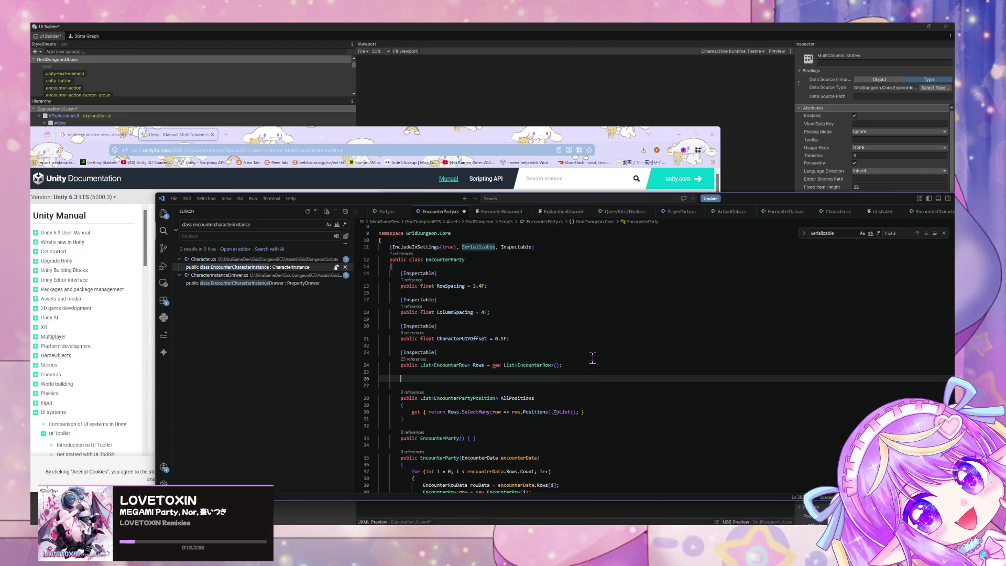
{"action": "type", "text": "public"}
Push the Unity Manual browser off screen, shift VS Code left, and minimize Unity Hub.
{"action": "left_click", "coordinate": [180, 135]}
{"action": "mouse_move", "coordinate": [404, 136]}
{"action": "left_mouse_down"}
{"action": "mouse_move", "coordinate": [265, 162]}
{"action": "mouse_move", "coordinate": [0, 170]}
{"action": "left_mouse_up"}
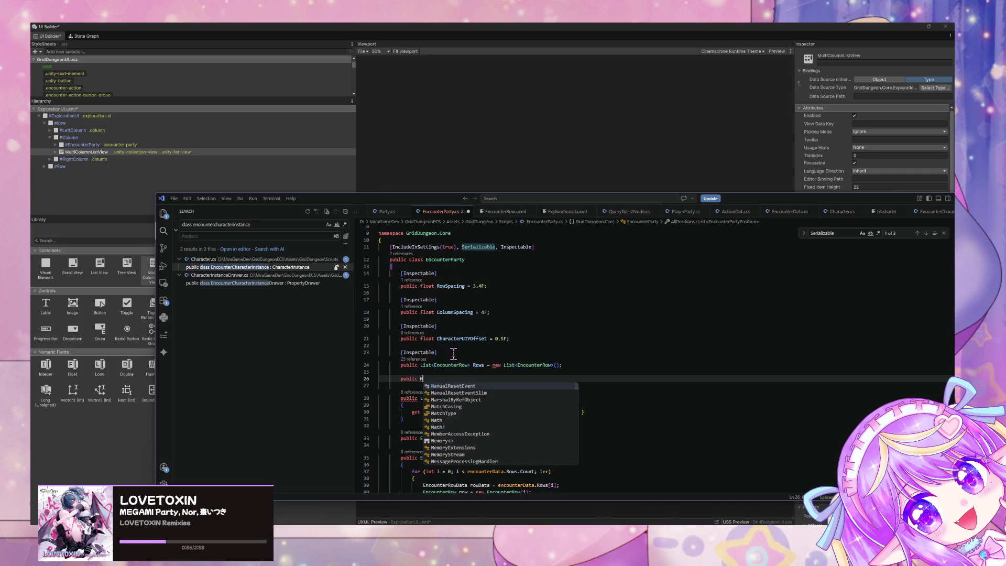
{"action": "left_click_drag", "start_coordinate": [813, 202], "coordinate": [570, 194]}
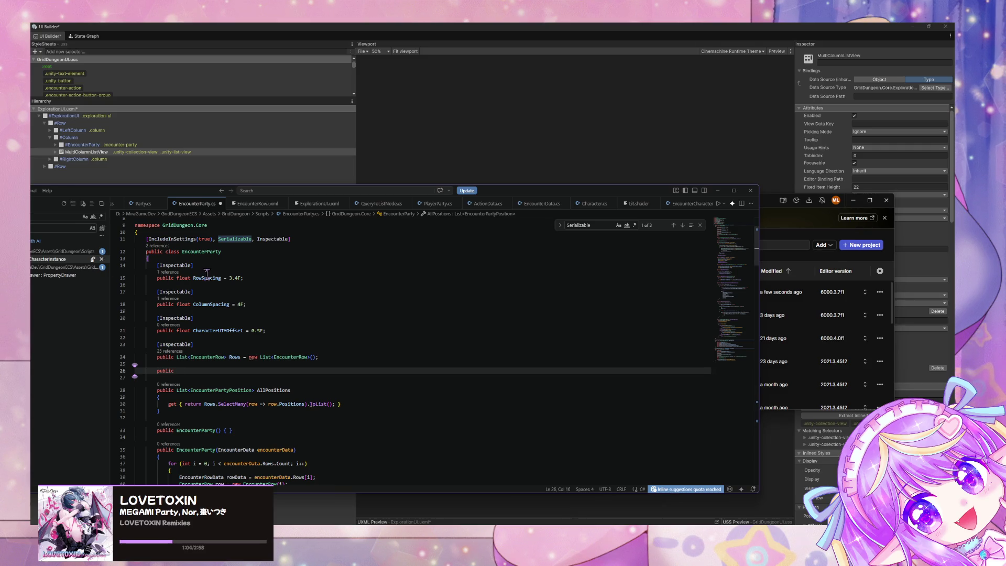
{"action": "left_click", "coordinate": [854, 200]}
Move and resize the VS Code window so Unity's Inspector is fully visible on the right.
{"action": "left_click_drag", "start_coordinate": [639, 194], "coordinate": [655, 75]}
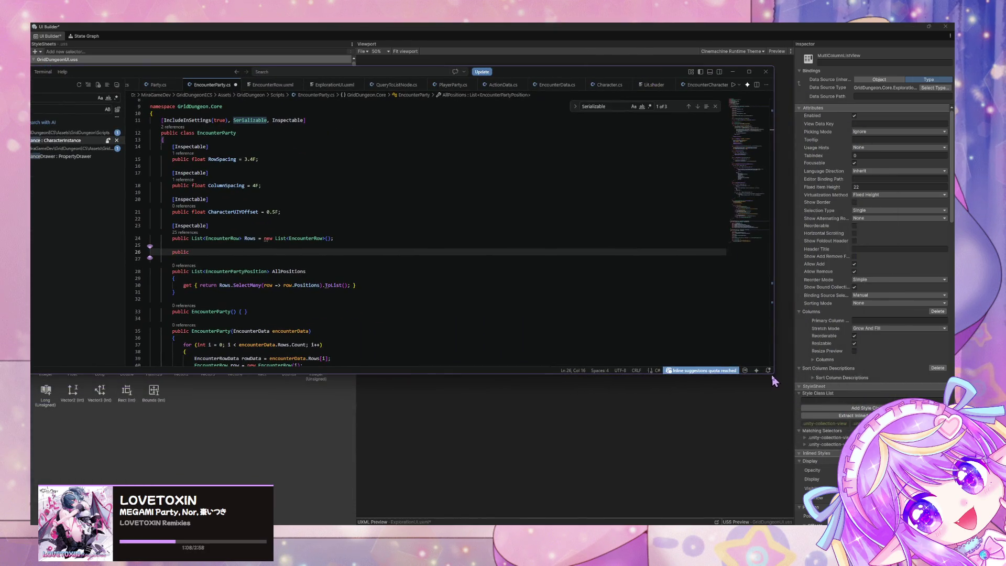
{"action": "left_click_drag", "start_coordinate": [772, 371], "coordinate": [724, 512]}
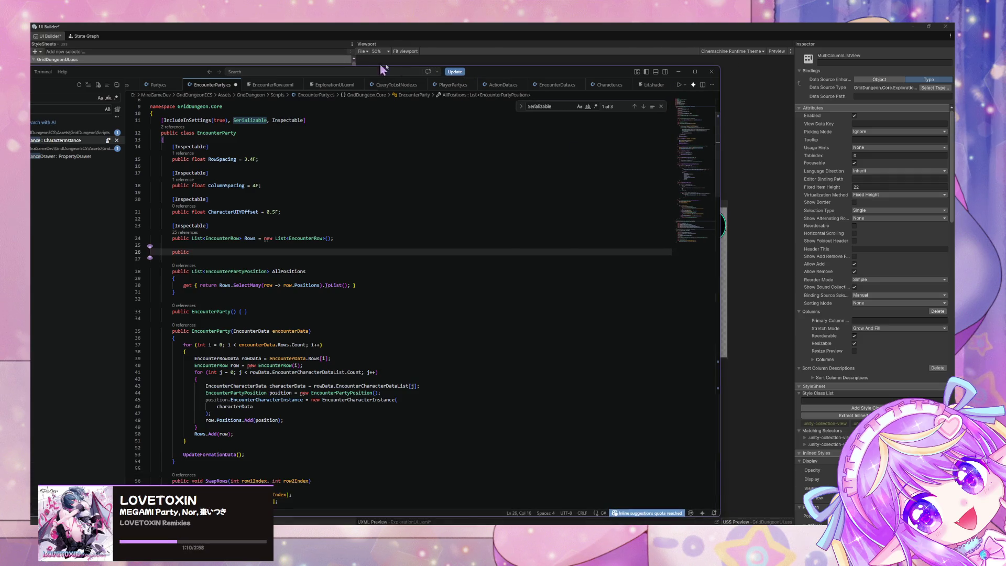
{"action": "double_click", "coordinate": [503, 72]}
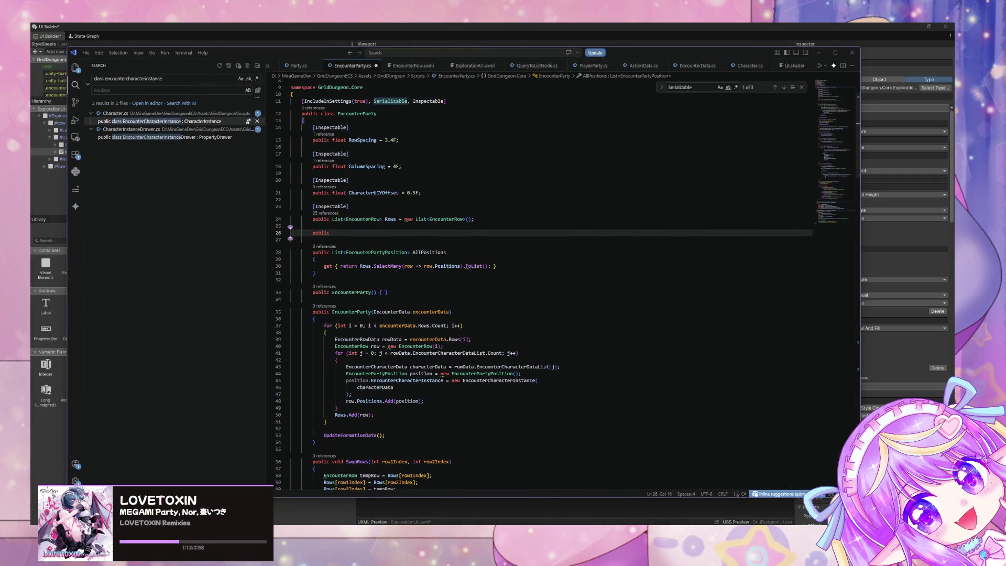
{"action": "left_click_drag", "start_coordinate": [860, 472], "coordinate": [734, 472]}
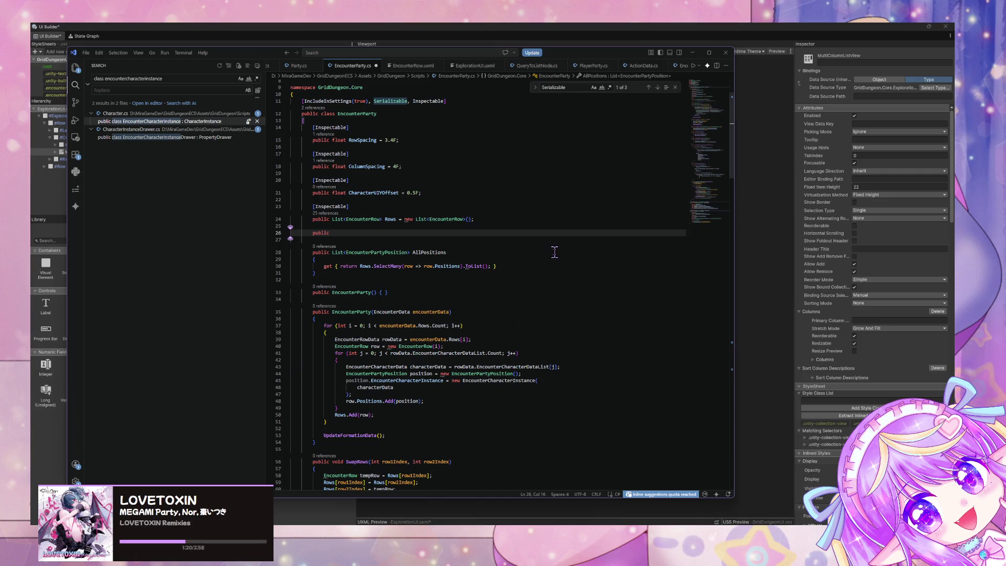
{"action": "scroll", "coordinate": [554, 252], "scroll_direction": "down", "scroll_amount": 10}
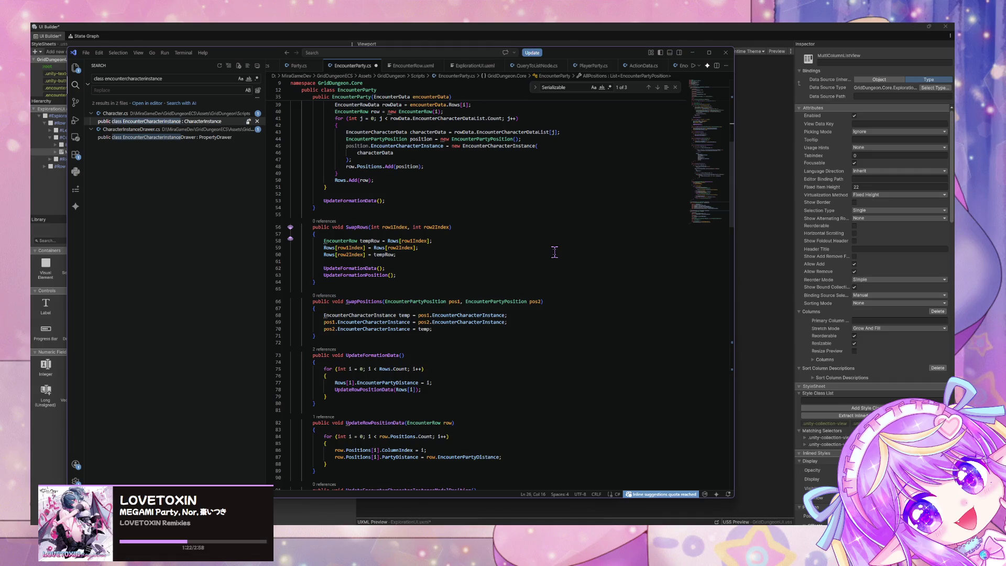
{"action": "scroll", "coordinate": [535, 259], "scroll_direction": "up", "scroll_amount": 1}
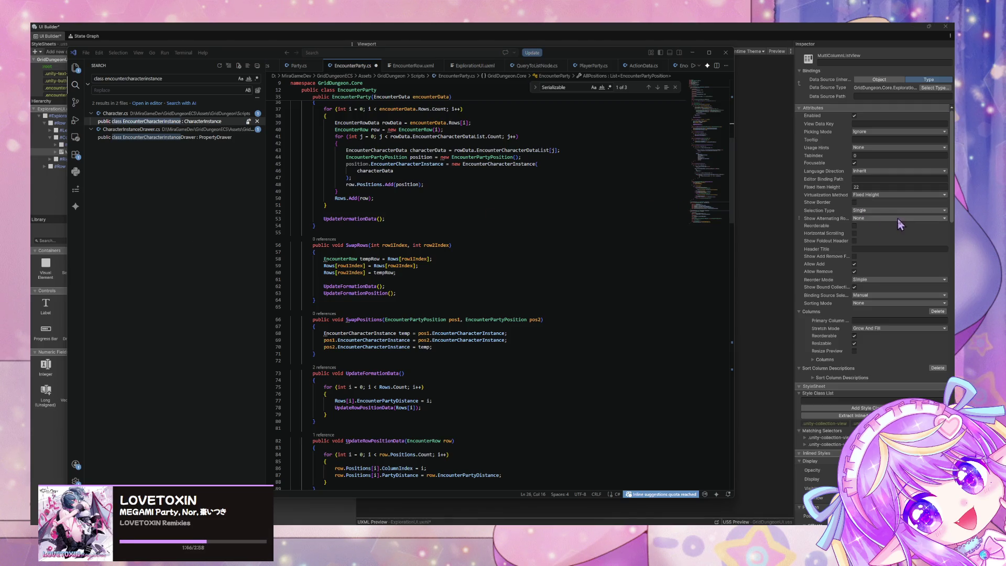
{"action": "scroll", "coordinate": [902, 236], "scroll_direction": "down", "scroll_amount": 3}
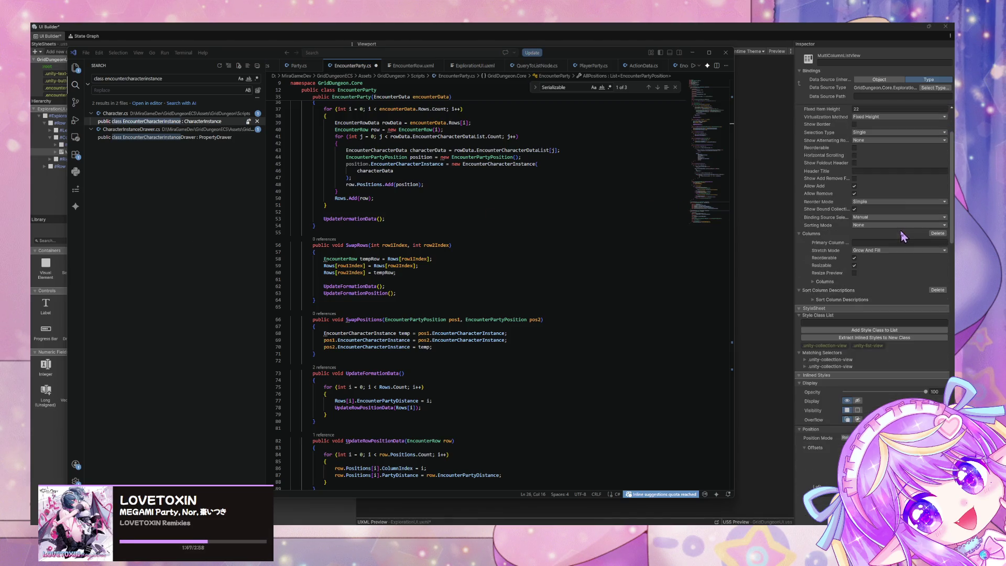
{"action": "left_click", "coordinate": [814, 300]}
{"action": "left_click", "coordinate": [814, 281]}
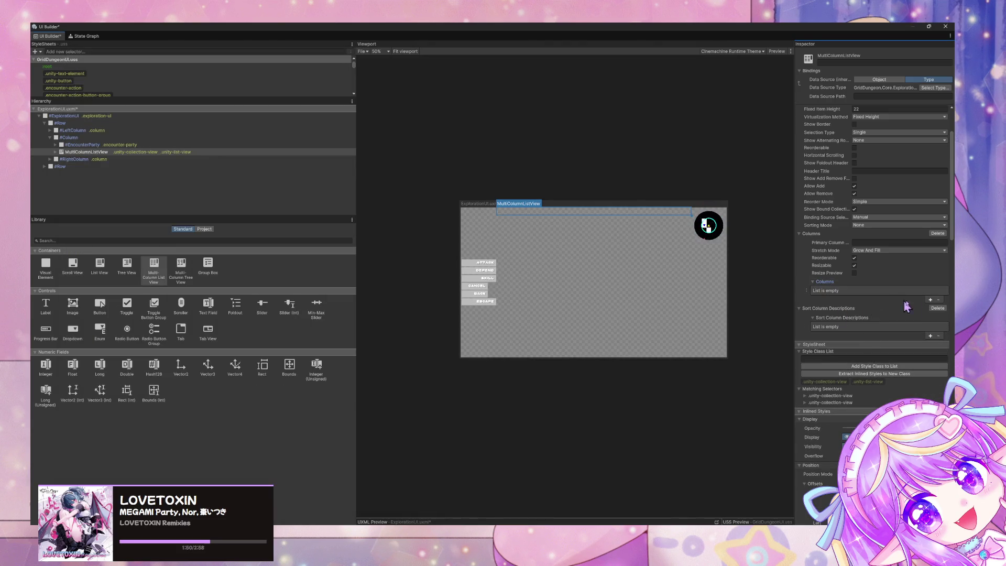
{"action": "left_click", "coordinate": [931, 300]}
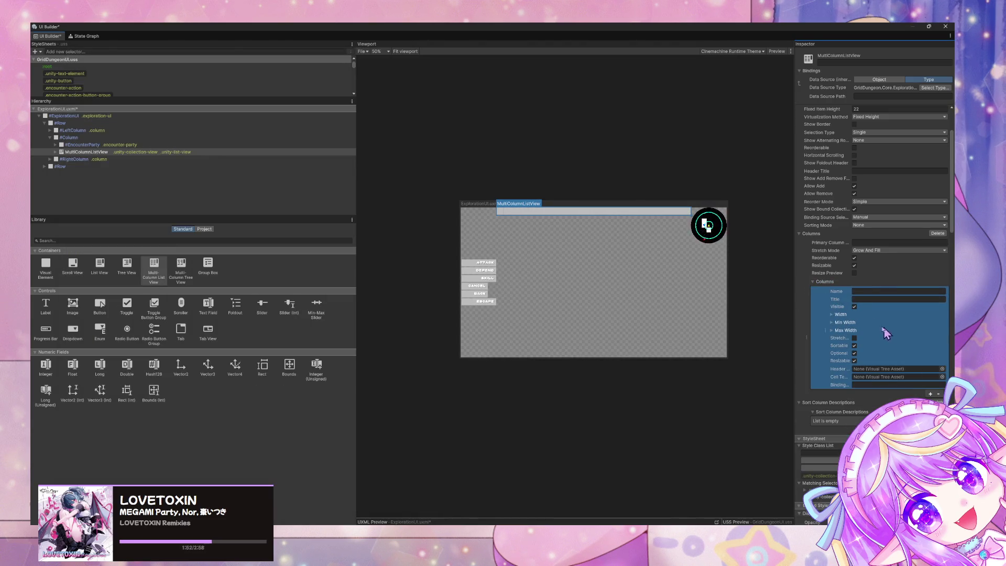
{"action": "left_click", "coordinate": [875, 292]}
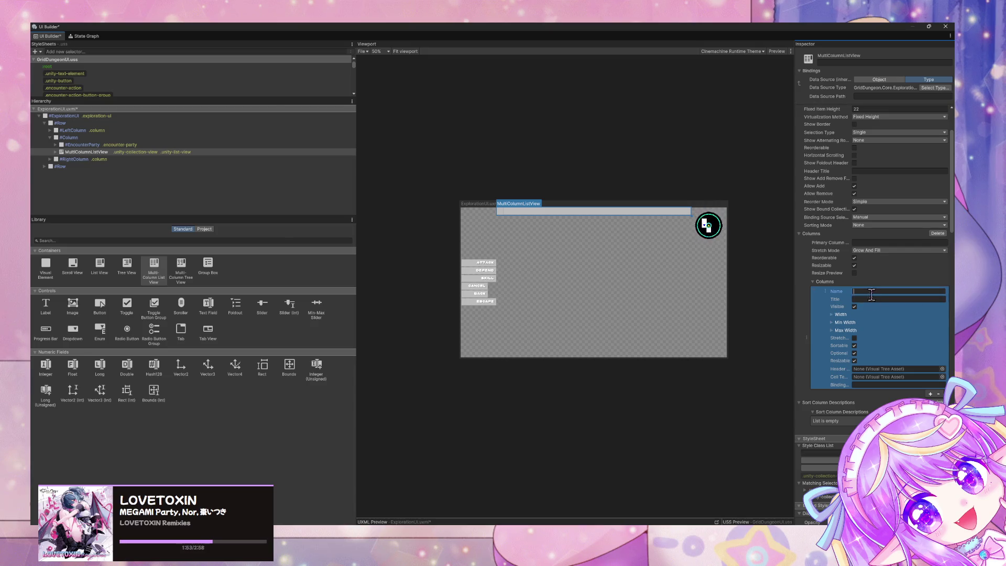
{"action": "left_click_drag", "start_coordinate": [793, 344], "coordinate": [705, 340]}
{"action": "left_click", "coordinate": [936, 377]}
{"action": "left_click", "coordinate": [941, 377]}
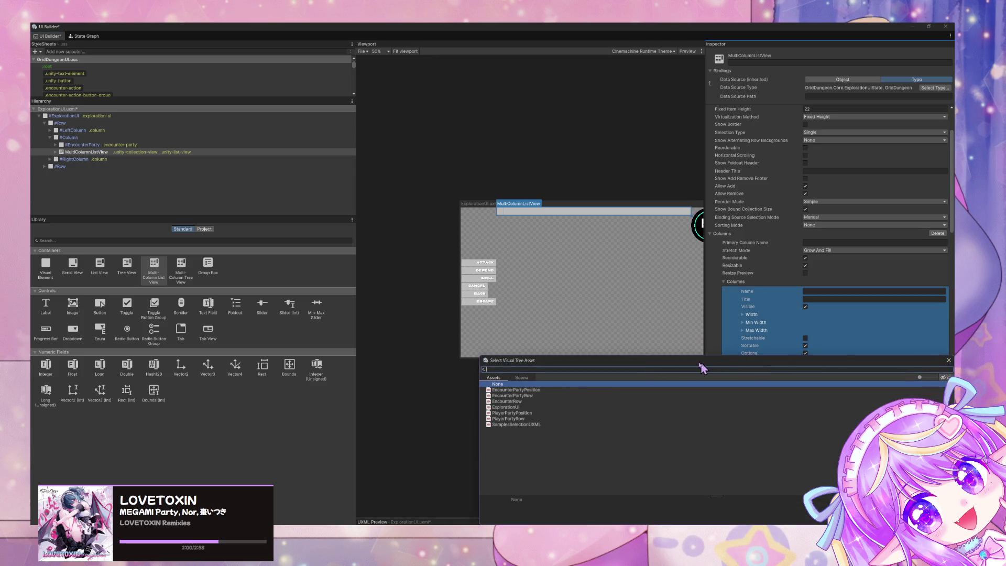
{"action": "double_click", "coordinate": [533, 391]}
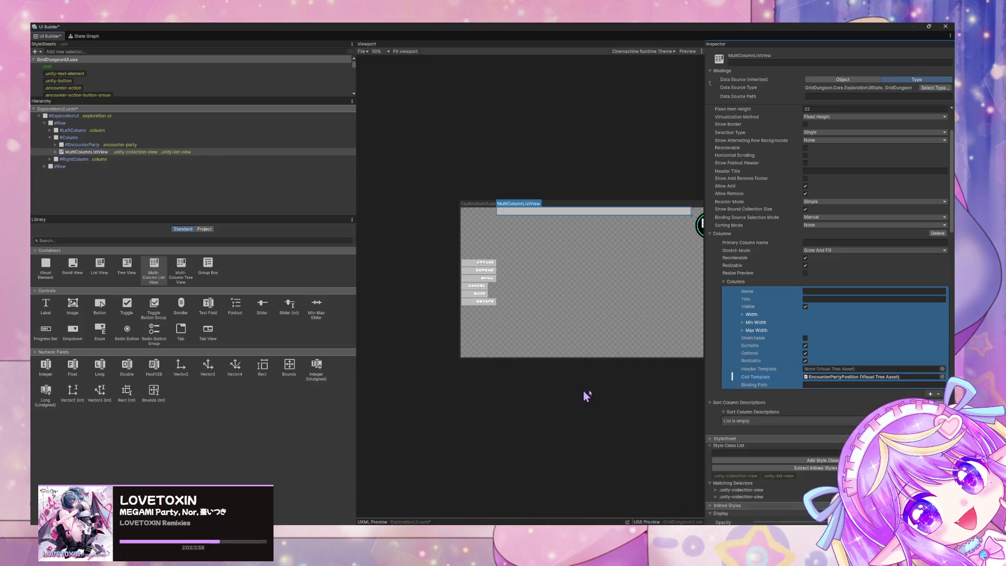
{"action": "scroll", "coordinate": [566, 294], "scroll_direction": "up", "scroll_amount": 4}
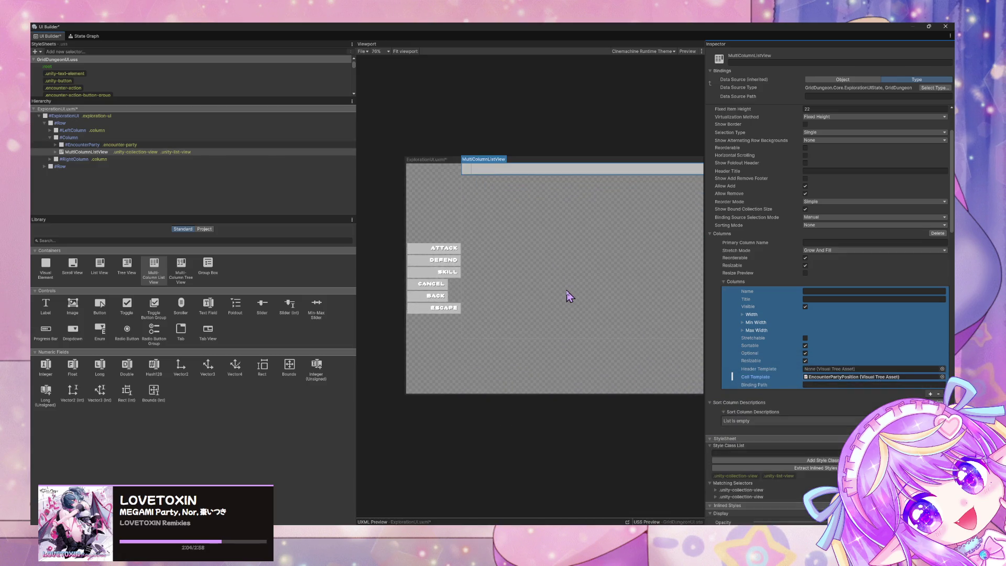
{"action": "left_click", "coordinate": [838, 384]}
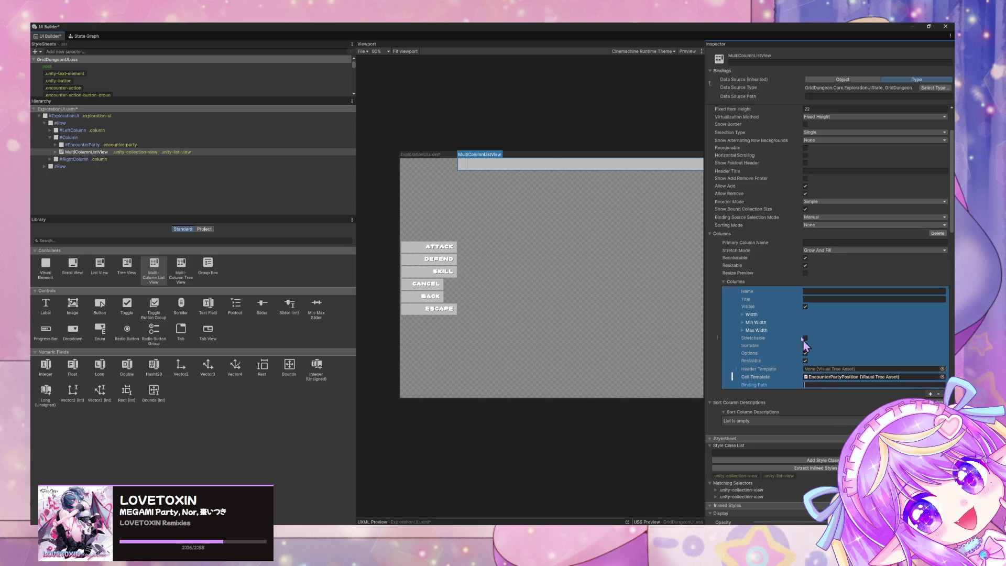
{"action": "left_click", "coordinate": [814, 292]}
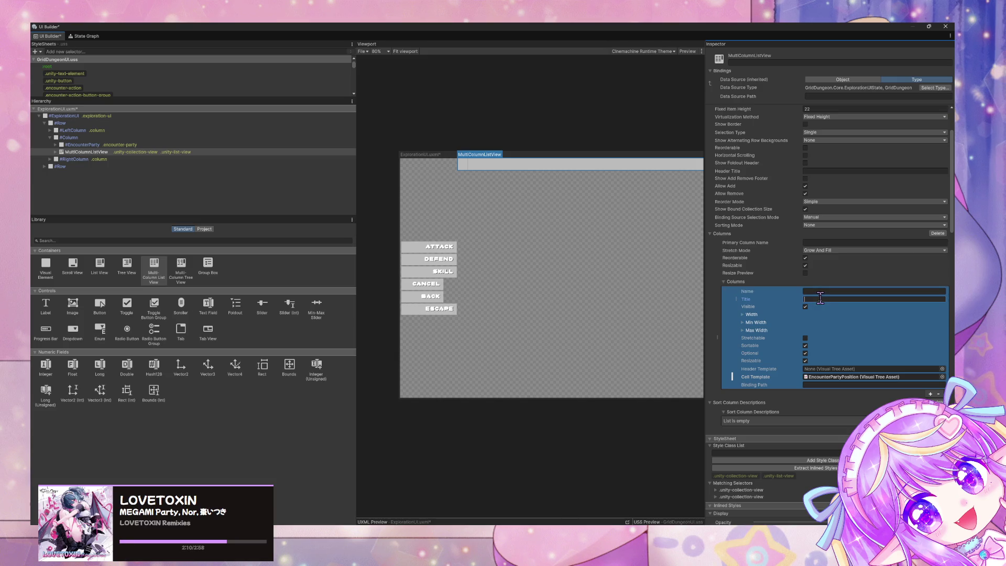
{"action": "left_click", "coordinate": [820, 300]}
{"action": "right_click", "coordinate": [721, 344]}
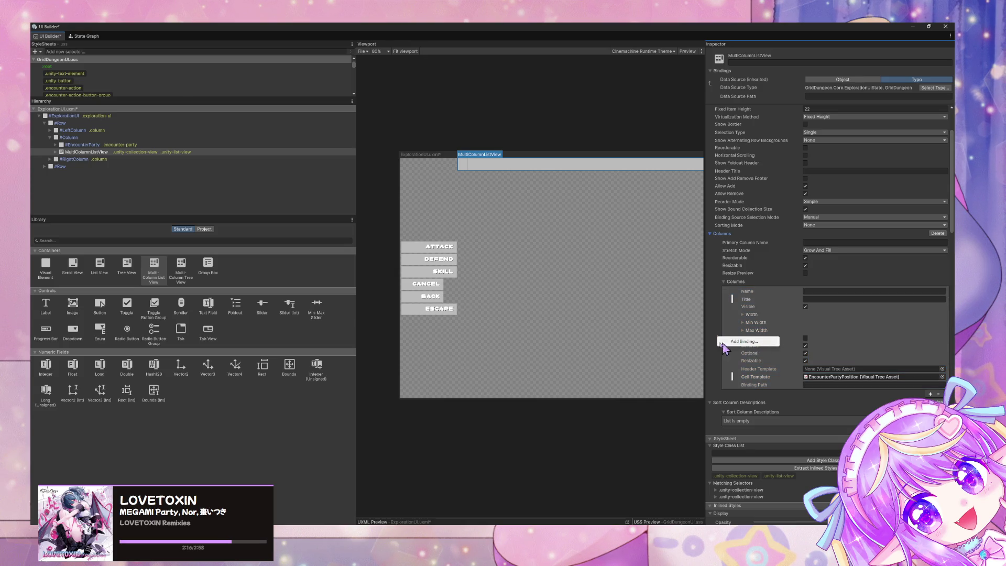
{"action": "key", "text": "Escape"}
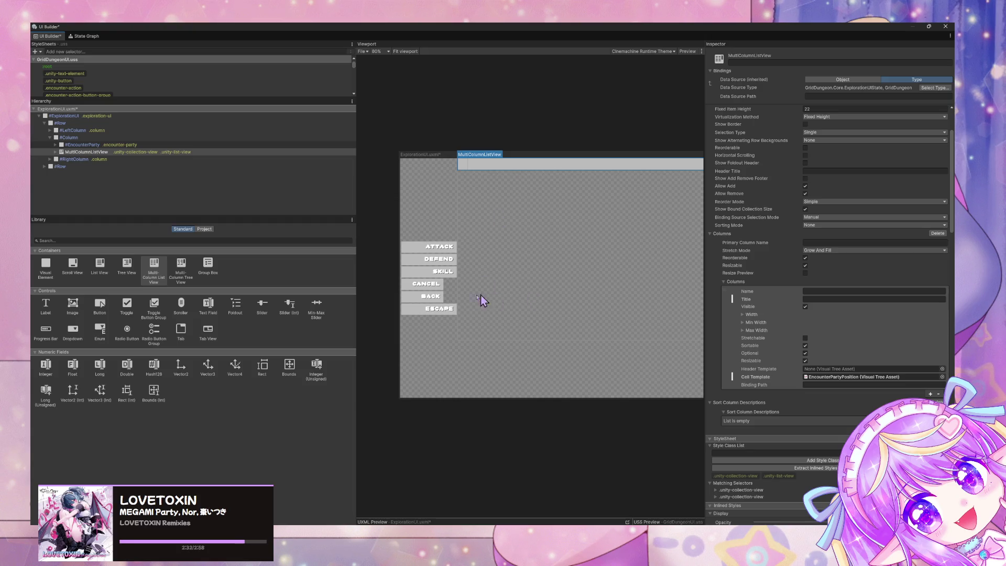
{"action": "left_click", "coordinate": [429, 317]}
Move EscapeButton above CancelButton in the UI Builder Hierarchy and reselect it.
{"action": "mouse_move", "coordinate": [135, 181]}
{"action": "left_mouse_down"}
{"action": "mouse_move", "coordinate": [131, 162]}
{"action": "mouse_move", "coordinate": [113, 168]}
{"action": "left_mouse_up"}
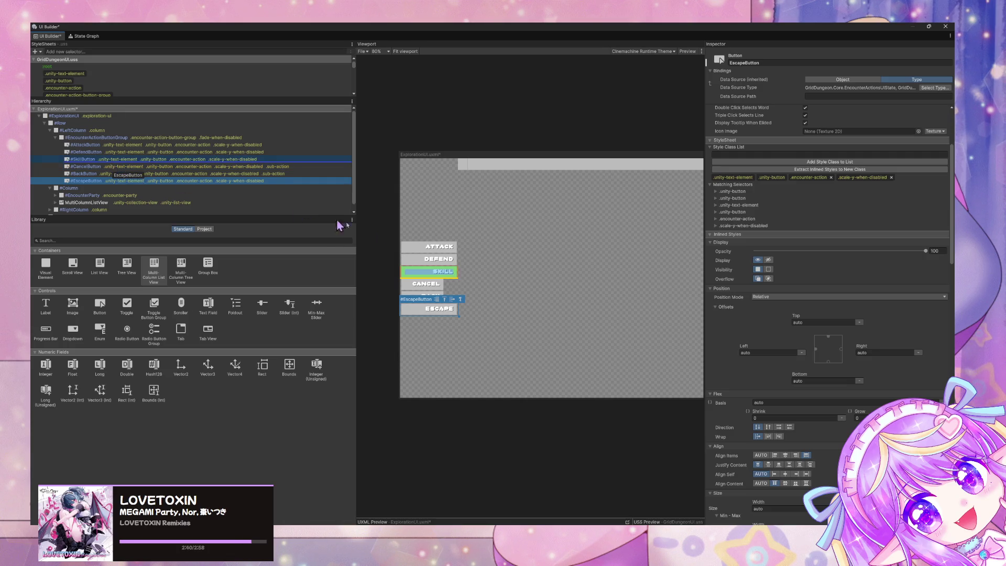
{"action": "left_click", "coordinate": [377, 339]}
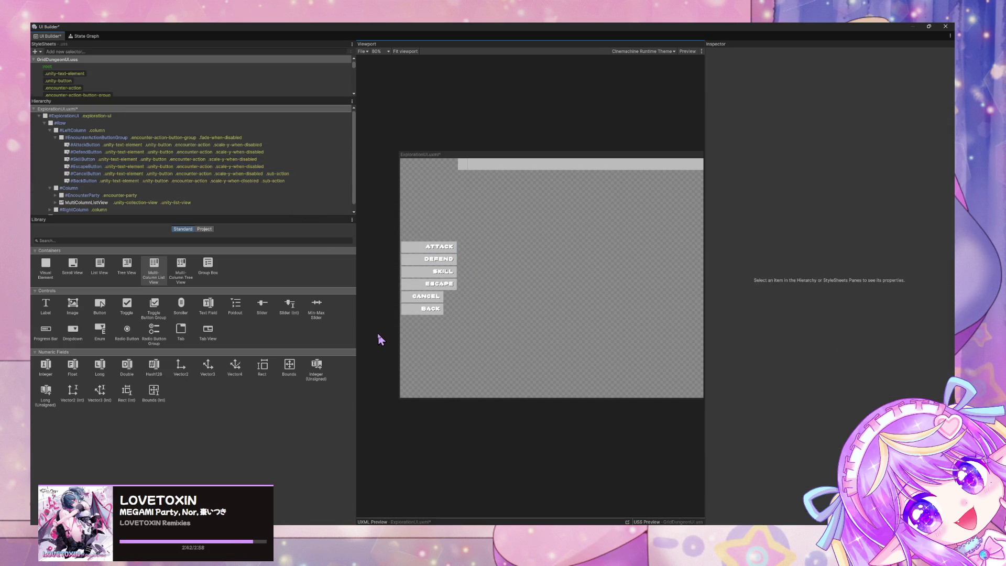
{"action": "left_click", "coordinate": [117, 167]}
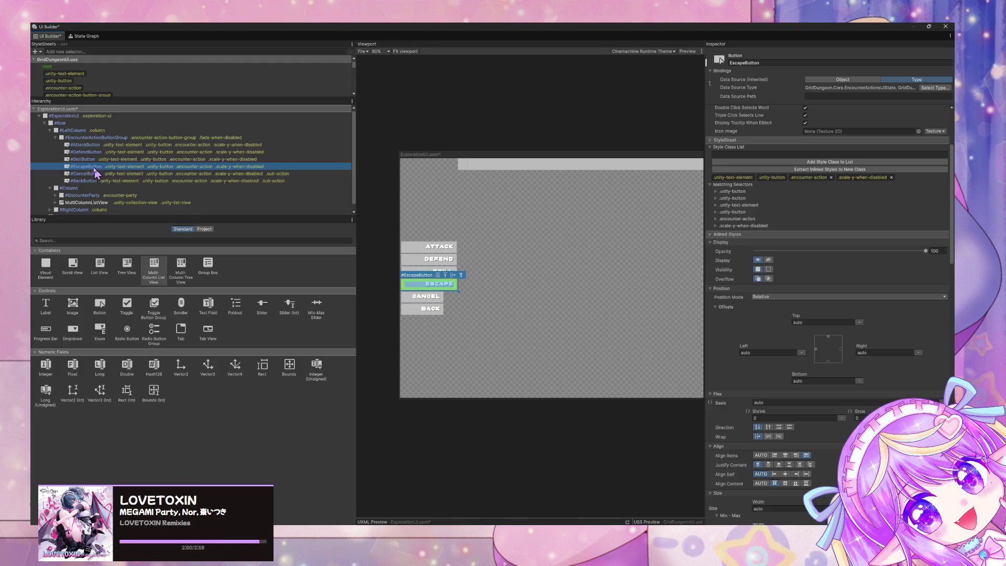
Duplicate EscapeButton, place the copy before it, and rename it PartyButton.
{"action": "key", "text": "ctrl+d"}
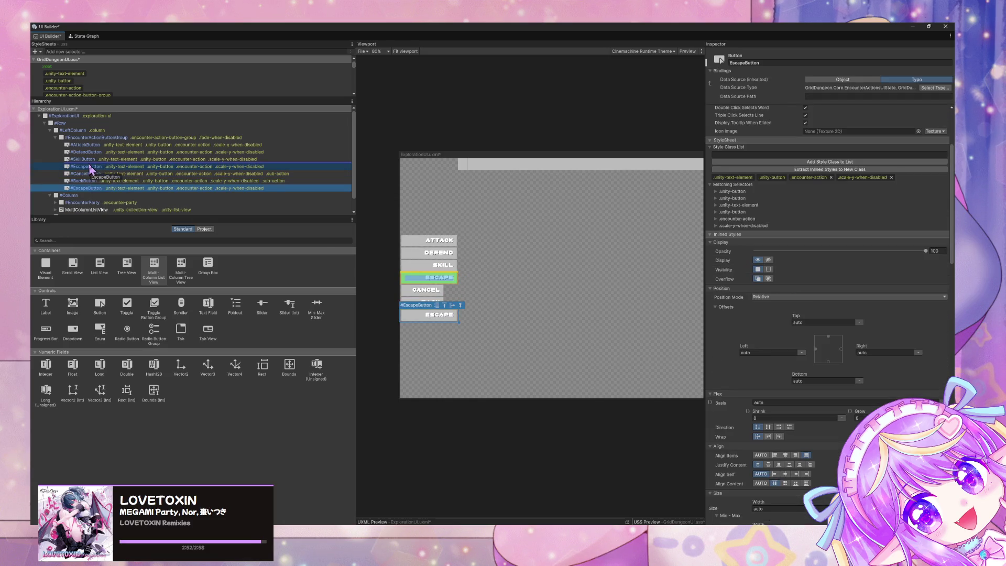
{"action": "left_click_drag", "start_coordinate": [91, 168], "coordinate": [97, 175]}
{"action": "double_click", "coordinate": [83, 166]}
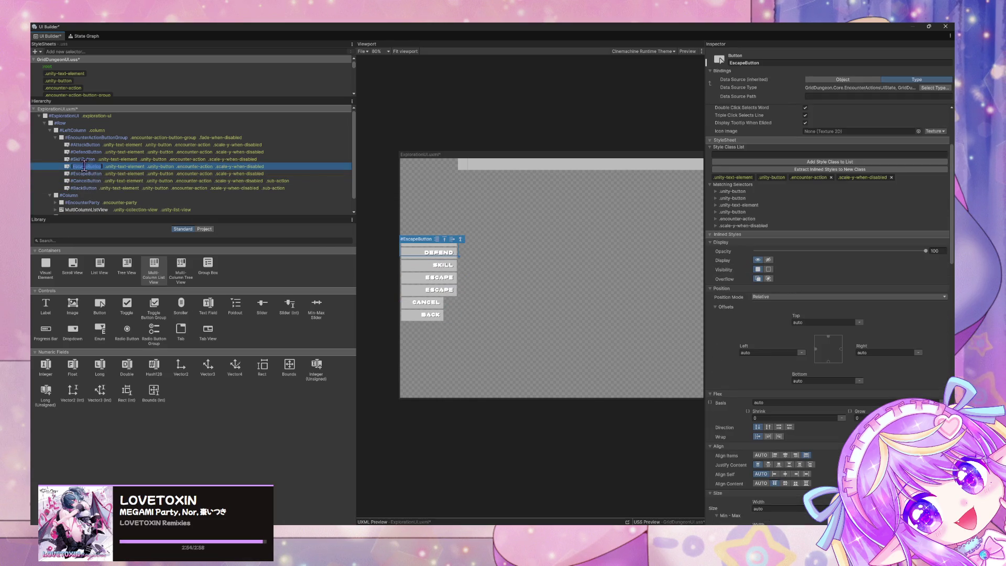
{"action": "type", "text": "Party"}
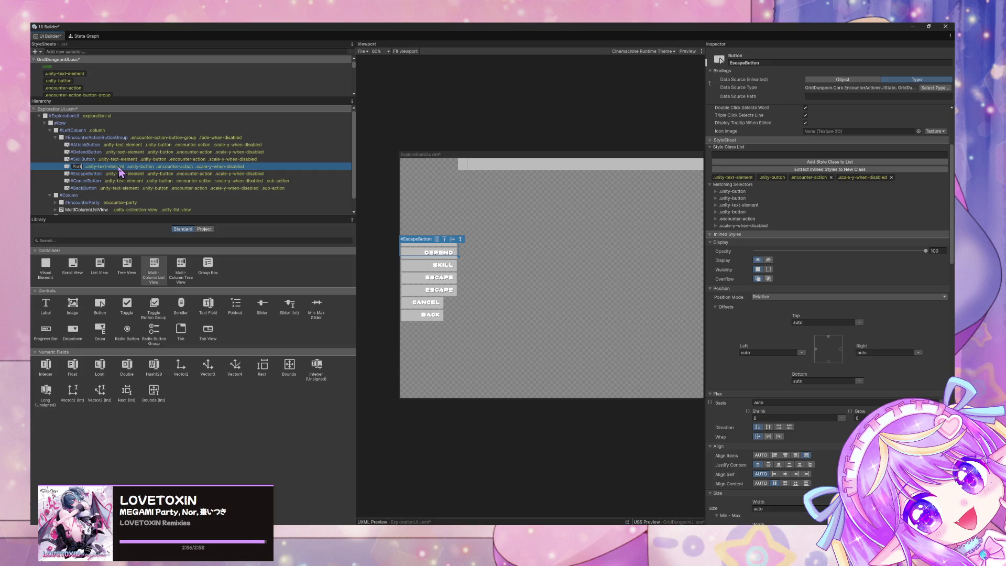
{"action": "key", "text": "Escape"}
{"action": "double_click", "coordinate": [120, 167]}
{"action": "type", "text": "Party"}
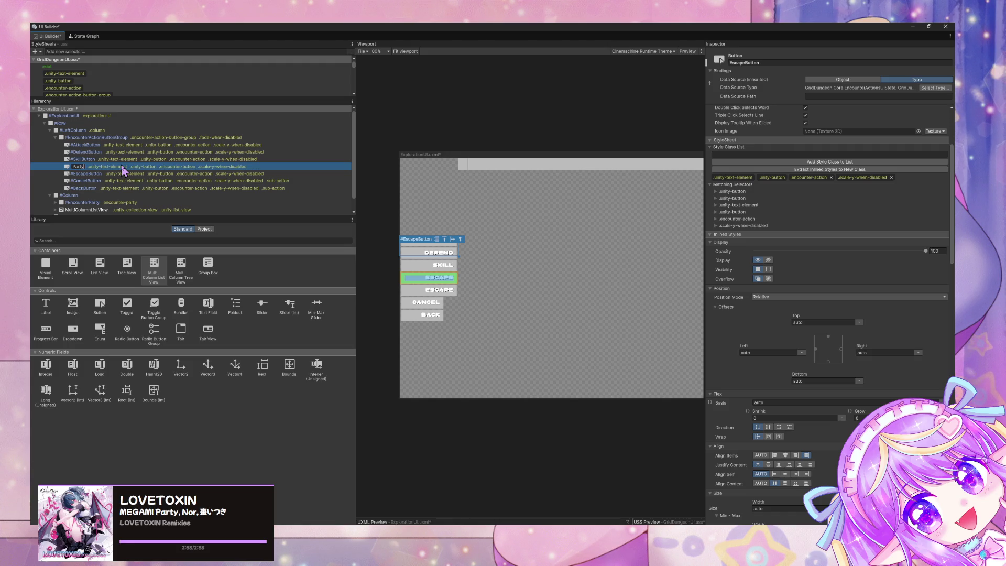
{"action": "type", "text": "Button"}
{"action": "key", "text": "Return"}
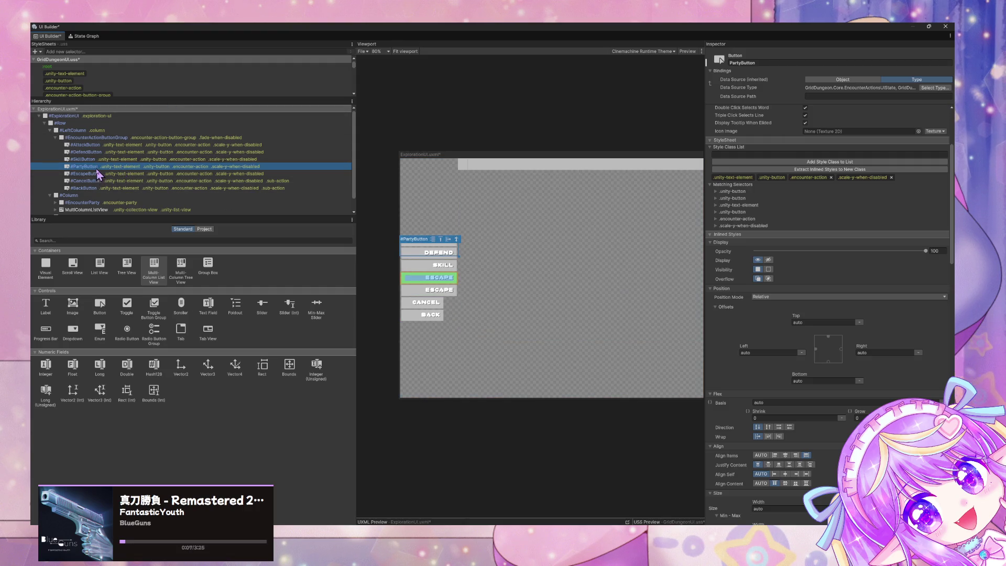
Change the Party button's label text to PARTY in the Inspector.
{"action": "scroll", "coordinate": [792, 191], "scroll_direction": "up", "scroll_amount": 3}
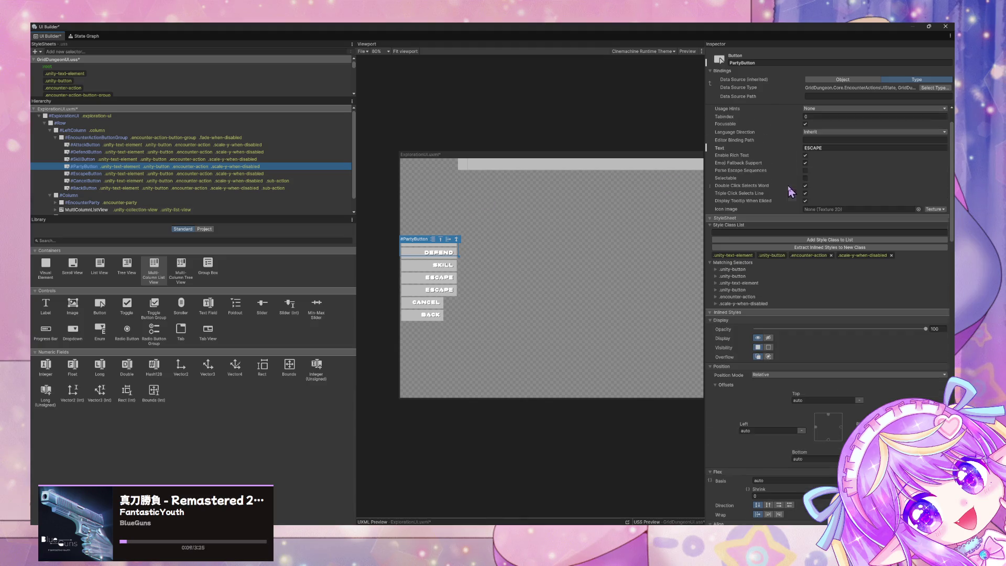
{"action": "scroll", "coordinate": [779, 123], "scroll_direction": "up", "scroll_amount": 2}
{"action": "left_click", "coordinate": [835, 186]}
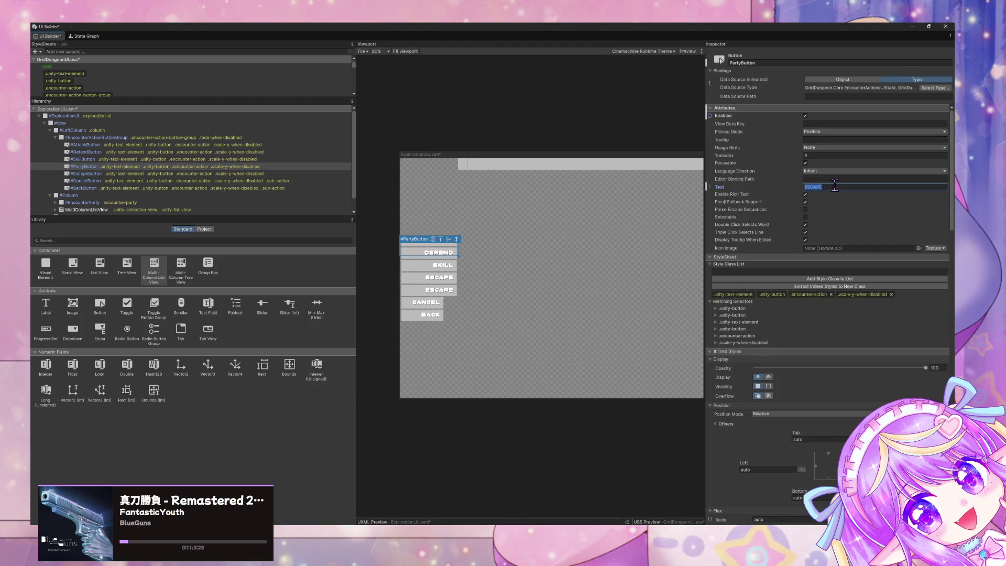
{"action": "type", "text": "PP"}
{"action": "type", "text": "RTY"}
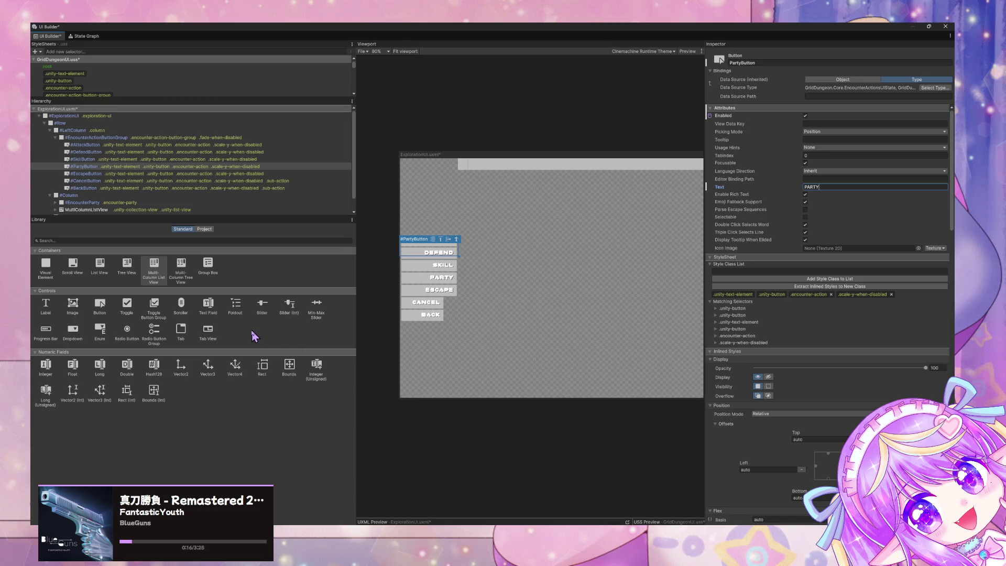
{"action": "left_click", "coordinate": [93, 159]}
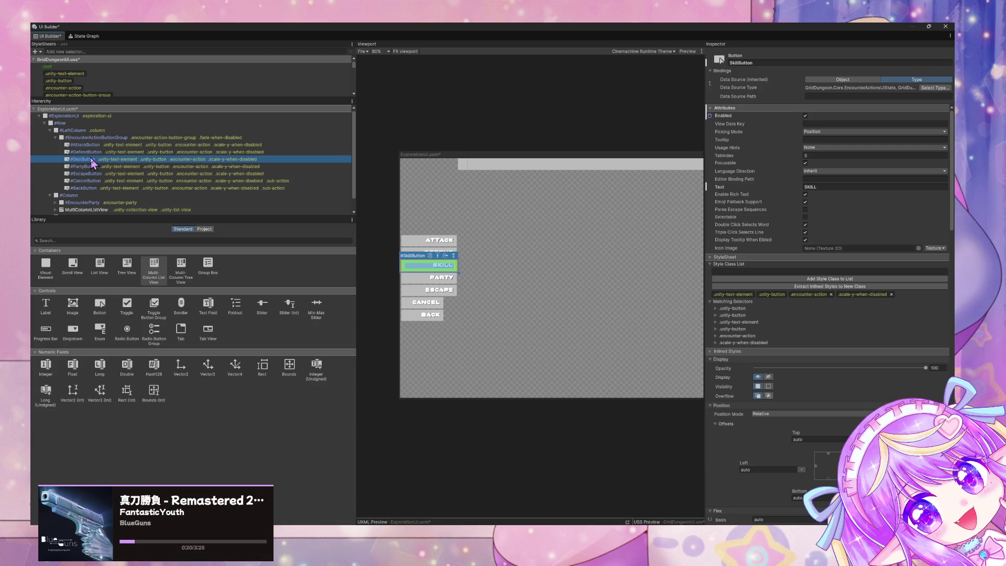
Duplicate PartyButton and place the copy above the original, right after SkillButton.
{"action": "left_click", "coordinate": [90, 167]}
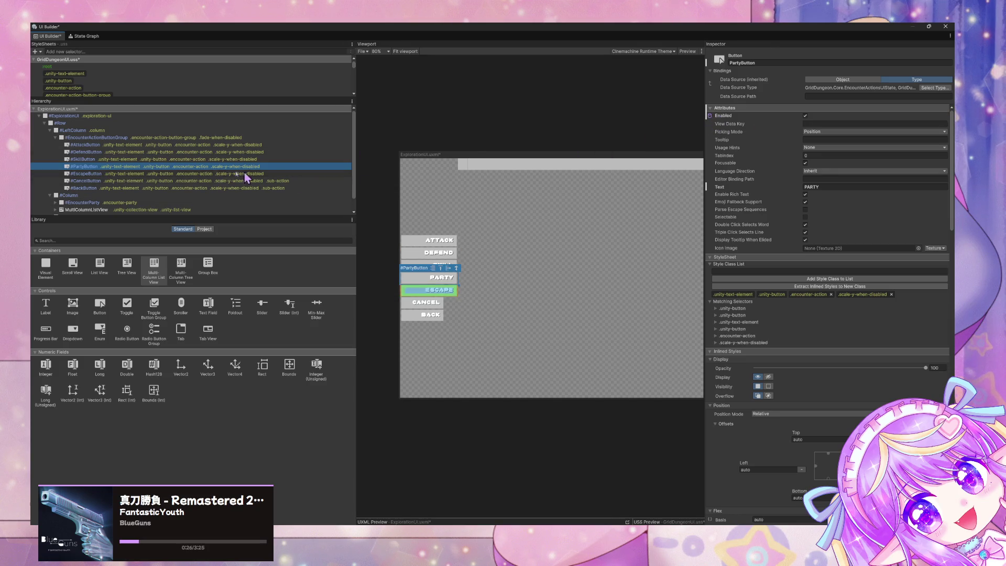
{"action": "right_click", "coordinate": [91, 168]}
{"action": "right_click", "coordinate": [90, 167]}
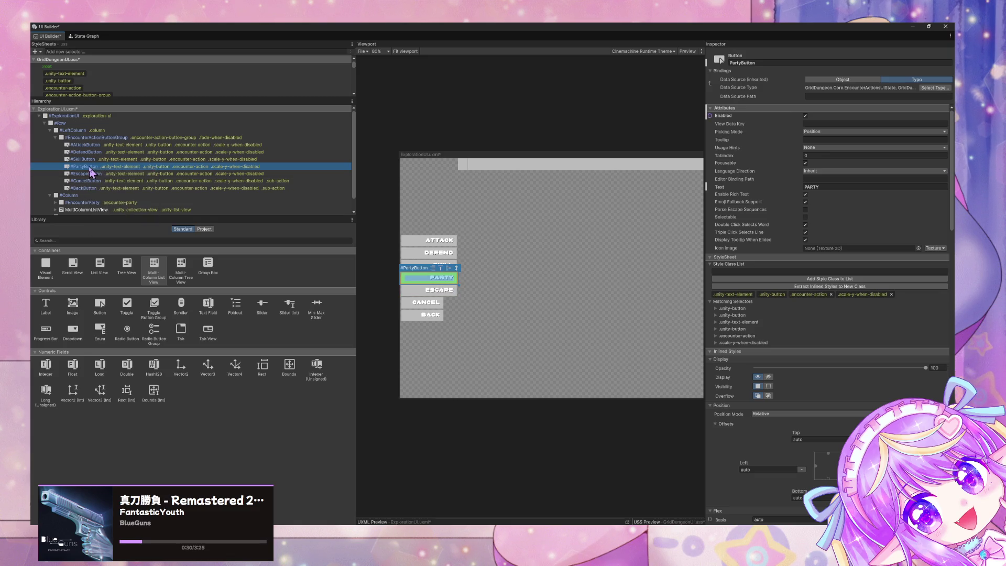
{"action": "left_click", "coordinate": [125, 197]}
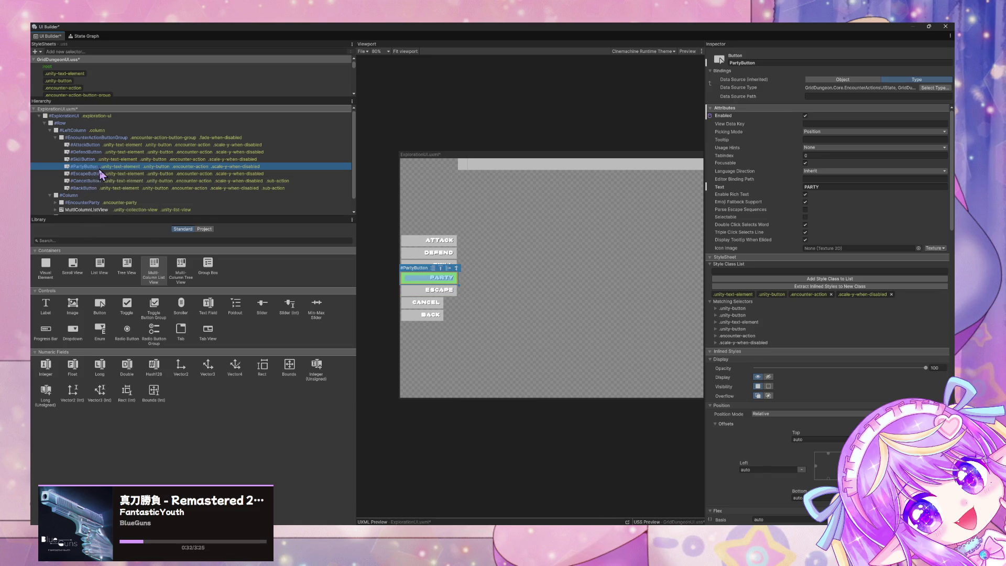
{"action": "left_click_drag", "start_coordinate": [92, 186], "coordinate": [87, 169]}
{"action": "double_click", "coordinate": [85, 166]}
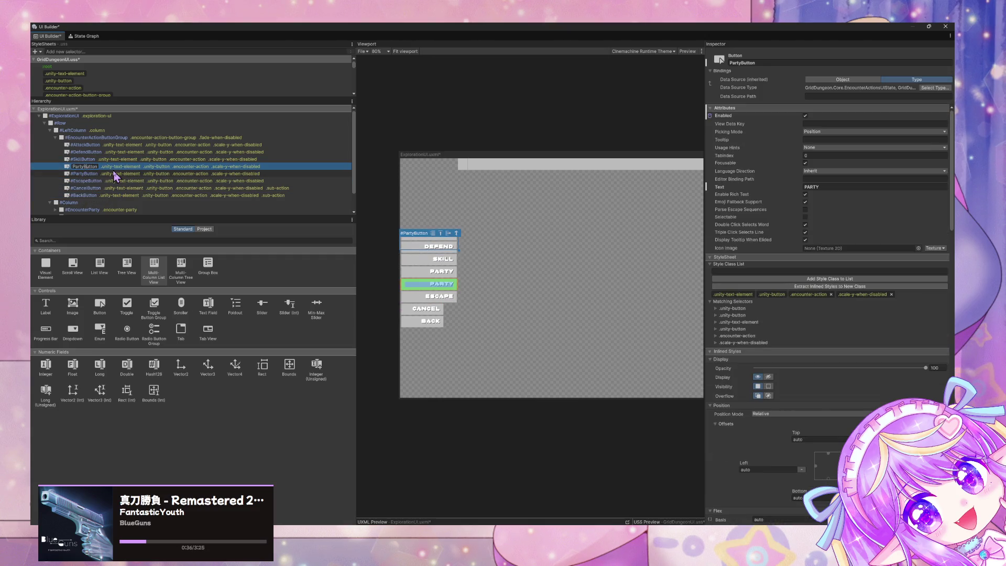
Rename the copied button to ItemButton.
{"action": "key", "text": "Home"}
{"action": "key", "text": "Delete"}
{"action": "key", "text": "Delete"}
{"action": "key", "text": "Delete"}
{"action": "type", "text": "Item"}
{"action": "key", "text": "Return"}
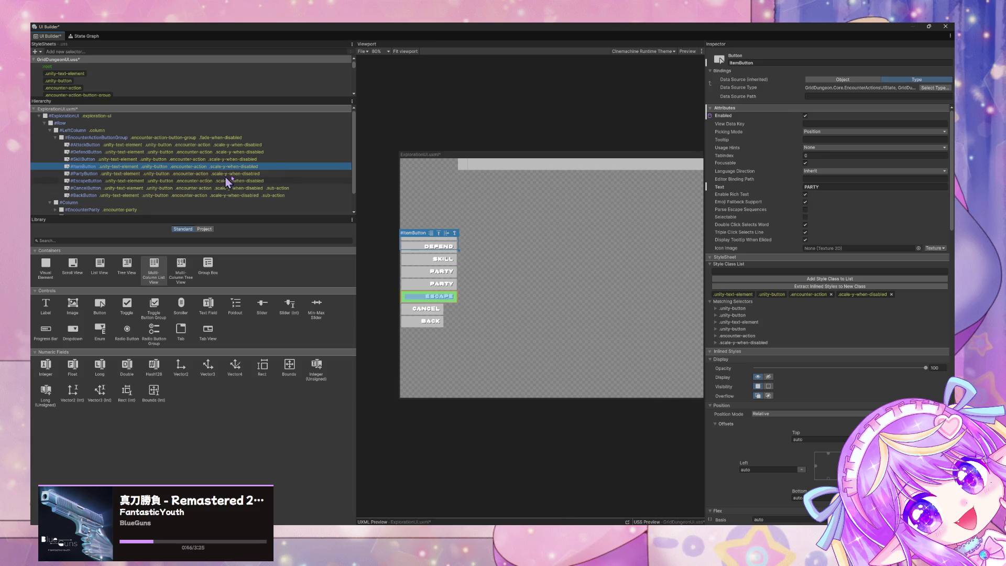
Change the copy's label text from PARTY to ITEM, then return to VS Code.
{"action": "left_click", "coordinate": [822, 187]}
{"action": "key", "text": "BackSpace"}
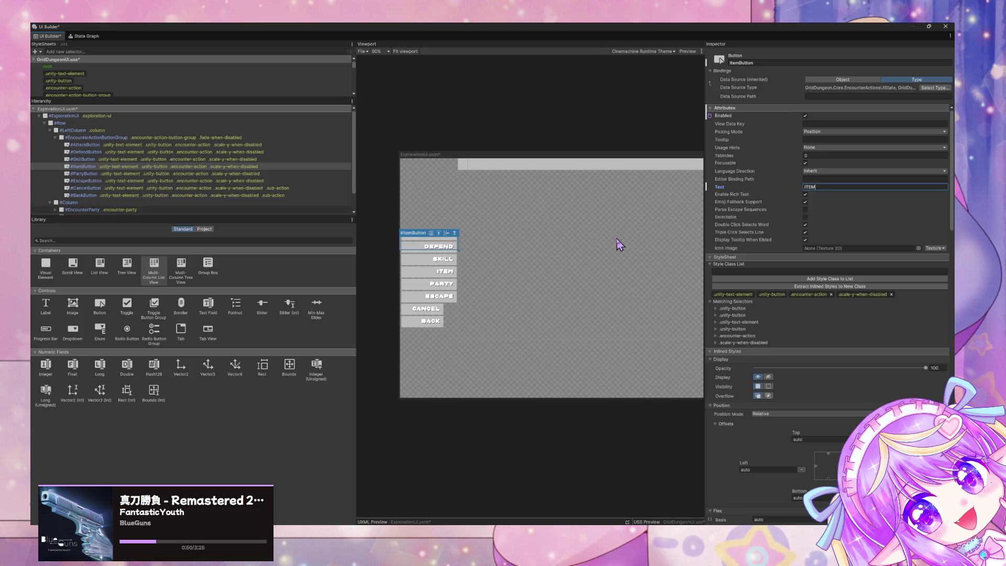
{"action": "left_click", "coordinate": [126, 167]}
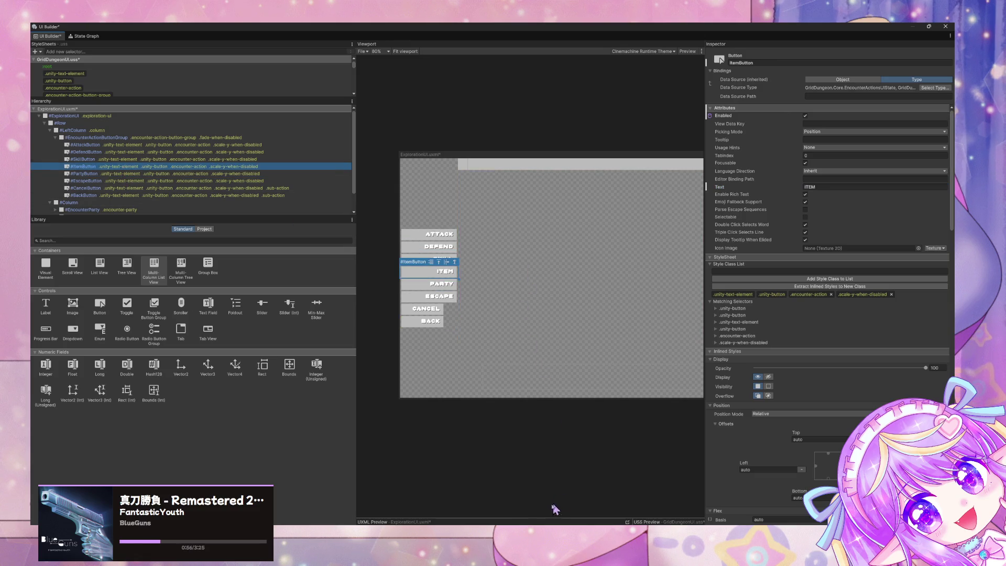
{"action": "key", "text": "alt+Tab"}
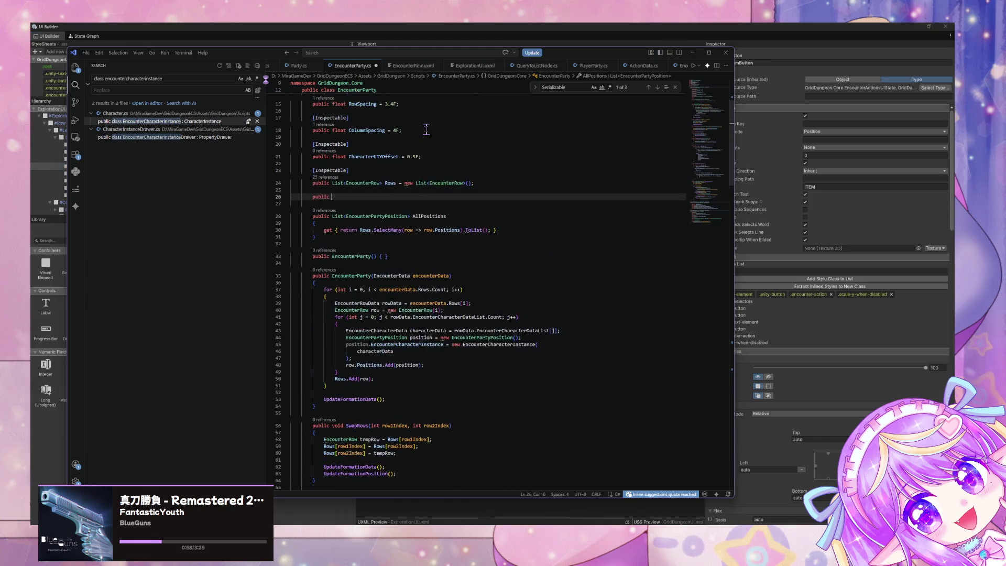
Undo the half-written public line, reposition the editor window and review EncounterRow.uxml.
{"action": "scroll", "coordinate": [427, 129], "scroll_direction": "up", "scroll_amount": 1}
{"action": "key", "text": "ctrl+z"}
{"action": "key", "text": "ctrl+z"}
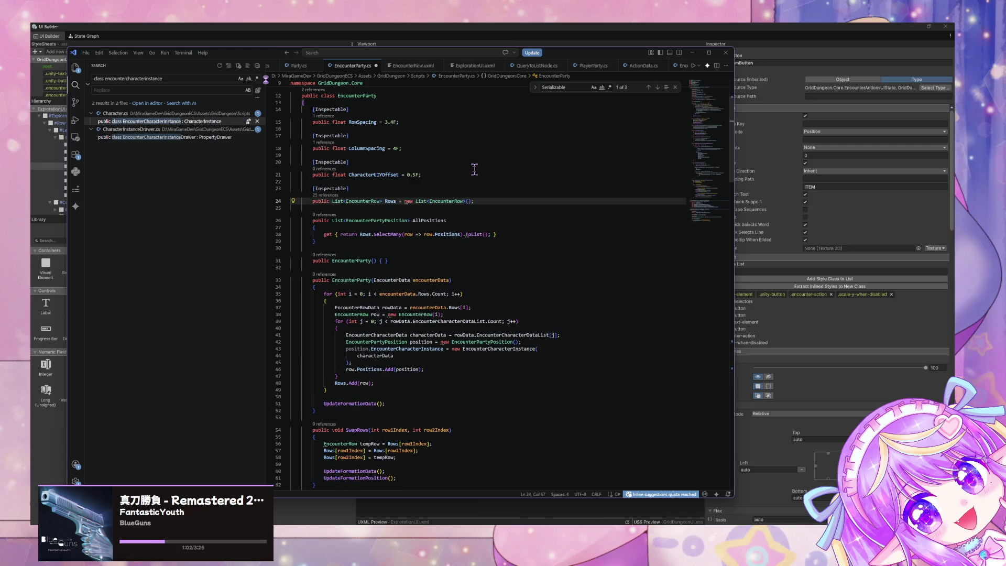
{"action": "mouse_move", "coordinate": [252, 54]}
{"action": "left_mouse_down"}
{"action": "mouse_move", "coordinate": [504, 285]}
{"action": "mouse_move", "coordinate": [329, 198]}
{"action": "mouse_move", "coordinate": [428, 291]}
{"action": "mouse_move", "coordinate": [322, 328]}
{"action": "left_mouse_up"}
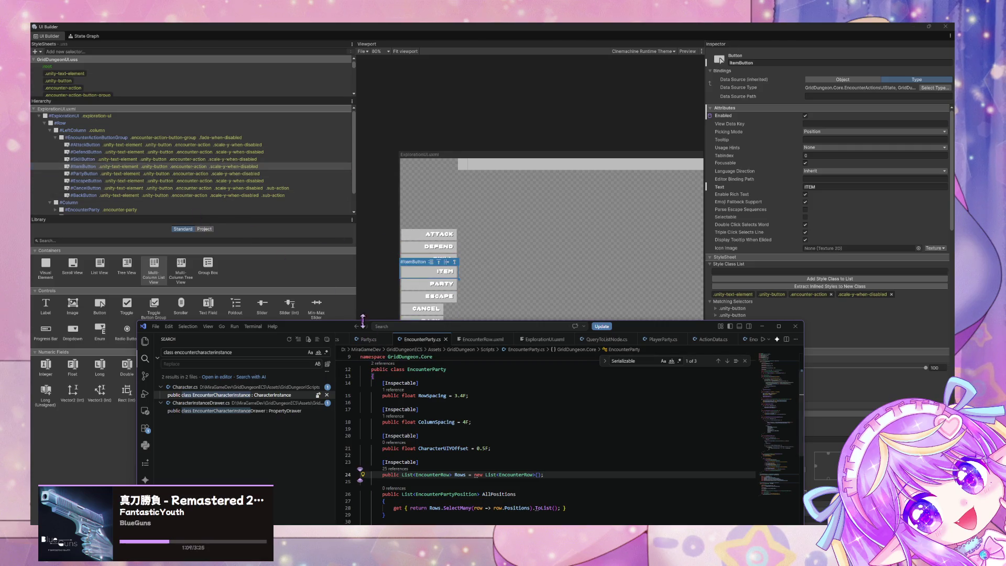
{"action": "mouse_move", "coordinate": [324, 328]}
{"action": "left_mouse_down"}
{"action": "mouse_move", "coordinate": [201, 227]}
{"action": "mouse_move", "coordinate": [256, 250]}
{"action": "mouse_move", "coordinate": [354, 363]}
{"action": "mouse_move", "coordinate": [313, 332]}
{"action": "mouse_move", "coordinate": [255, 321]}
{"action": "left_mouse_up"}
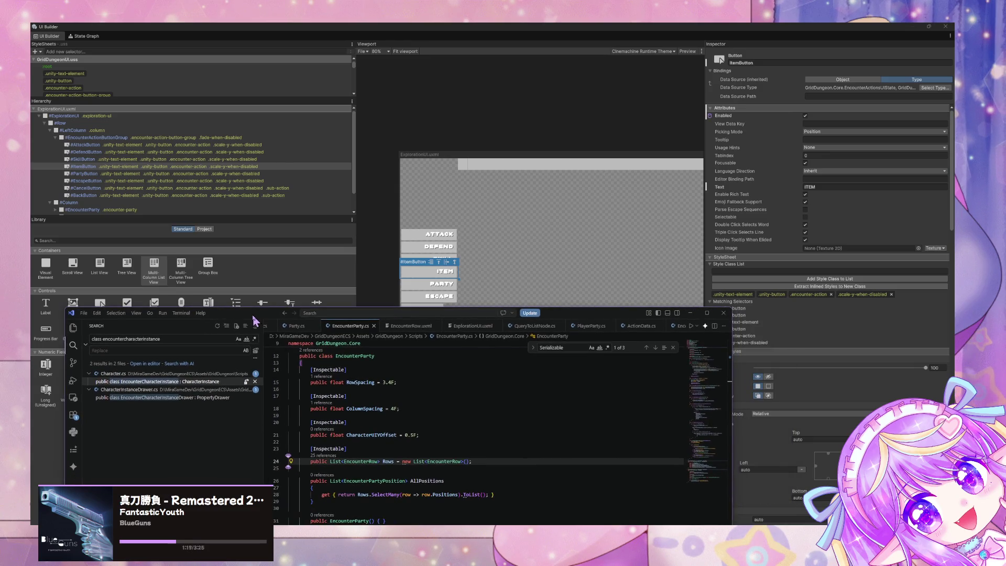
{"action": "right_click", "coordinate": [409, 331]}
{"action": "key", "text": "Escape"}
{"action": "left_click", "coordinate": [399, 332]}
{"action": "left_click", "coordinate": [349, 326]}
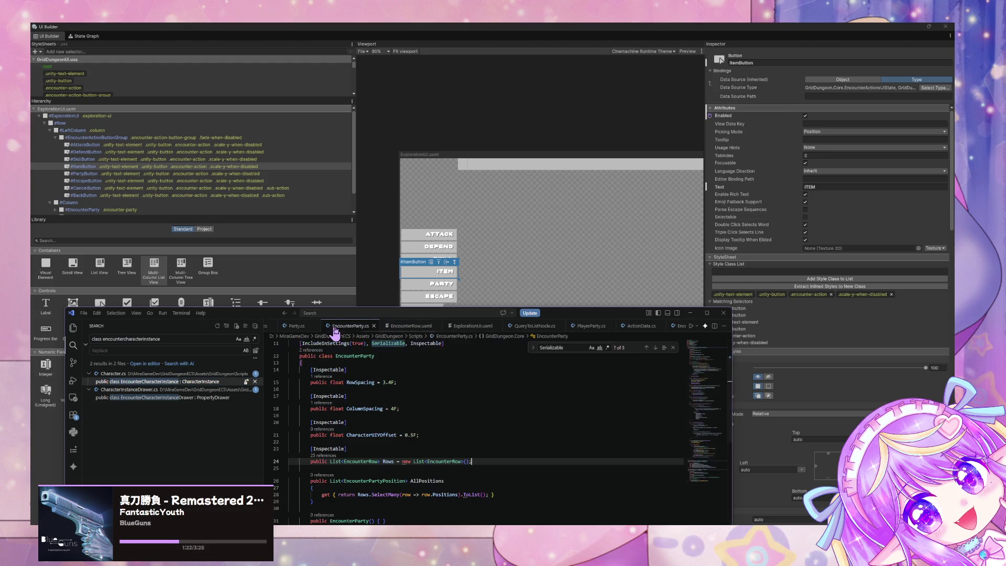
{"action": "left_click", "coordinate": [411, 333]}
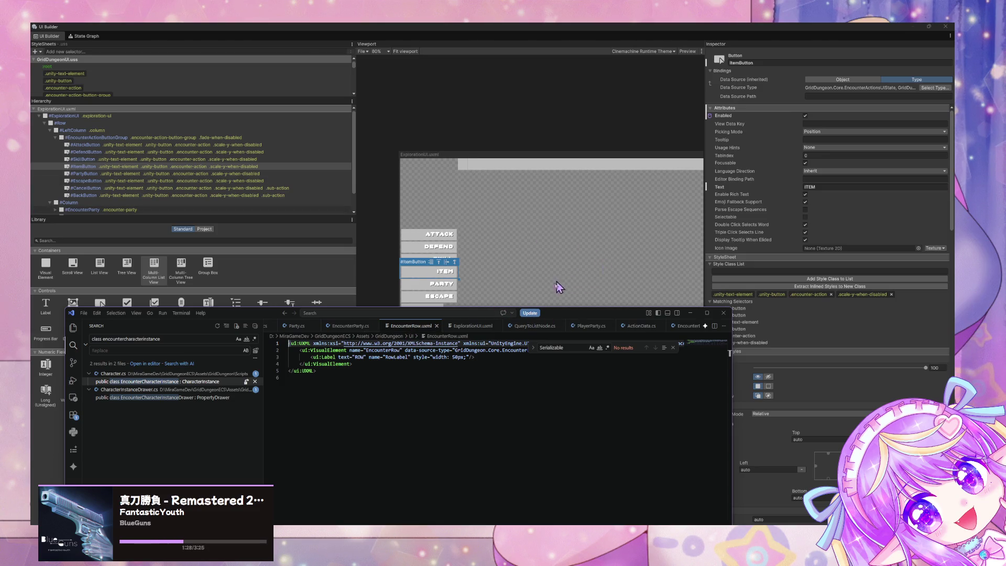
{"action": "left_click", "coordinate": [346, 326]}
{"action": "left_click", "coordinate": [411, 326]}
{"action": "scroll", "coordinate": [446, 326], "scroll_direction": "down", "scroll_amount": 3}
{"action": "scroll", "coordinate": [457, 326], "scroll_direction": "up", "scroll_amount": 2}
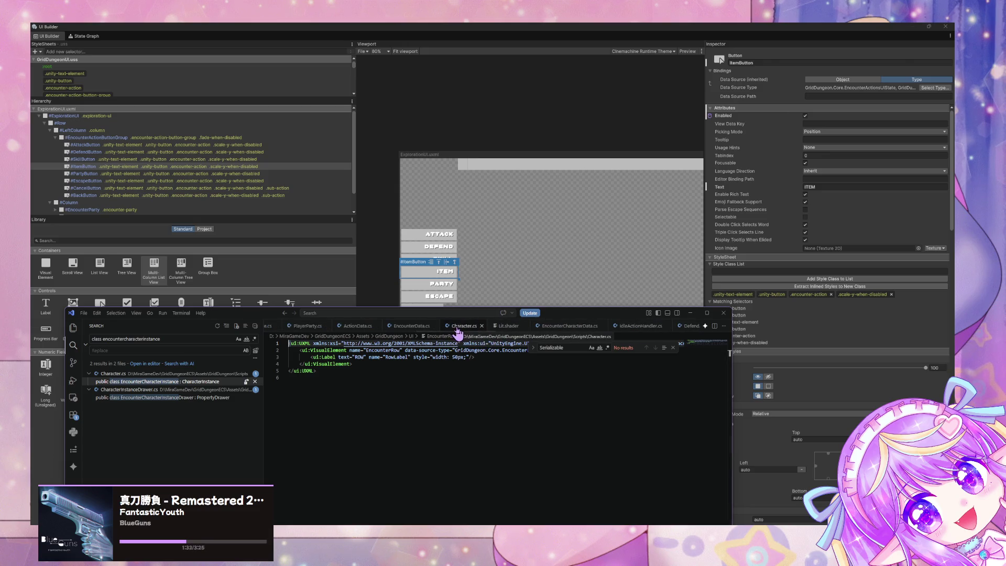
Open ExplorationUI.uxml through quick file search with 'ex'.
{"action": "key", "text": "ctrl+p"}
{"action": "type", "text": "exo"}
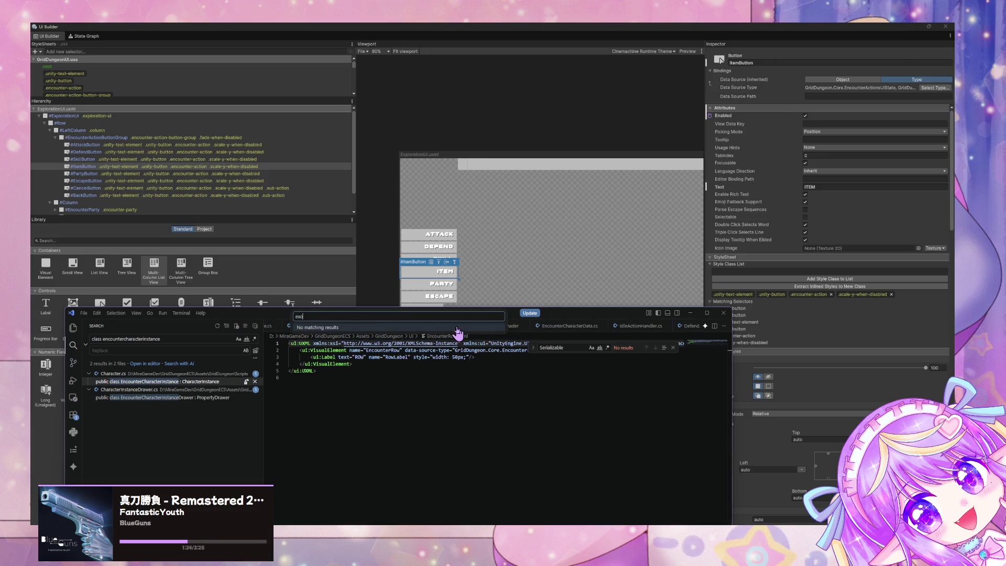
{"action": "key", "text": "Return"}
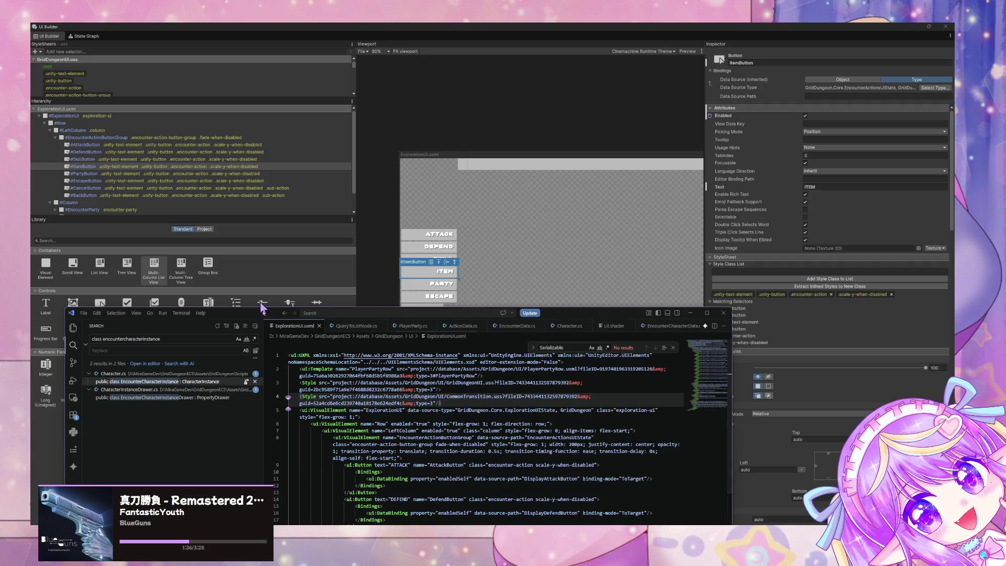
Open ExplorationUIState.cs and scroll to the DisplayAttackButton through DisplayBackButton properties.
{"action": "left_click_drag", "start_coordinate": [262, 310], "coordinate": [303, 146]}
{"action": "scroll", "coordinate": [416, 287], "scroll_direction": "up", "scroll_amount": 3}
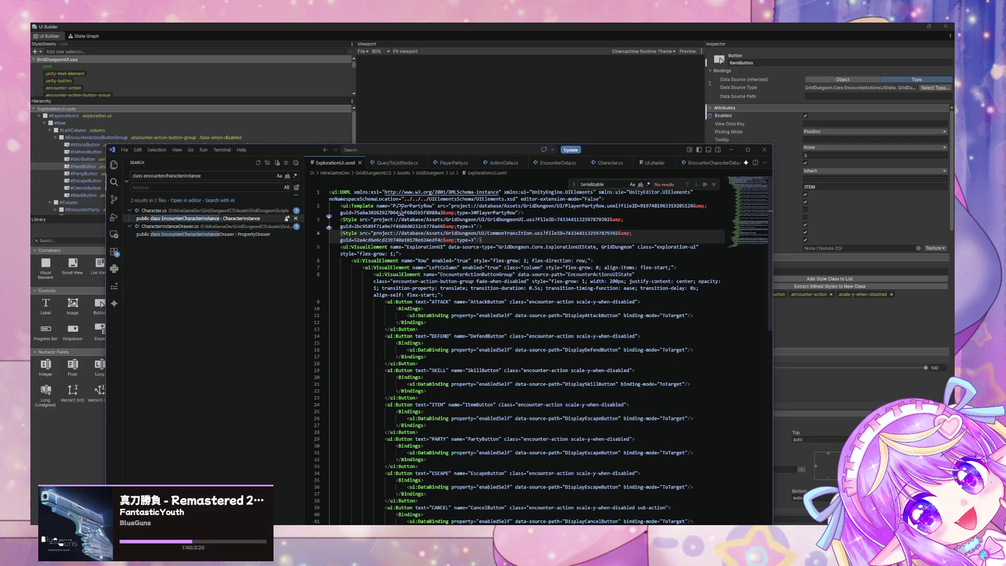
{"action": "key", "text": "ctrl+p"}
{"action": "type", "text": "ex"}
{"action": "key", "text": "Down"}
{"action": "key", "text": "Return"}
{"action": "scroll", "coordinate": [452, 308], "scroll_direction": "down", "scroll_amount": 5}
{"action": "scroll", "coordinate": [453, 307], "scroll_direction": "down", "scroll_amount": 4}
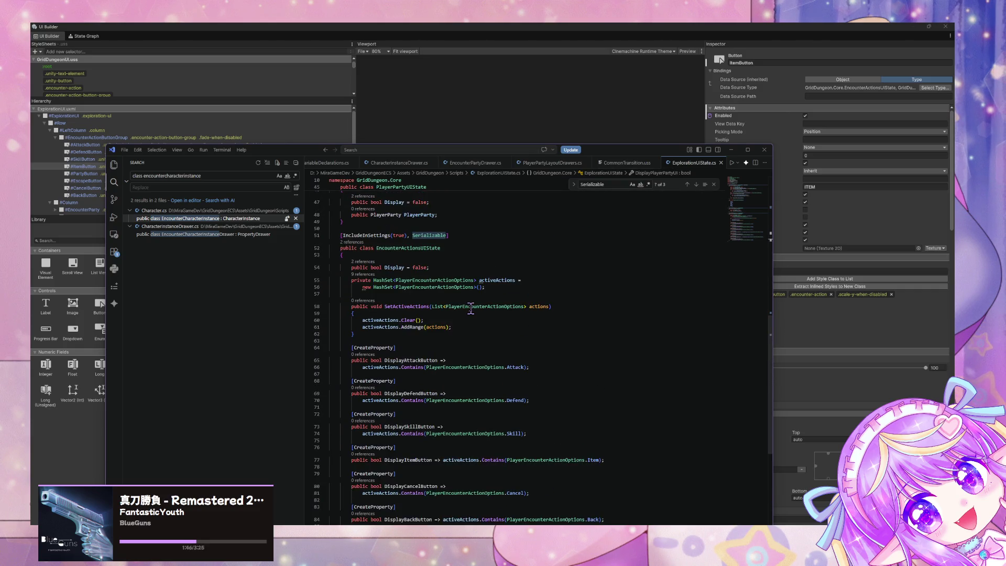
Add a 'Party,' entry after Item in the PlayerEncounterActionOptions enum.
{"action": "scroll", "coordinate": [471, 309], "scroll_direction": "down", "scroll_amount": 3}
{"action": "scroll", "coordinate": [482, 312], "scroll_direction": "up", "scroll_amount": 3}
{"action": "scroll", "coordinate": [486, 313], "scroll_direction": "down", "scroll_amount": 1}
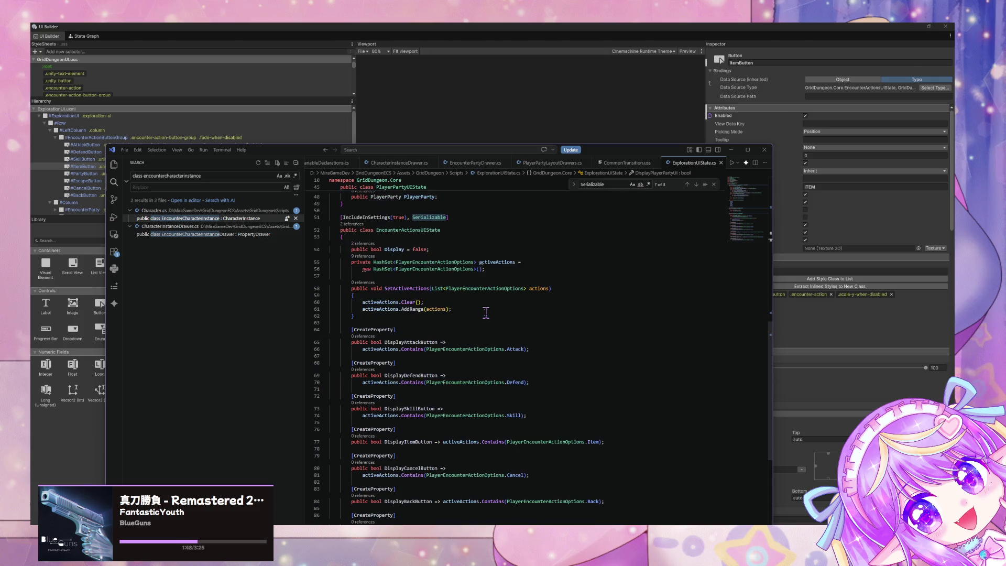
{"action": "scroll", "coordinate": [486, 313], "scroll_direction": "up", "scroll_amount": 8}
{"action": "left_click", "coordinate": [398, 348]}
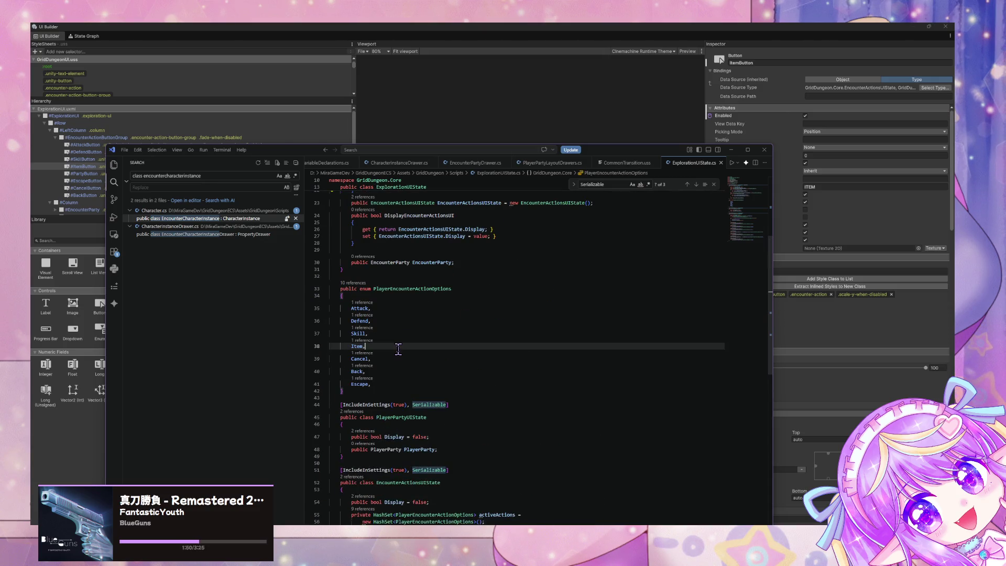
{"action": "key", "text": "Return"}
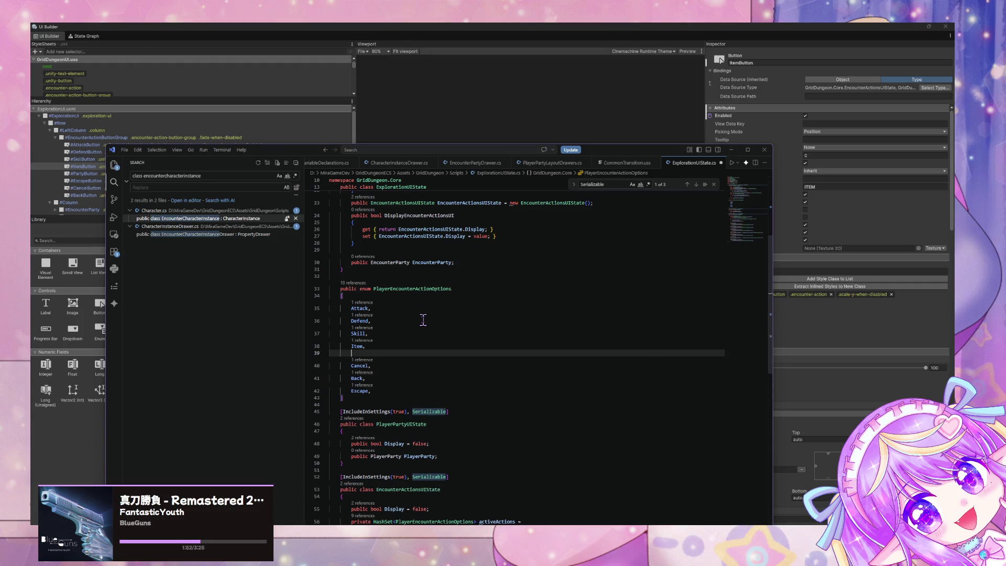
{"action": "type", "text": "Party,"}
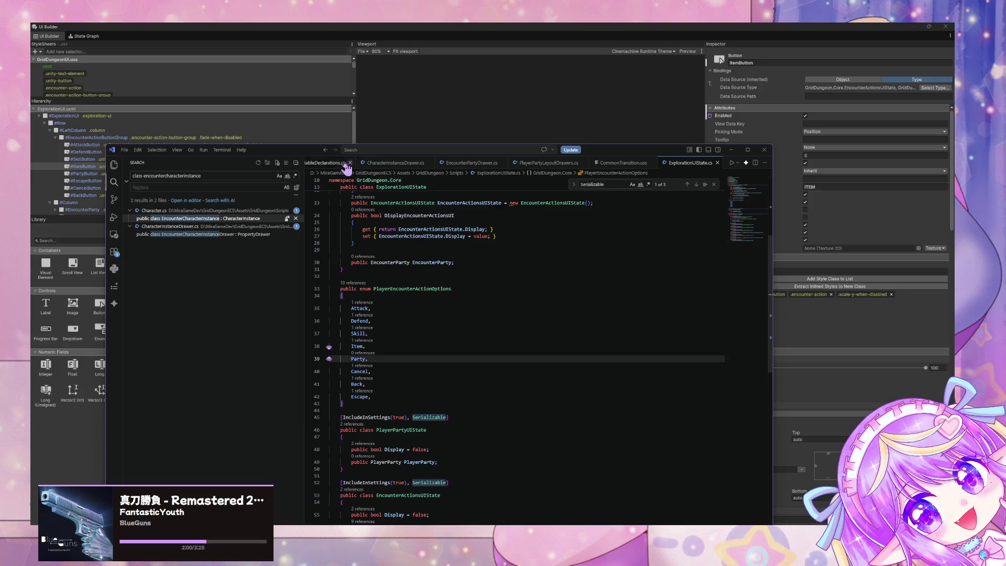
Move the Escape entry from after Back to the line right after Party.
{"action": "left_click_drag", "start_coordinate": [391, 397], "coordinate": [351, 397]}
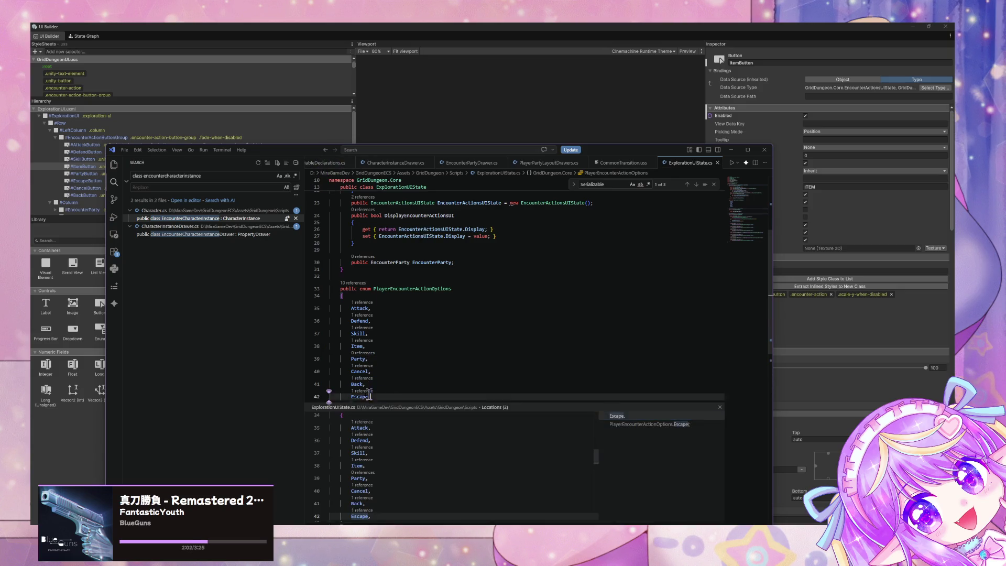
{"action": "key", "text": "ctrl+x"}
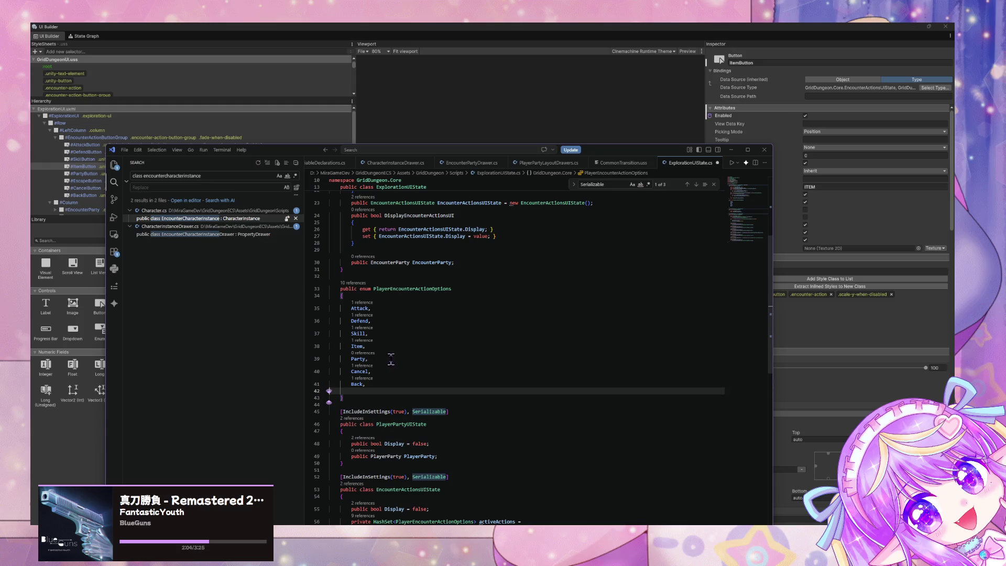
{"action": "key", "text": "BackSpace"}
{"action": "key", "text": "BackSpace"}
{"action": "key", "text": "BackSpace"}
{"action": "left_click", "coordinate": [387, 358]}
{"action": "key", "text": "Return"}
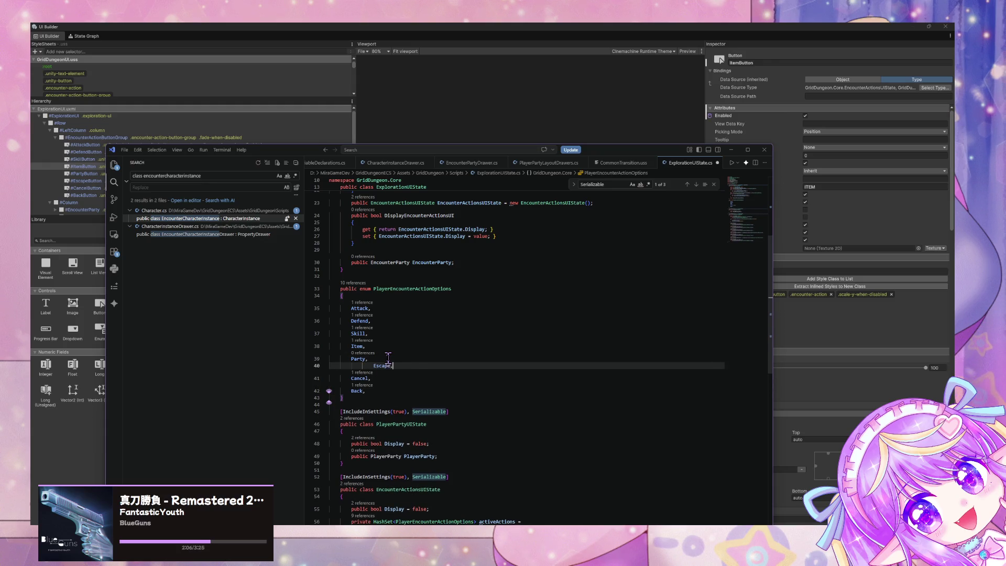
{"action": "scroll", "coordinate": [441, 346], "scroll_direction": "down", "scroll_amount": 10}
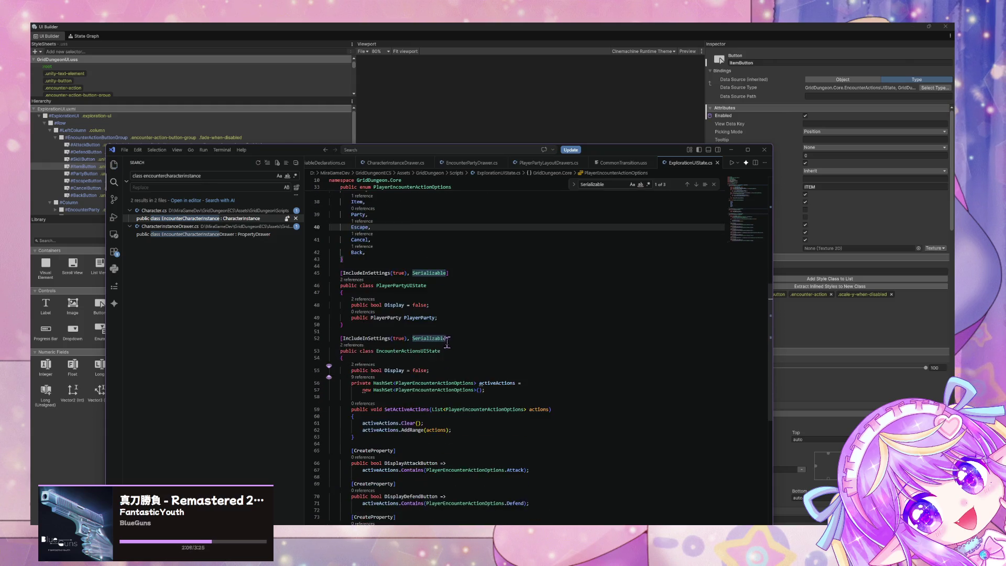
{"action": "scroll", "coordinate": [447, 342], "scroll_direction": "down", "scroll_amount": 5}
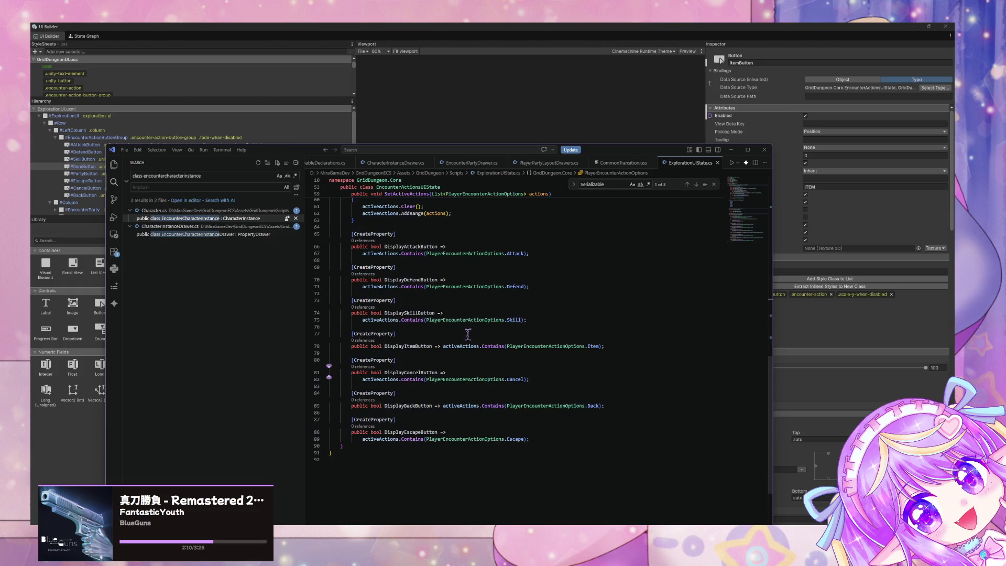
Move the DisplayEscapeButton property block to just after DisplayItemButton and reformat it.
{"action": "left_click_drag", "start_coordinate": [563, 440], "coordinate": [296, 419]}
{"action": "key", "text": "BackSpace"}
{"action": "left_click", "coordinate": [611, 352]}
{"action": "key", "text": "ctrl+v"}
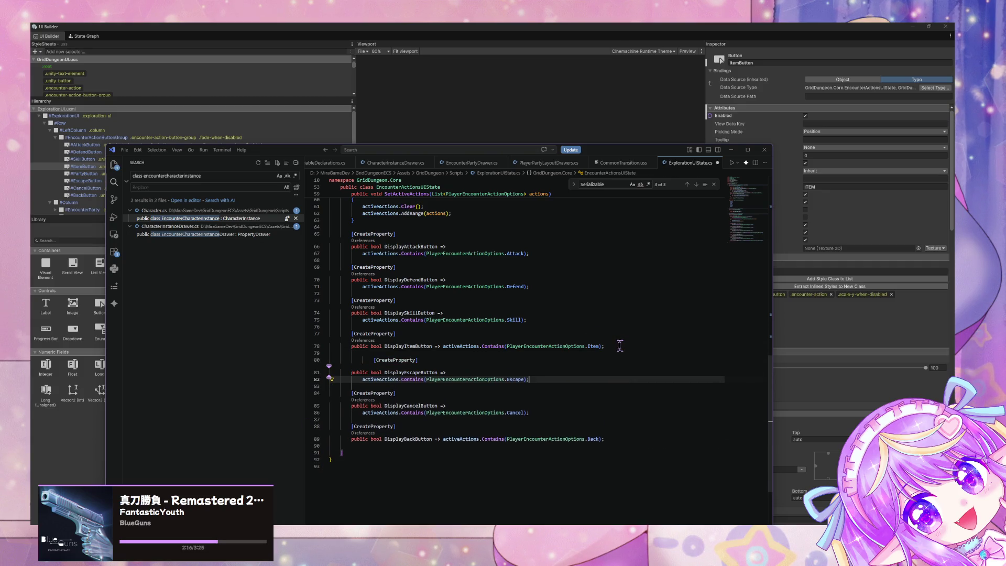
{"action": "key", "text": "shift+alt+f"}
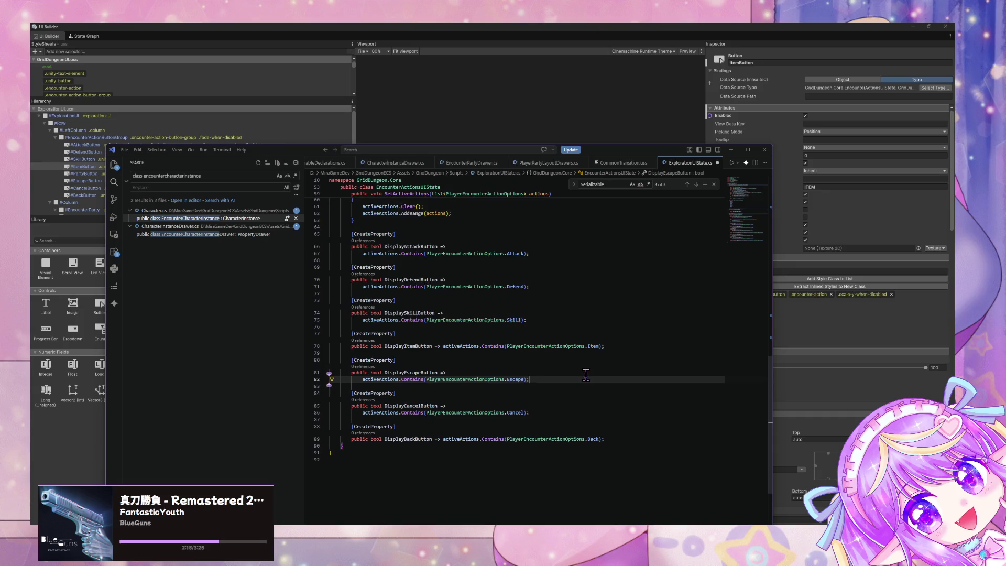
Start a new [CreateProperty] public bool Display property, then delete the unfinished lines.
{"action": "key", "text": "Return"}
{"action": "key", "text": "Return"}
{"action": "type", "text": "[c"}
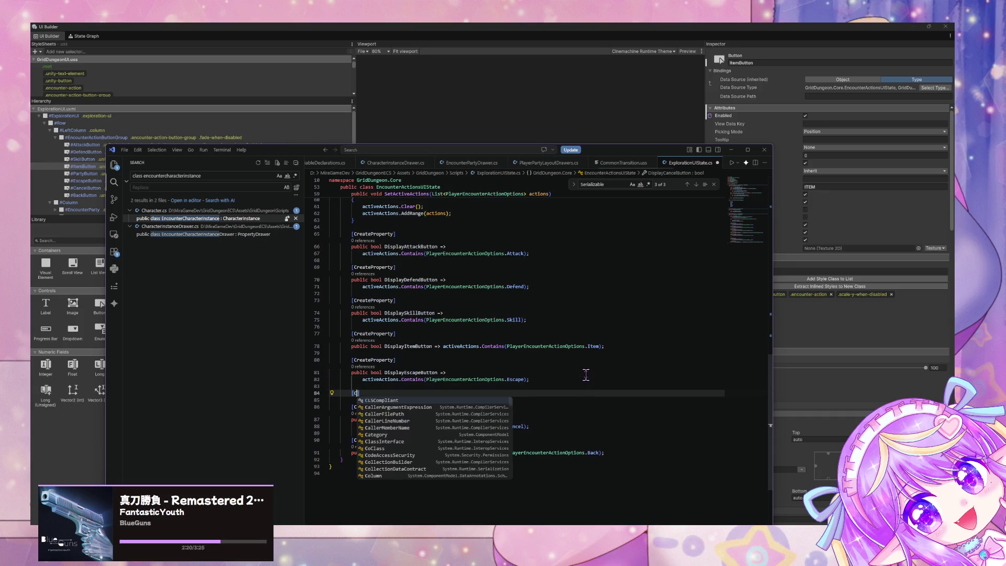
{"action": "type", "text": "reateProp"}
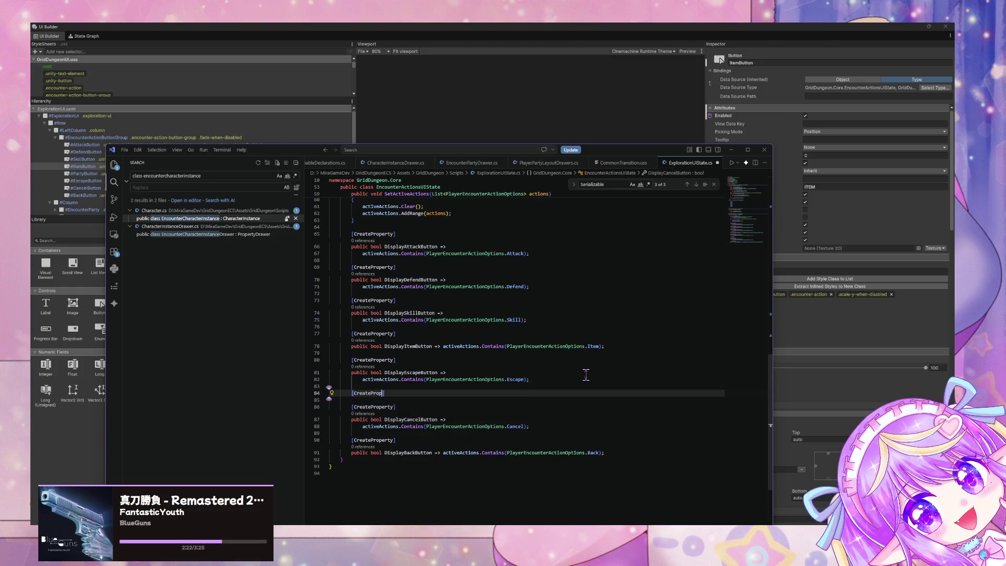
{"action": "key", "text": "Tab"}
{"action": "key", "text": "Return"}
{"action": "type", "text": "pu"}
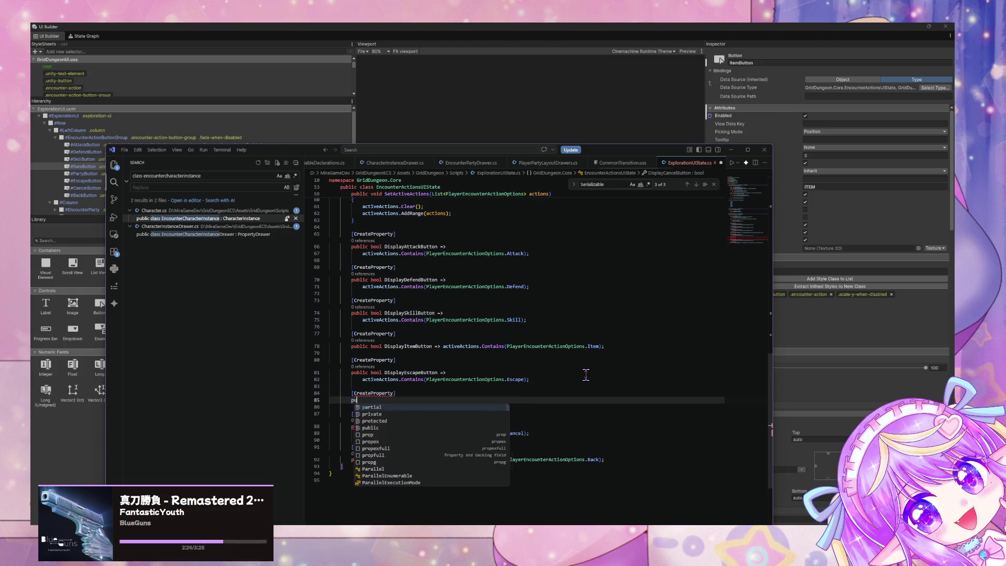
{"action": "type", "text": "blic bool Display"}
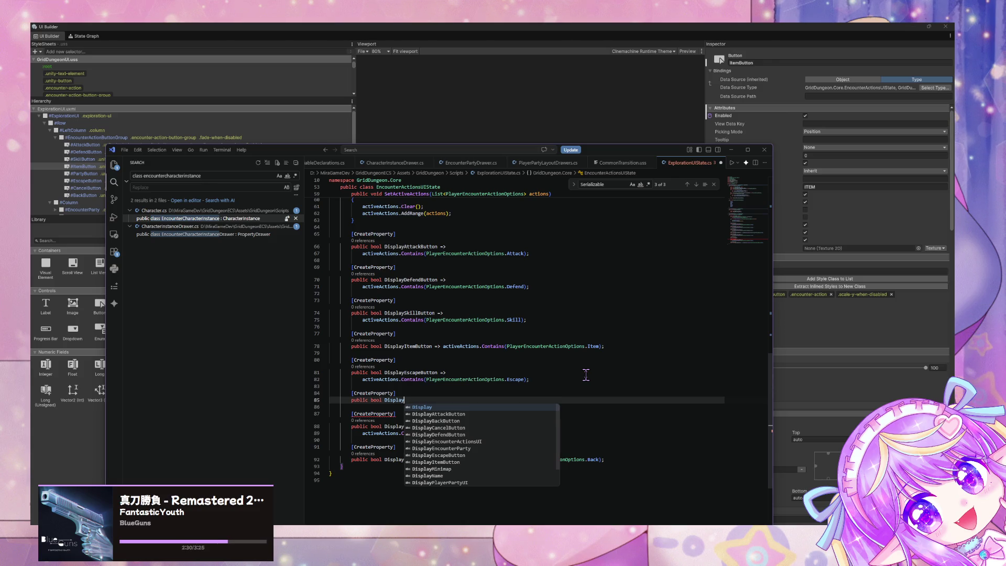
{"action": "key", "text": "Escape"}
{"action": "key", "text": "shift+Up"}
{"action": "key", "text": "shift+Up"}
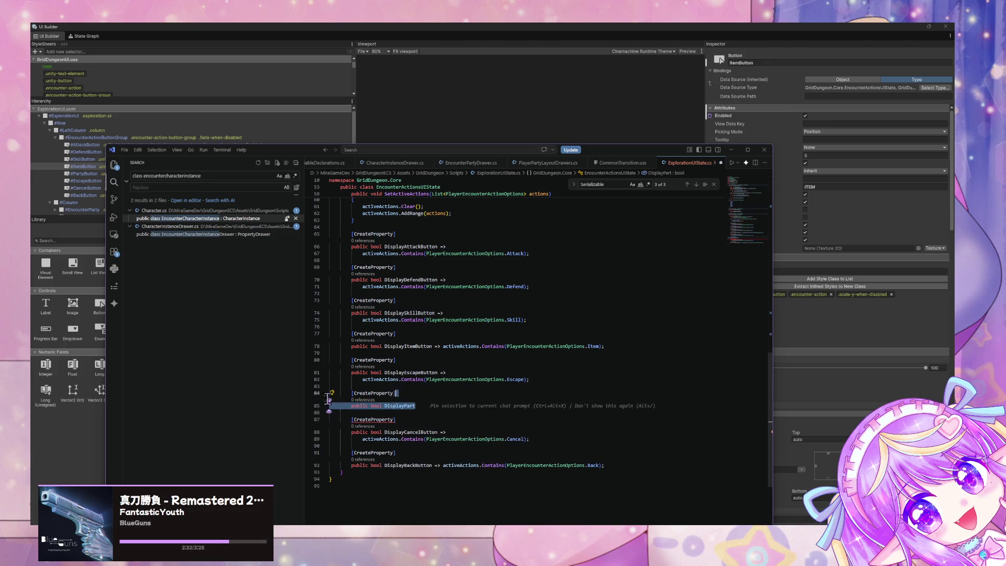
{"action": "key", "text": "BackSpace"}
Begin another [CreateProperty] property below DisplayItemButton, then undo the unfinished declaration.
{"action": "scroll", "coordinate": [659, 357], "scroll_direction": "up", "scroll_amount": 8}
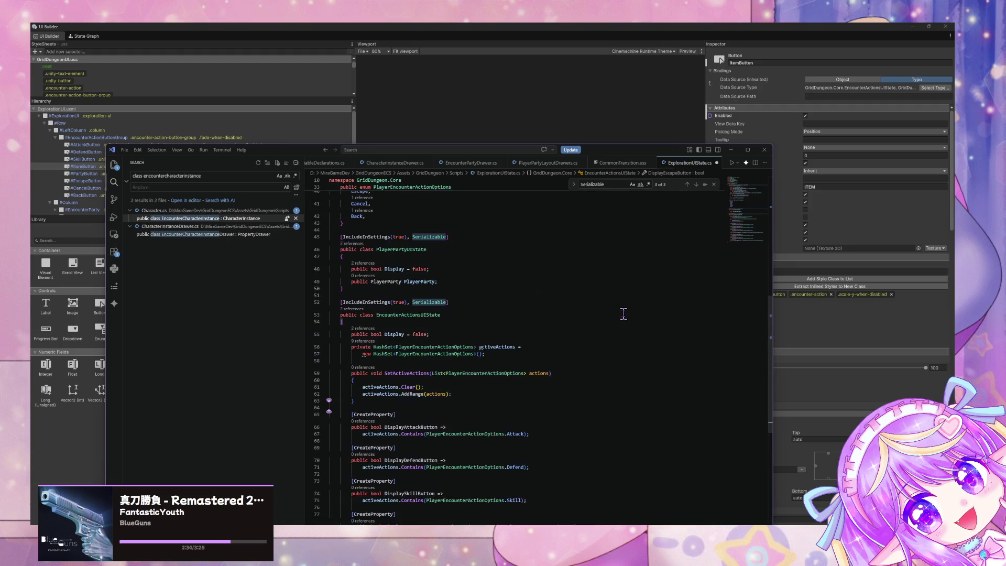
{"action": "scroll", "coordinate": [623, 313], "scroll_direction": "down", "scroll_amount": 2}
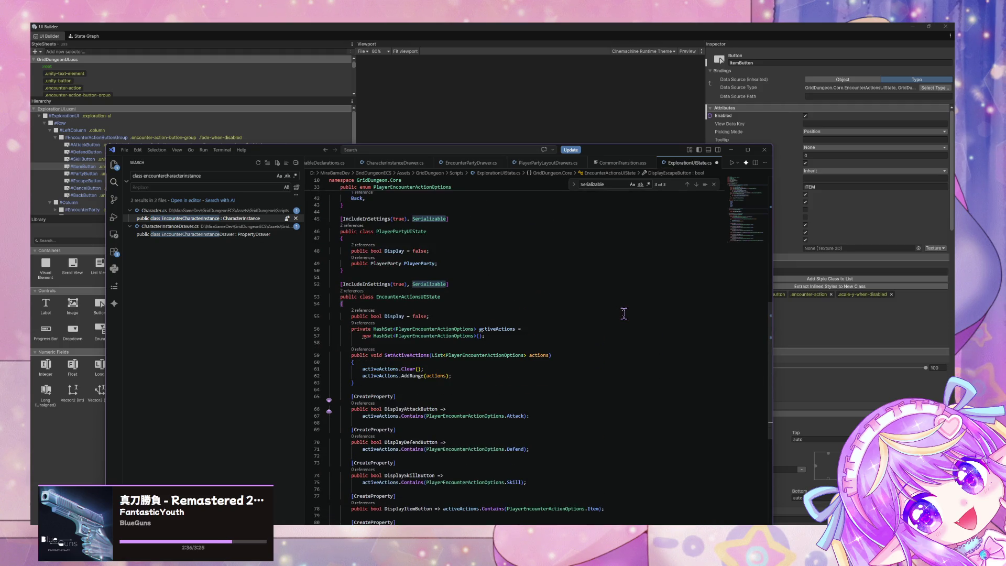
{"action": "scroll", "coordinate": [623, 314], "scroll_direction": "down", "scroll_amount": 4}
{"action": "scroll", "coordinate": [604, 369], "scroll_direction": "down", "scroll_amount": 3}
{"action": "left_click", "coordinate": [644, 341]}
{"action": "left_click", "coordinate": [635, 348]}
{"action": "key", "text": "Return"}
{"action": "key", "text": "Return"}
{"action": "type", "text": "["}
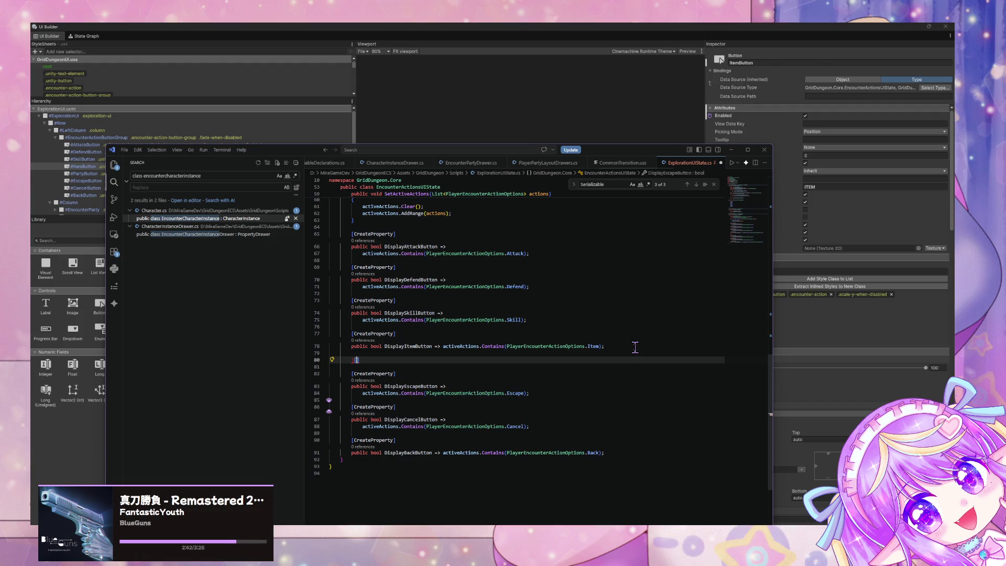
{"action": "type", "text": "Create"}
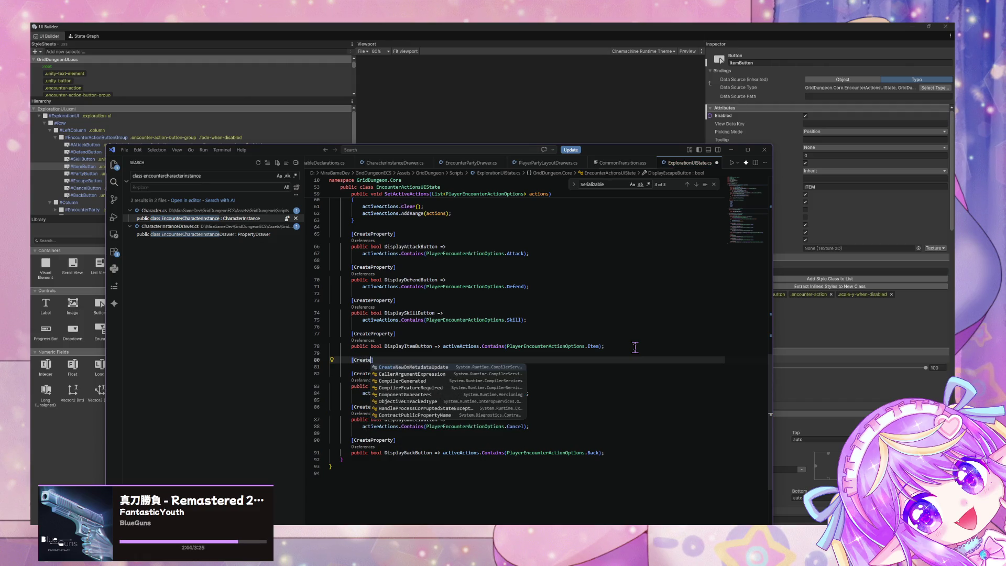
{"action": "type", "text": "Prop"}
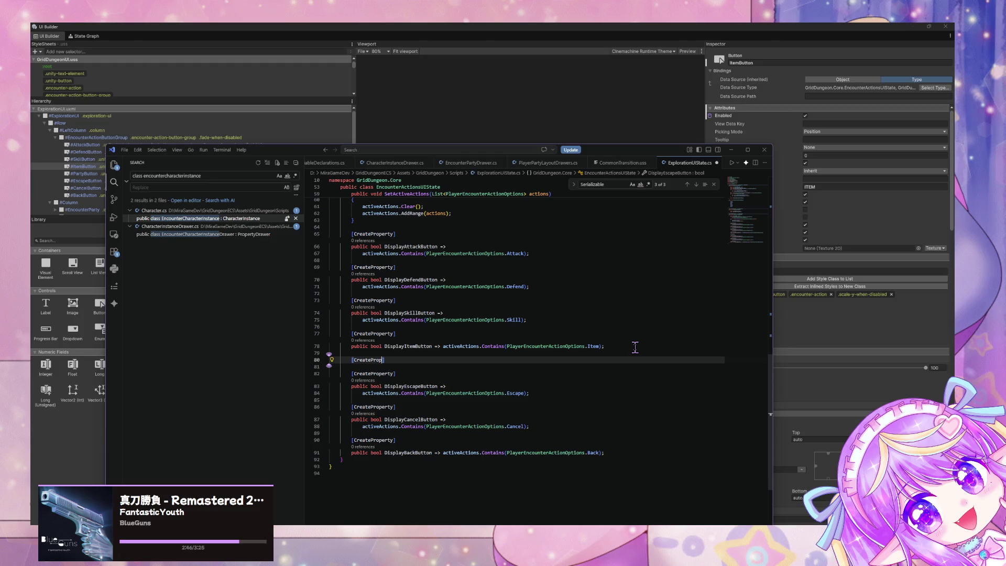
{"action": "type", "text": "erty]"}
{"action": "key", "text": "Return"}
{"action": "type", "text": "public bool Display"}
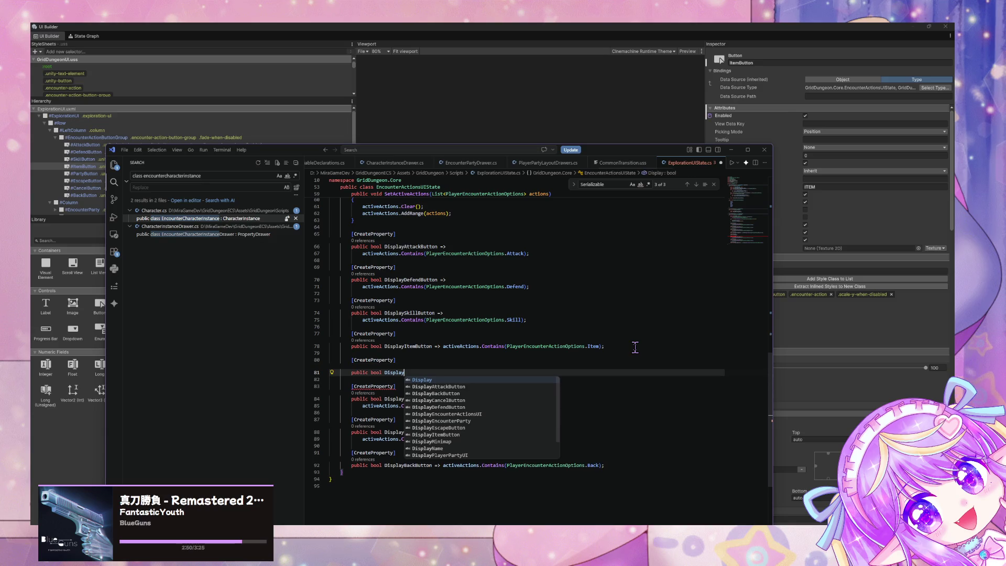
{"action": "key", "text": "Escape"}
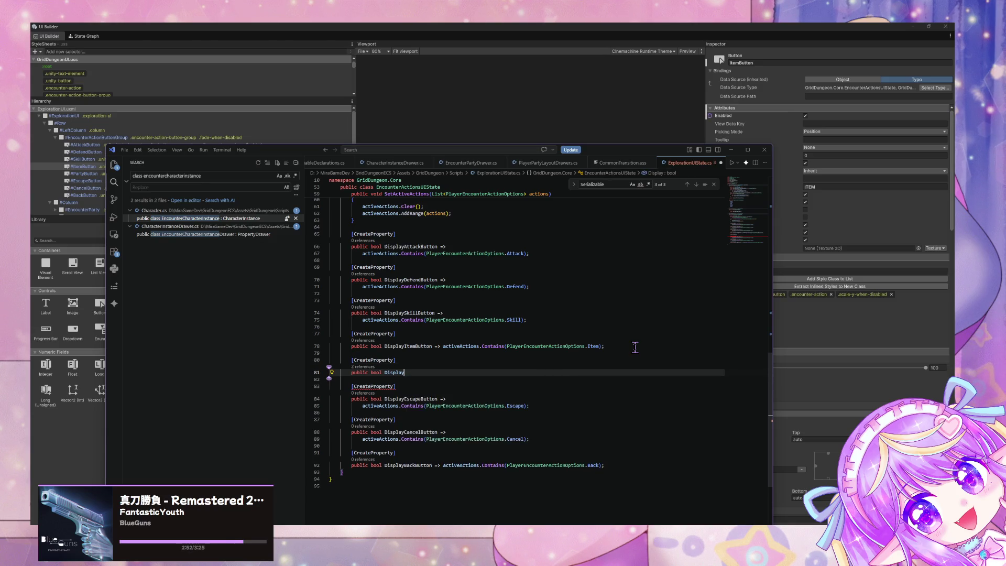
{"action": "key", "text": "ctrl+z"}
{"action": "key", "text": "ctrl+z"}
{"action": "key", "text": "ctrl+z"}
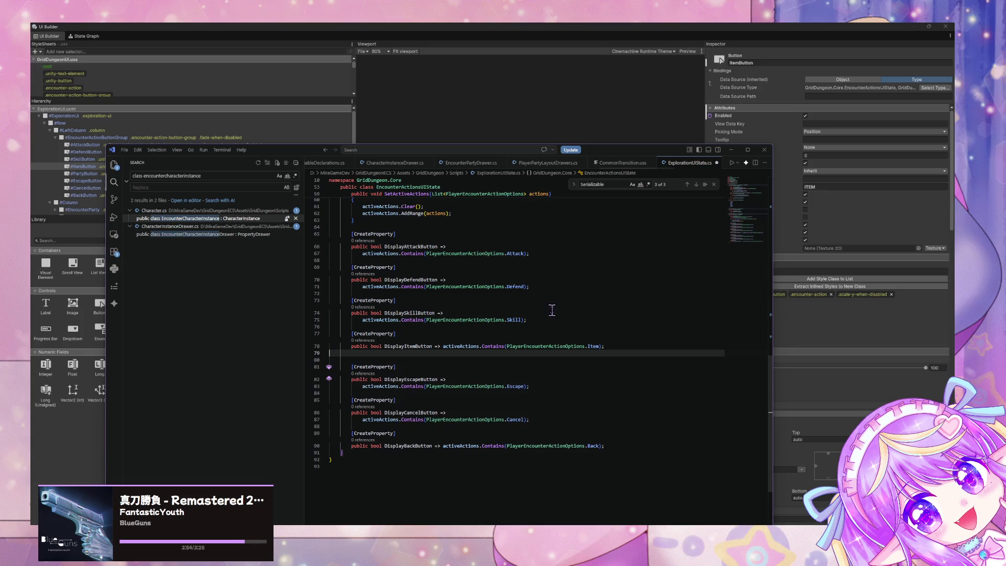
Paste the copied [CreateProperty] DisplayItemButton property onto blank lines just below the original.
{"action": "scroll", "coordinate": [571, 293], "scroll_direction": "up", "scroll_amount": 5}
{"action": "scroll", "coordinate": [570, 292], "scroll_direction": "up", "scroll_amount": 4}
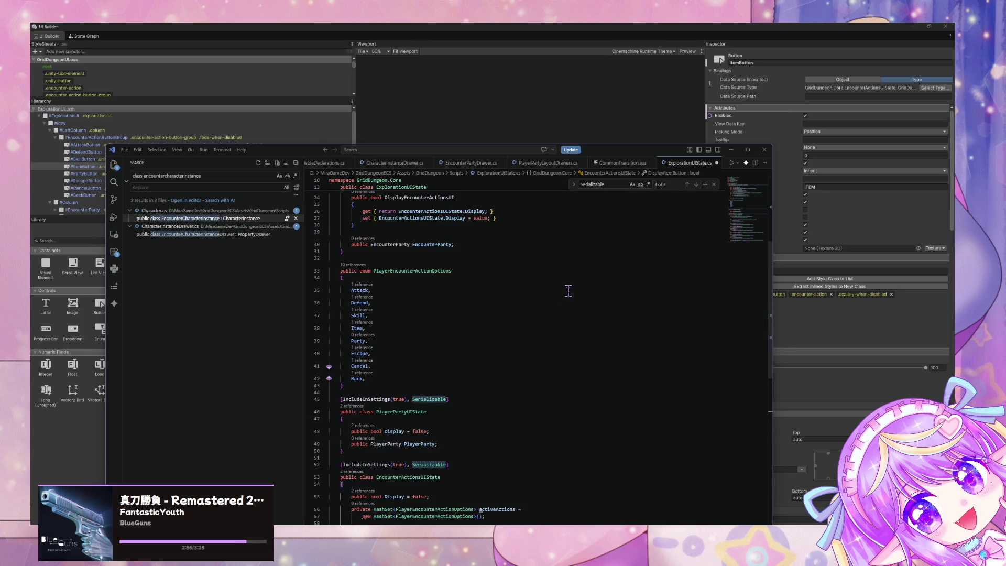
{"action": "scroll", "coordinate": [568, 291], "scroll_direction": "down", "scroll_amount": 5}
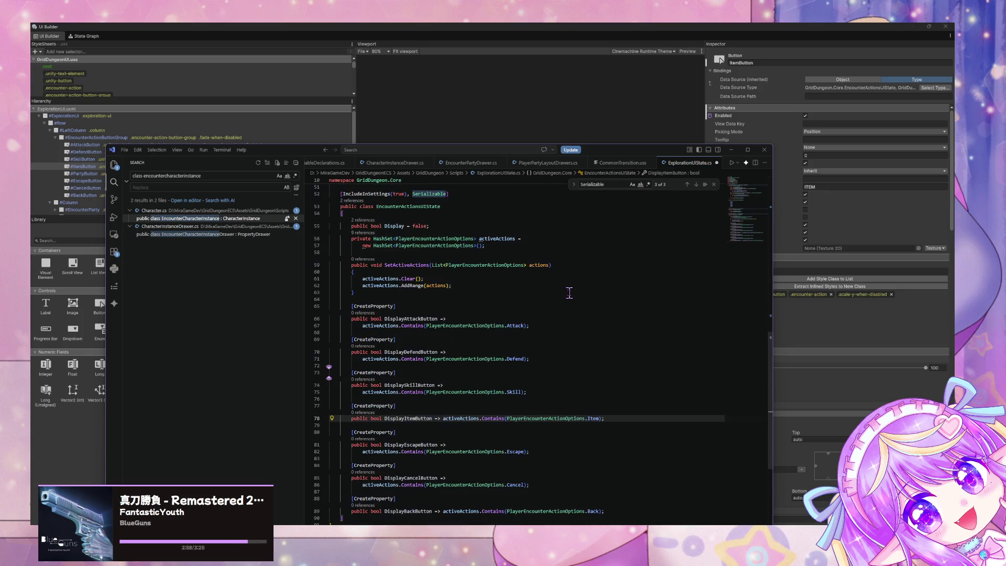
{"action": "scroll", "coordinate": [569, 292], "scroll_direction": "down", "scroll_amount": 2}
{"action": "left_click_drag", "start_coordinate": [607, 364], "coordinate": [332, 348]}
{"action": "key", "text": "ctrl+c"}
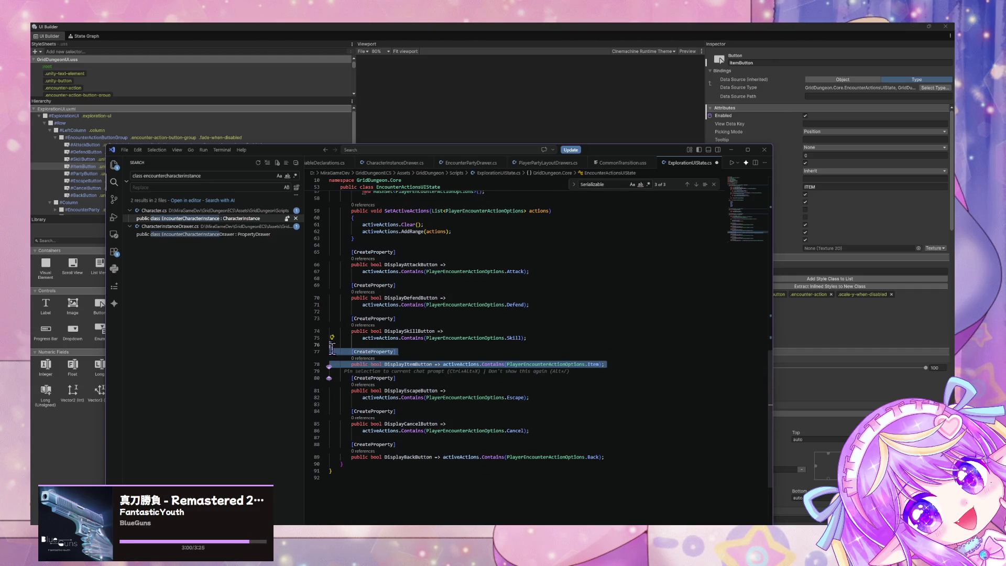
{"action": "left_click", "coordinate": [610, 364]}
{"action": "key", "text": "Return"}
{"action": "key", "text": "BackSpace"}
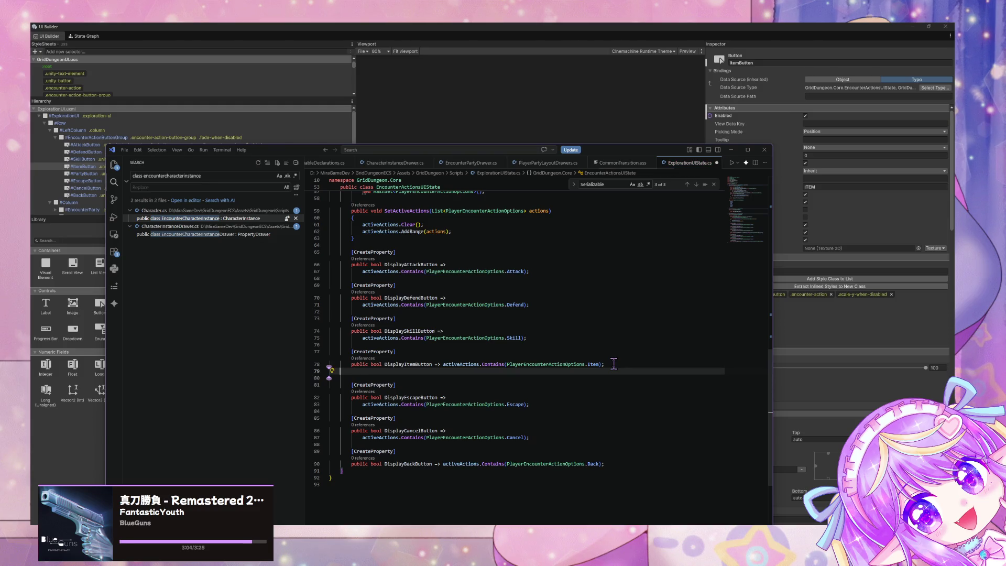
{"action": "key", "text": "ctrl+b"}
{"action": "key", "text": "Return"}
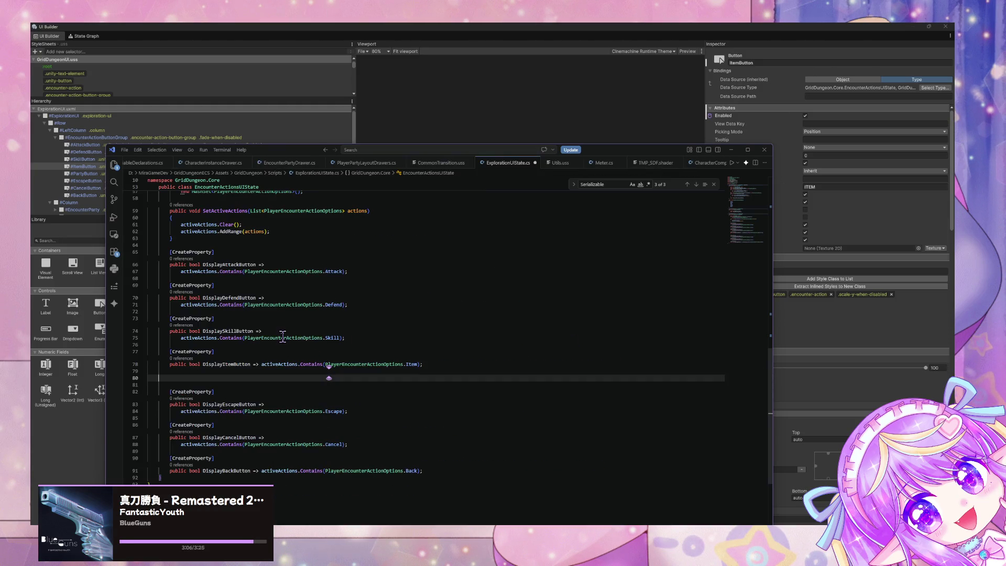
{"action": "key", "text": "ctrl+v"}
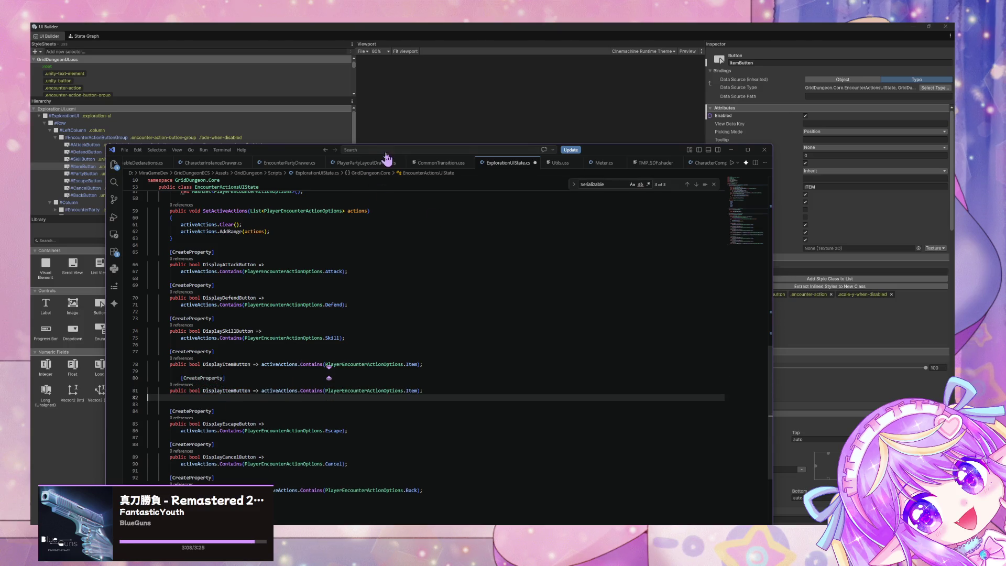
{"action": "left_click_drag", "start_coordinate": [283, 152], "coordinate": [389, 82]}
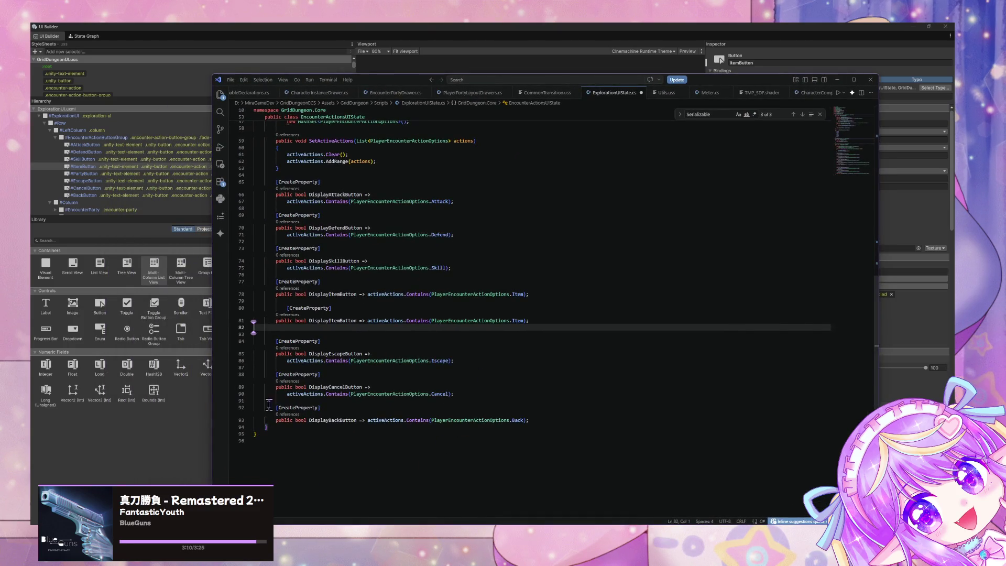
Rename the pasted property to DisplayPartyButton and make it check PlayerEncounterActionOptions.Party.
{"action": "scroll", "coordinate": [841, 319], "scroll_direction": "down", "scroll_amount": 5}
{"action": "scroll", "coordinate": [381, 285], "scroll_direction": "up", "scroll_amount": 3}
{"action": "key", "text": "ctrl+shift+f"}
{"action": "scroll", "coordinate": [505, 299], "scroll_direction": "up", "scroll_amount": 1}
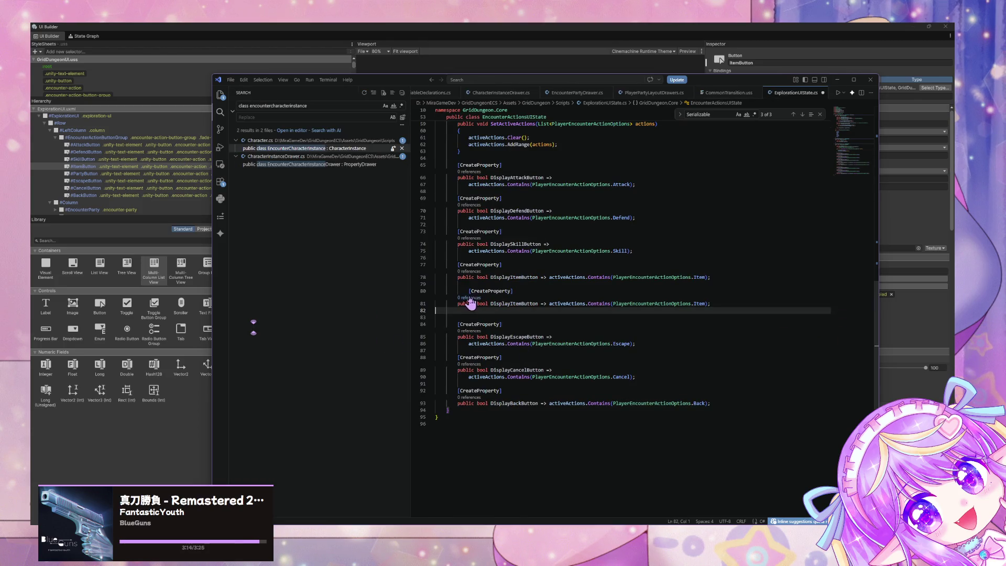
{"action": "left_click", "coordinate": [530, 303]}
{"action": "key", "text": "BackSpace"}
{"action": "key", "text": "BackSpace"}
{"action": "key", "text": "BackSpace"}
{"action": "key", "text": "Delete"}
{"action": "type", "text": "Party"}
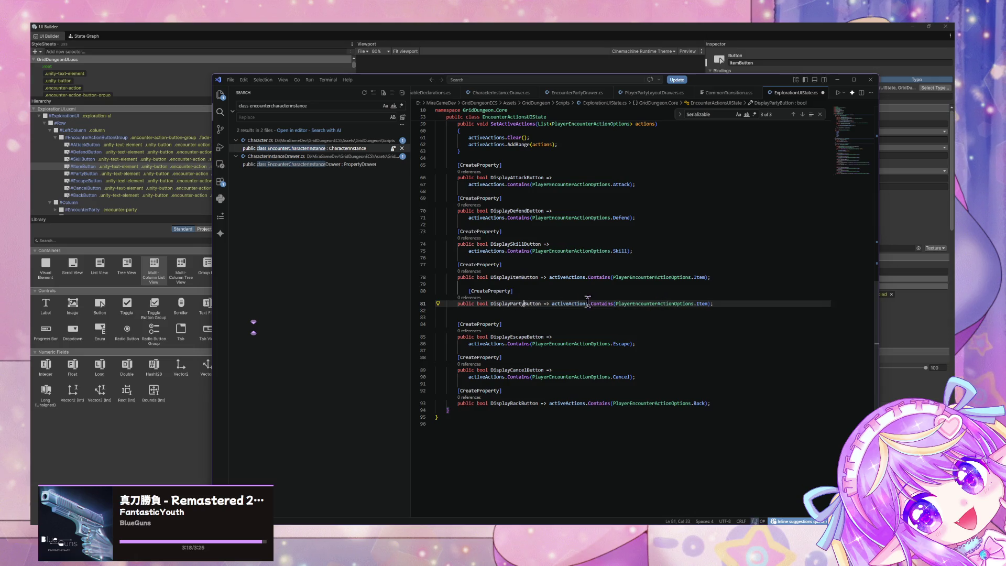
{"action": "left_click", "coordinate": [708, 304]}
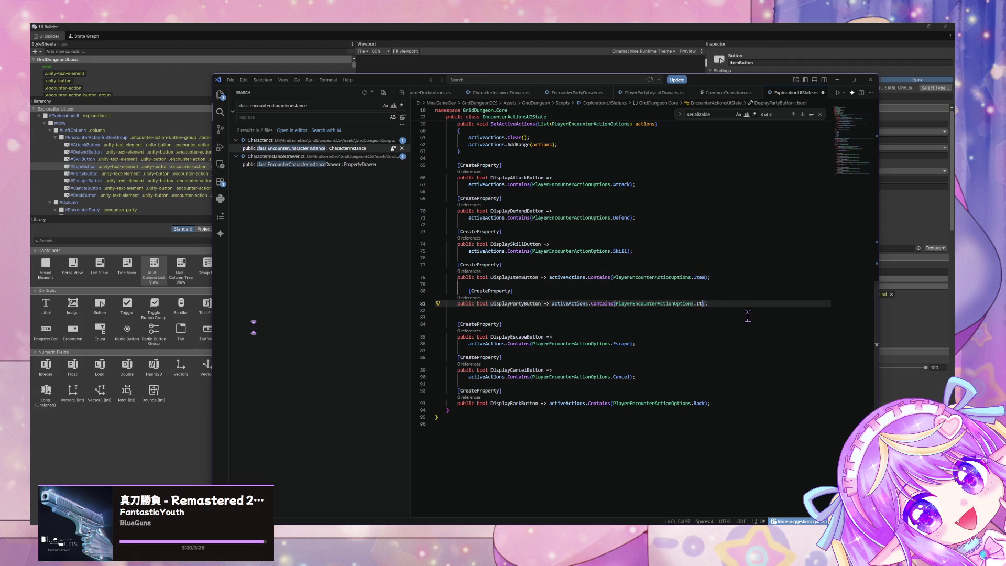
{"action": "type", "text": "Party"}
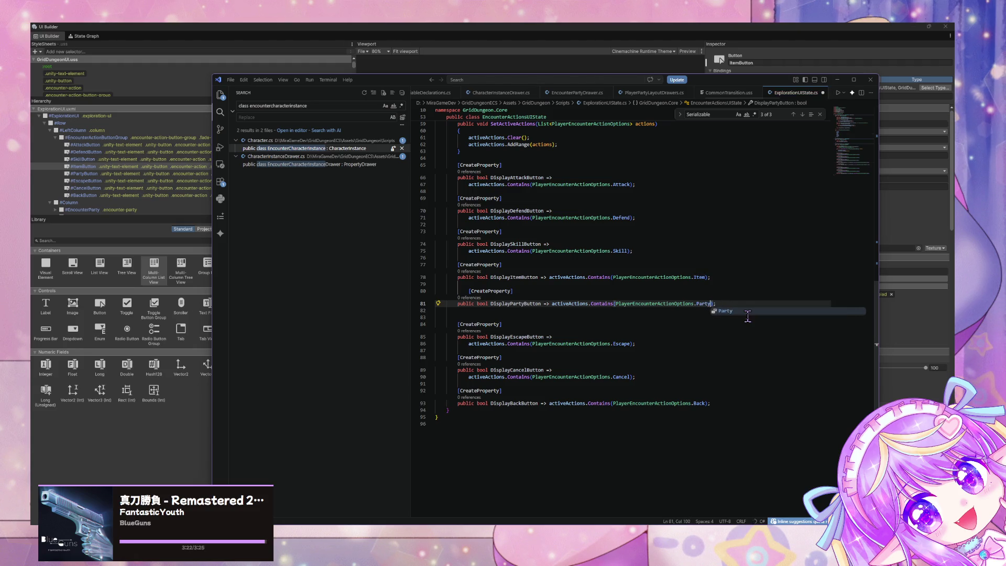
{"action": "left_click", "coordinate": [466, 291]}
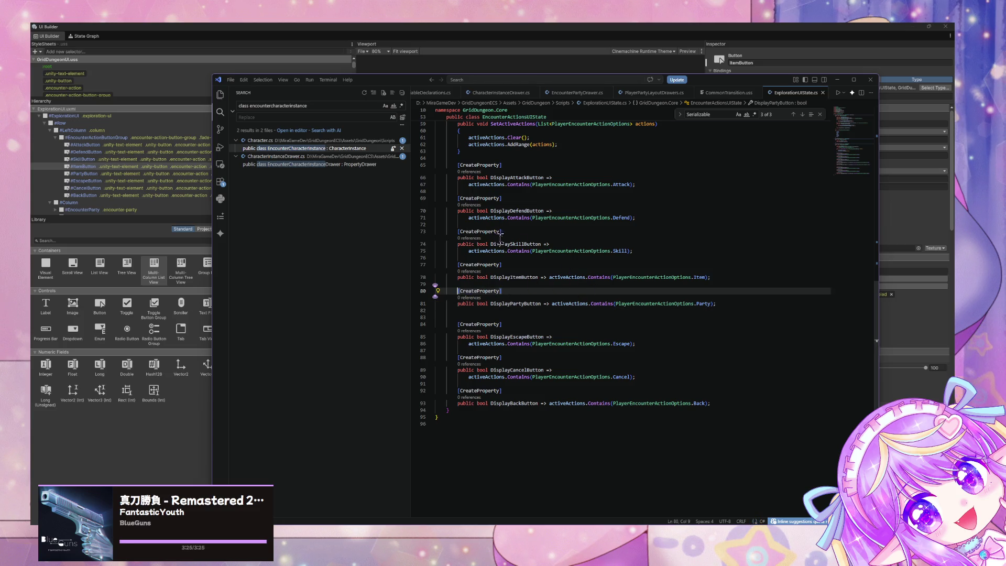
{"action": "scroll", "coordinate": [707, 302], "scroll_direction": "up", "scroll_amount": 5}
{"action": "scroll", "coordinate": [706, 302], "scroll_direction": "up", "scroll_amount": 8}
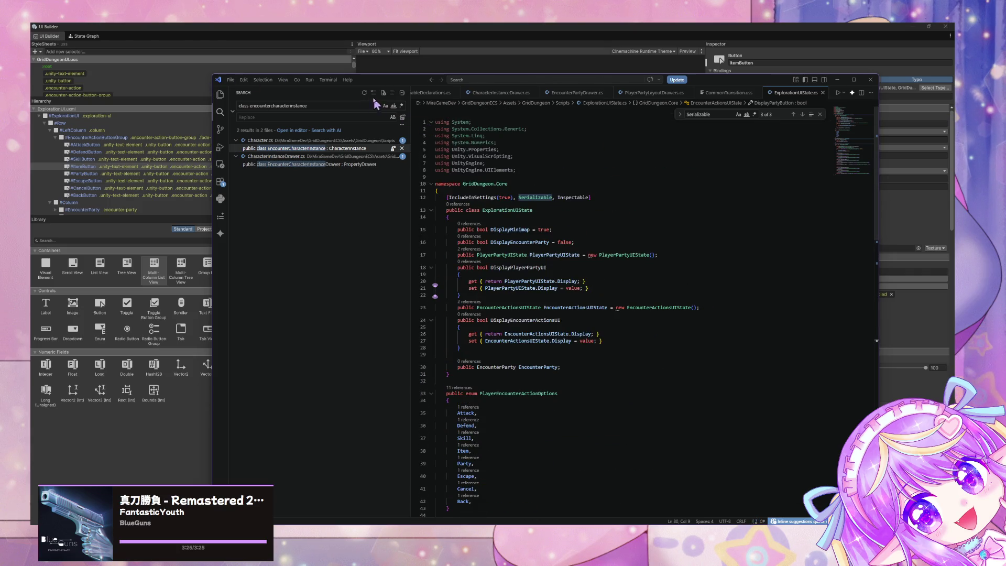
Select SkillButton in UI Builder and open its Enabled binding, sourced from DisplaySkillButton.
{"action": "left_click", "coordinate": [356, 69]}
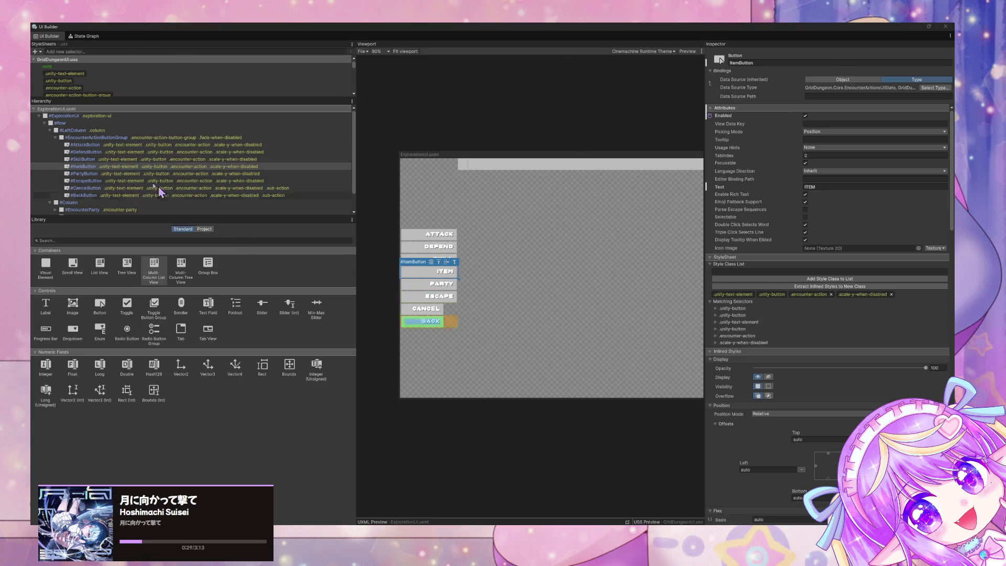
{"action": "key", "text": "Up"}
{"action": "key", "text": "Up"}
{"action": "key", "text": "Up"}
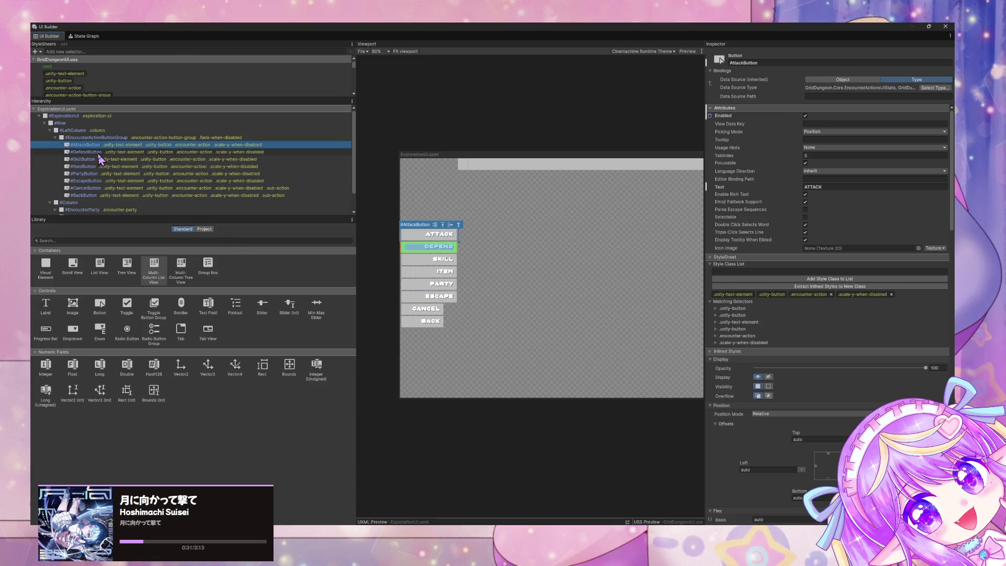
{"action": "key", "text": "Down"}
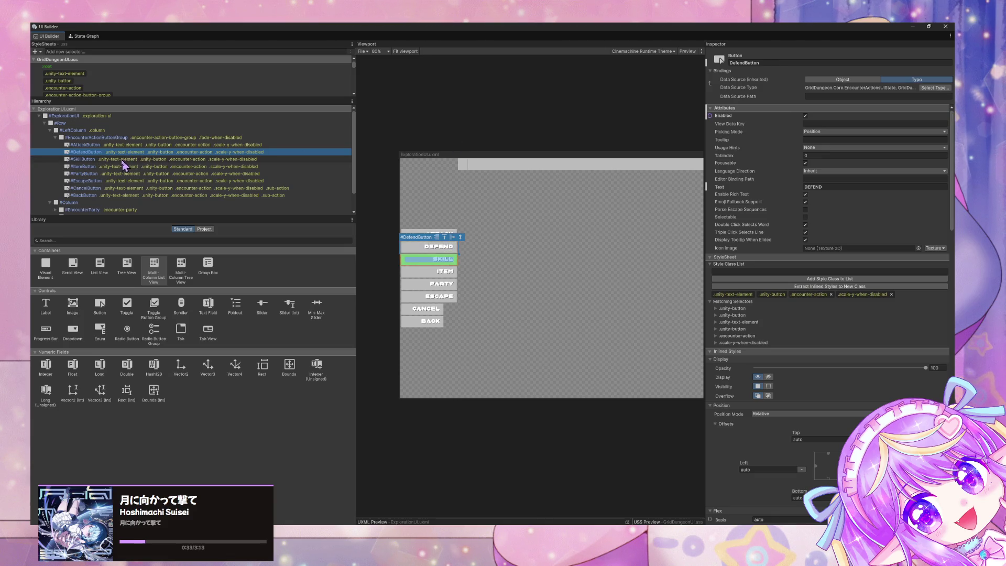
{"action": "left_click", "coordinate": [123, 160]}
{"action": "right_click", "coordinate": [713, 119]}
{"action": "left_click", "coordinate": [737, 128]}
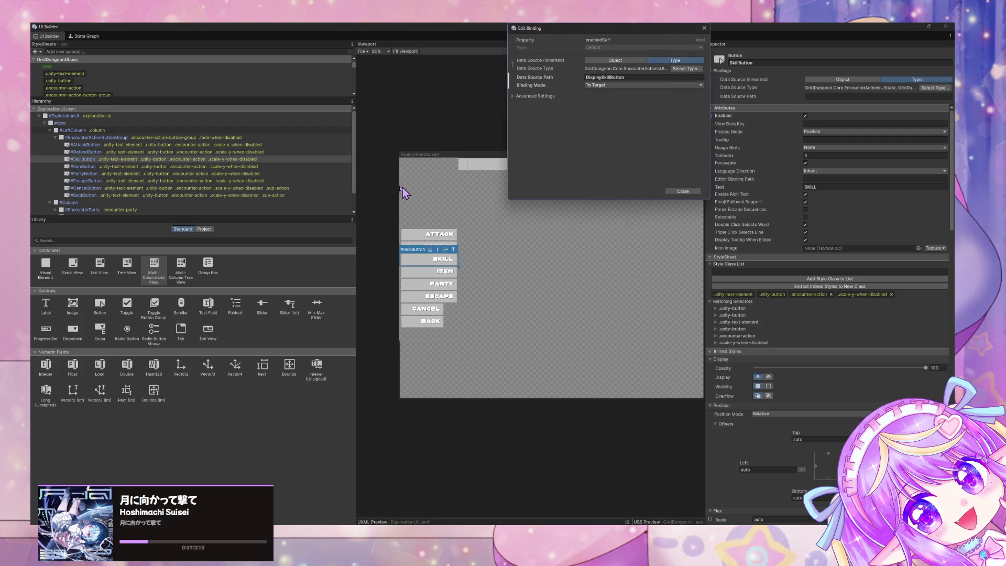
Bind ItemButton's Enabled state to the DisplayItemButton data source path.
{"action": "left_click", "coordinate": [111, 167]}
{"action": "left_click", "coordinate": [111, 167]}
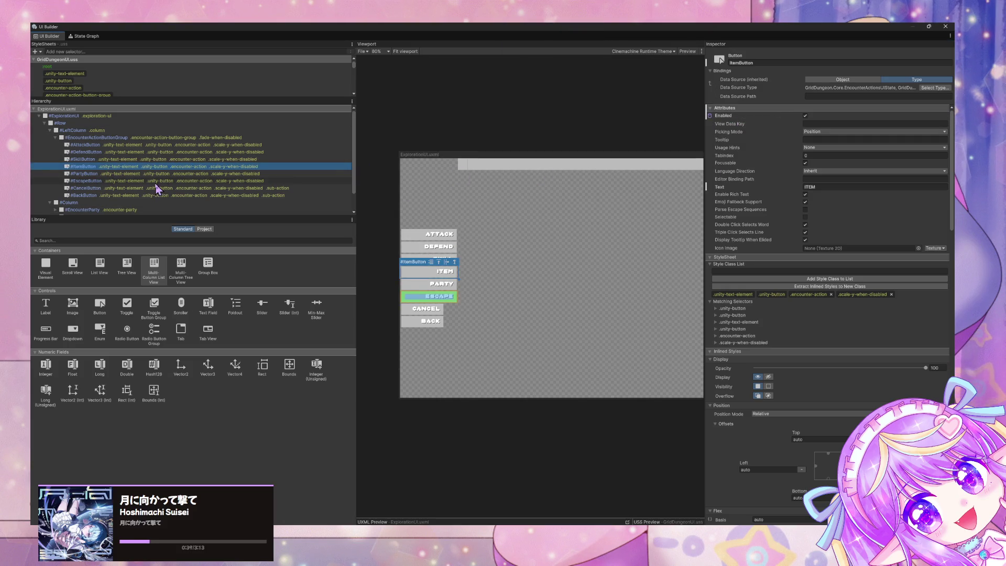
{"action": "left_click", "coordinate": [736, 119]}
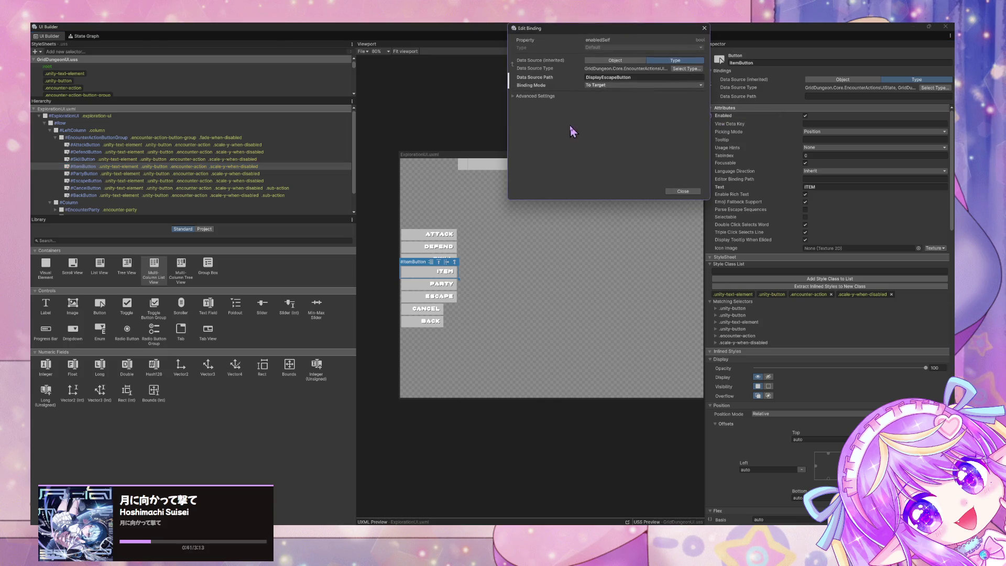
{"action": "left_click", "coordinate": [618, 77]}
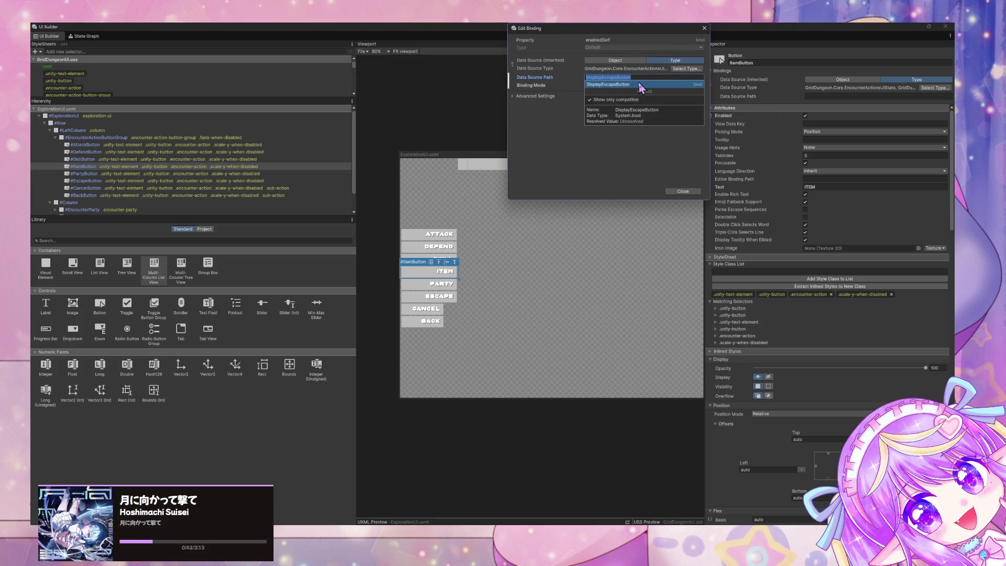
{"action": "key", "text": "BackSpace"}
{"action": "type", "text": "ItemButton"}
{"action": "key", "text": "Return"}
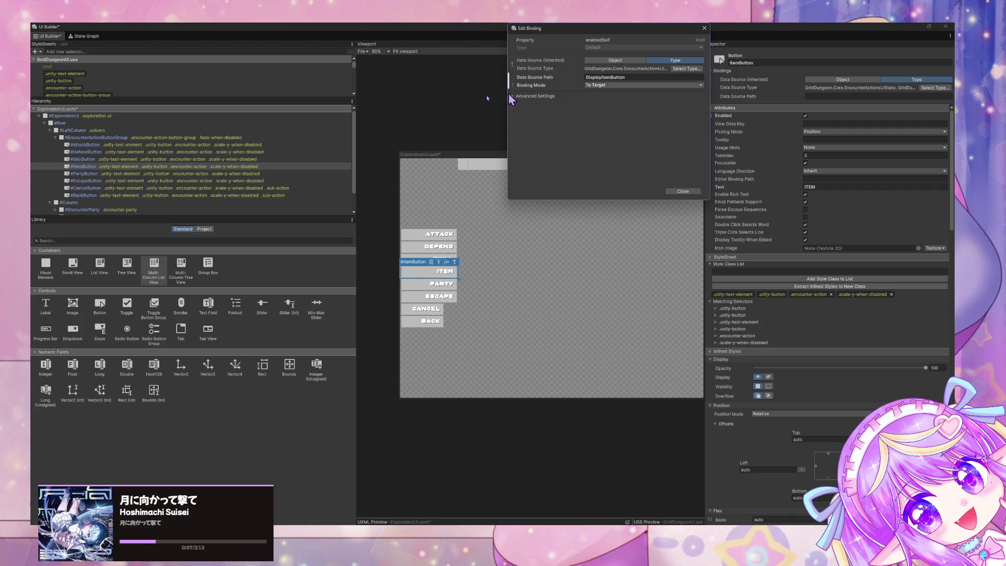
{"action": "left_click", "coordinate": [440, 283]}
Bind PartyButton's Enabled state to DisplayPartyButton instead of DisplayEscapeButton.
{"action": "left_click", "coordinate": [440, 284]}
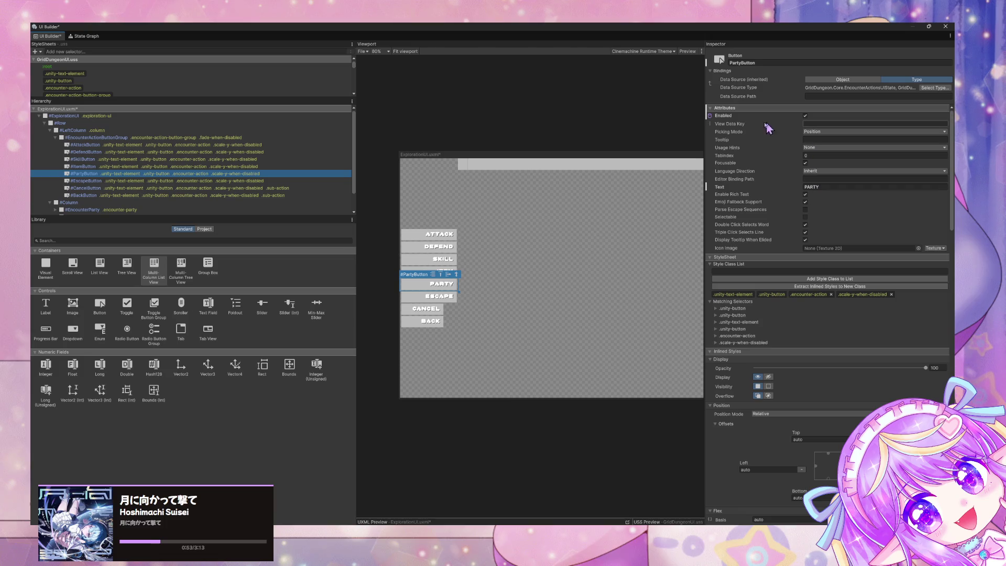
{"action": "right_click", "coordinate": [712, 117]}
{"action": "left_click", "coordinate": [723, 120]}
{"action": "left_click", "coordinate": [635, 77]}
{"action": "type", "text": "DisplayEscapeButton"}
{"action": "type", "text": "Dis"}
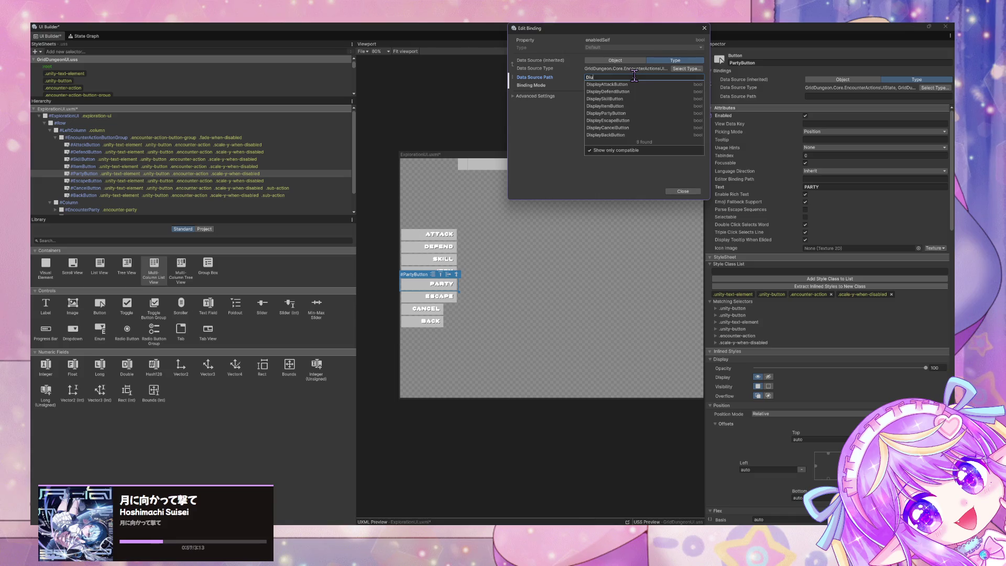
{"action": "type", "text": "Par"}
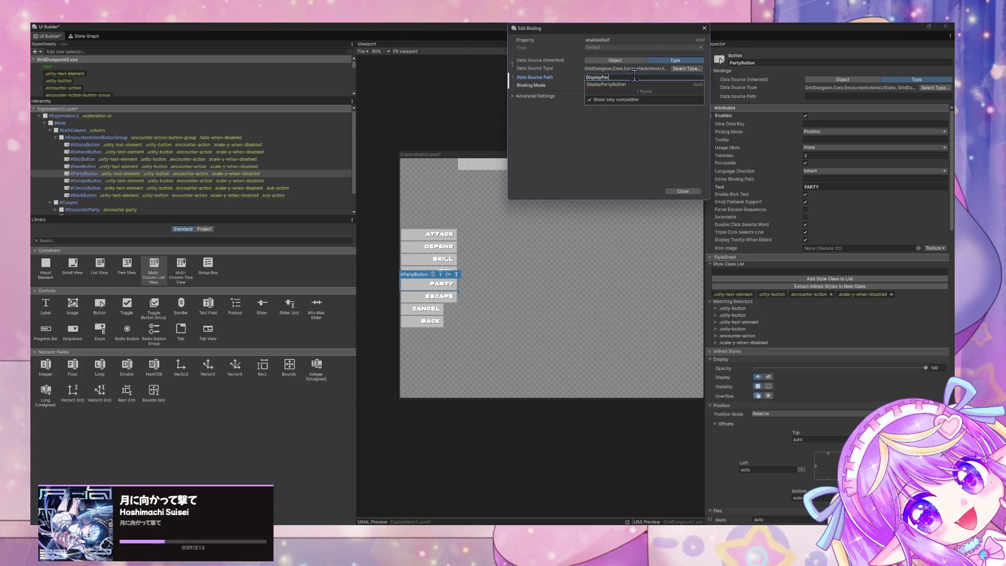
{"action": "left_click", "coordinate": [624, 84]}
{"action": "left_click", "coordinate": [680, 192]}
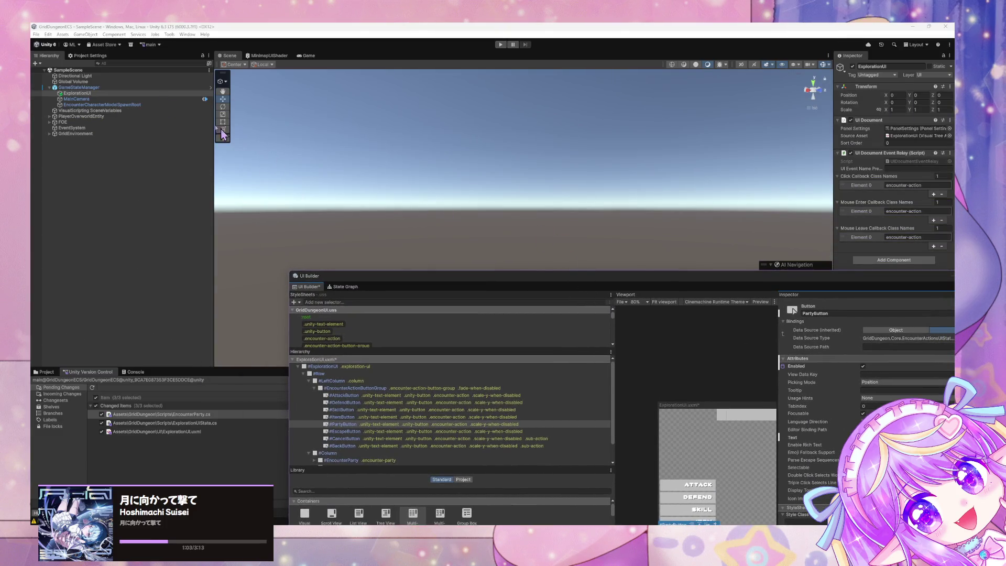
Run Regenerate Nodes from the Visual Scripting page of Project Settings.
{"action": "left_click", "coordinate": [101, 59]}
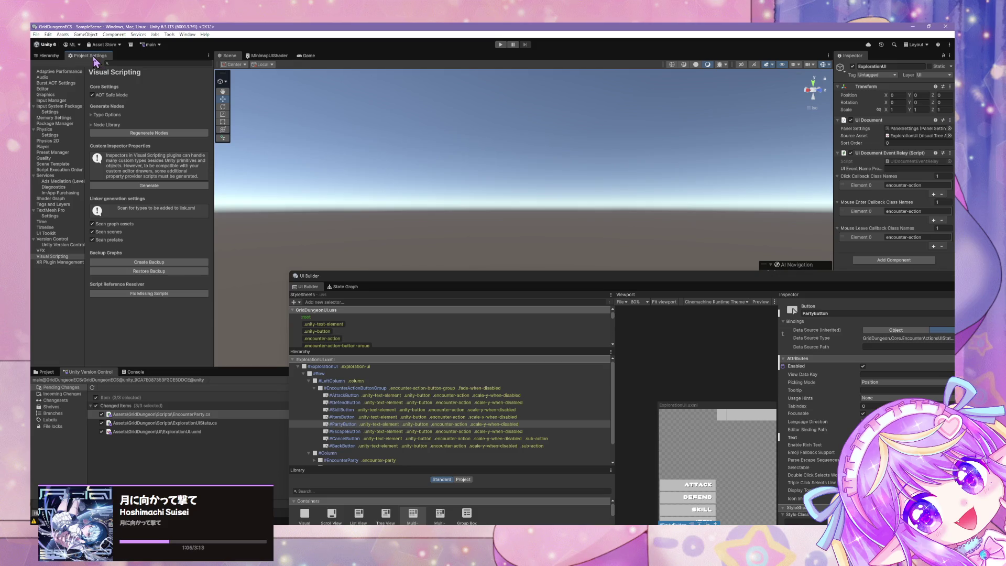
{"action": "left_click", "coordinate": [150, 133]}
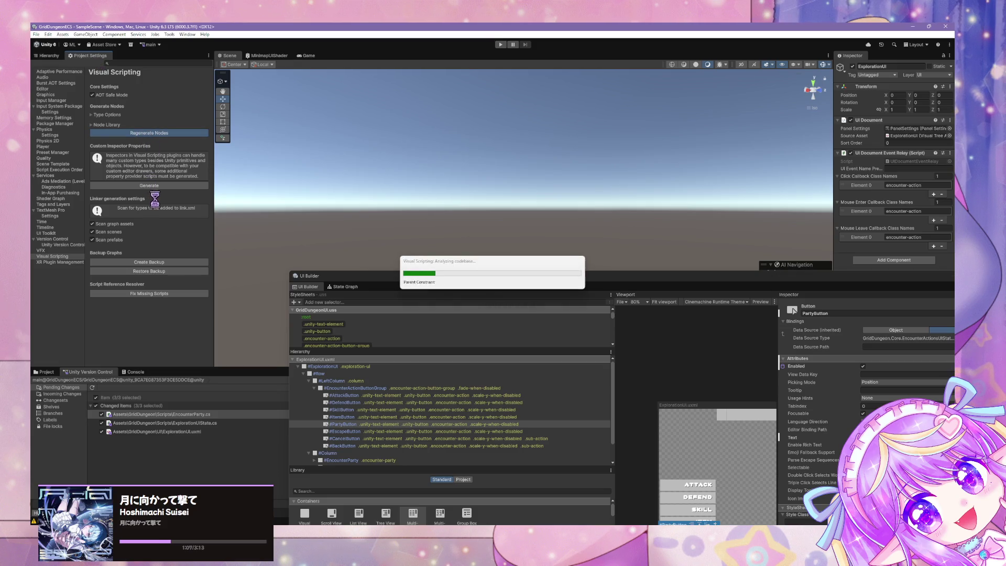
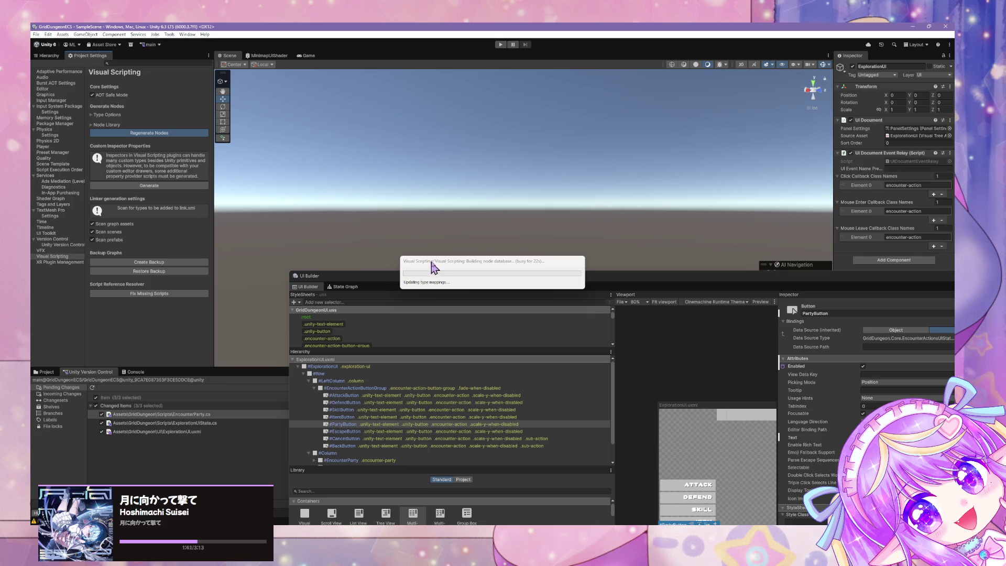
Let the Visual Scripting node regeneration finish and acknowledge its completion message.
{"action": "left_click_drag", "start_coordinate": [442, 264], "coordinate": [341, 208]}
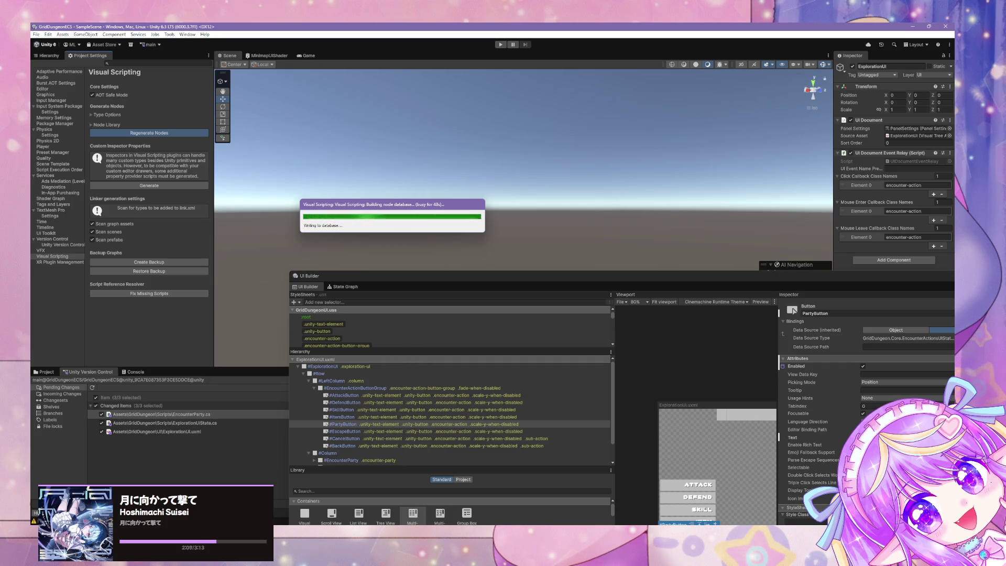
{"action": "left_click", "coordinate": [515, 288]}
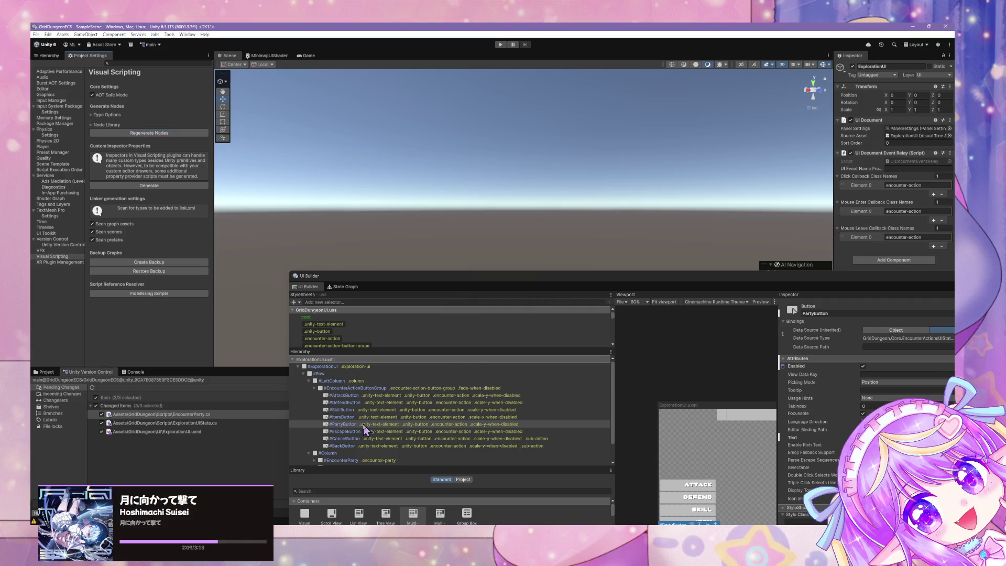
Enter the In Encounter state's graph and bring the Start Encounter nodes into view.
{"action": "mouse_move", "coordinate": [558, 278]}
{"action": "left_mouse_down"}
{"action": "mouse_move", "coordinate": [454, 158]}
{"action": "mouse_move", "coordinate": [460, 144]}
{"action": "left_mouse_up"}
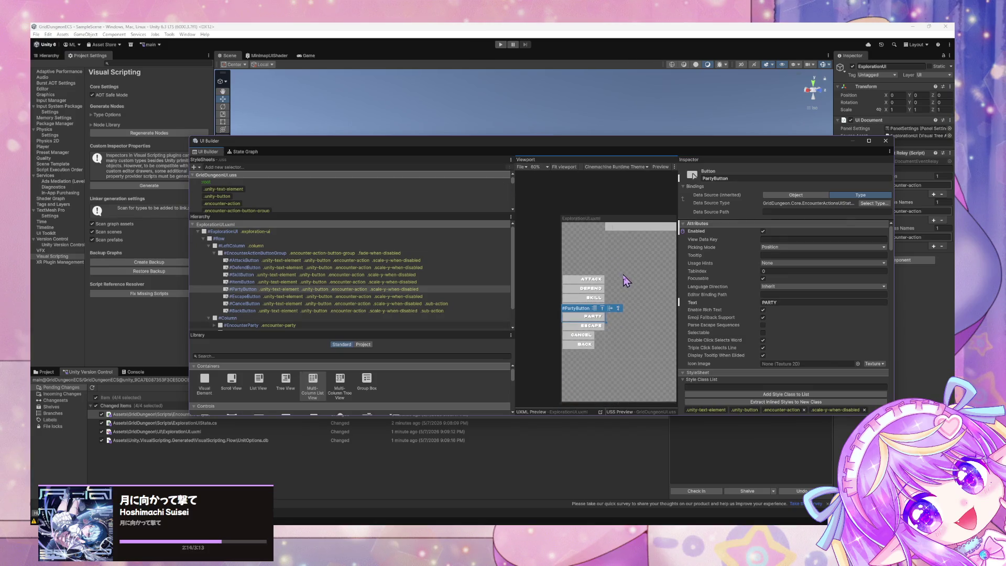
{"action": "mouse_move", "coordinate": [455, 146]}
{"action": "left_mouse_down"}
{"action": "mouse_move", "coordinate": [344, 264]}
{"action": "mouse_move", "coordinate": [348, 207]}
{"action": "mouse_move", "coordinate": [392, 105]}
{"action": "left_mouse_up"}
{"action": "left_click", "coordinate": [138, 271]}
{"action": "mouse_move", "coordinate": [377, 233]}
{"action": "left_mouse_down"}
{"action": "mouse_move", "coordinate": [539, 321]}
{"action": "mouse_move", "coordinate": [536, 197]}
{"action": "mouse_move", "coordinate": [504, 225]}
{"action": "mouse_move", "coordinate": [624, 255]}
{"action": "left_mouse_up"}
{"action": "double_click", "coordinate": [551, 241]}
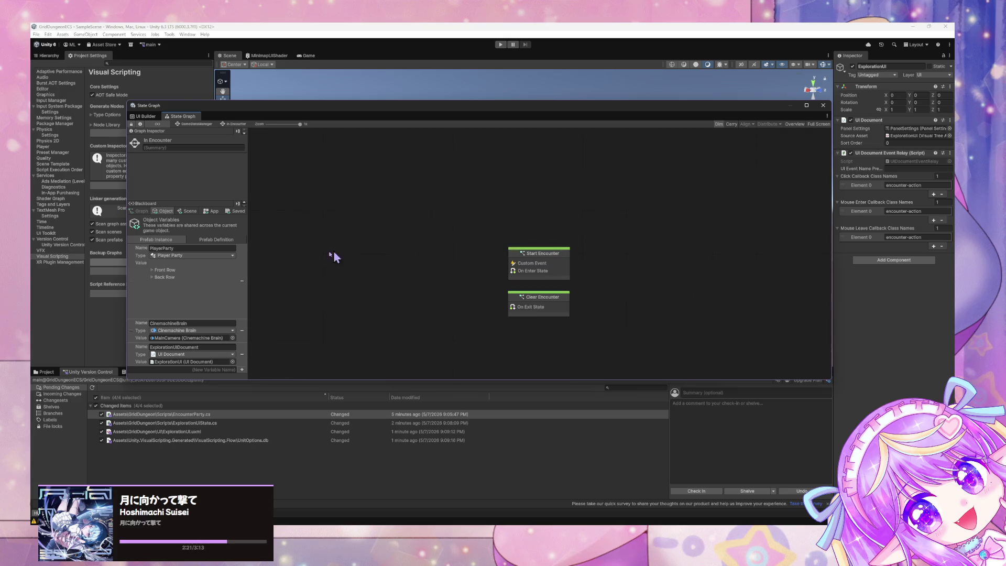
{"action": "left_click_drag", "start_coordinate": [335, 280], "coordinate": [575, 236]}
{"action": "scroll", "coordinate": [542, 265], "scroll_direction": "up", "scroll_amount": 1}
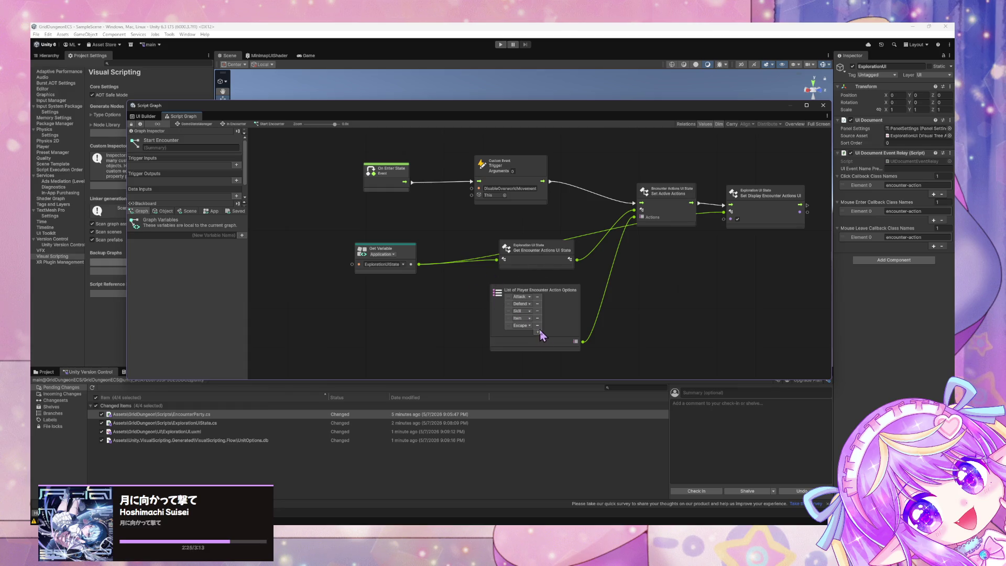
Add a Party entry to the player action options list, placed above Escape.
{"action": "left_click", "coordinate": [538, 332]}
{"action": "left_click", "coordinate": [525, 333]}
{"action": "left_click", "coordinate": [571, 399]}
{"action": "left_click_drag", "start_coordinate": [523, 325], "coordinate": [526, 338]}
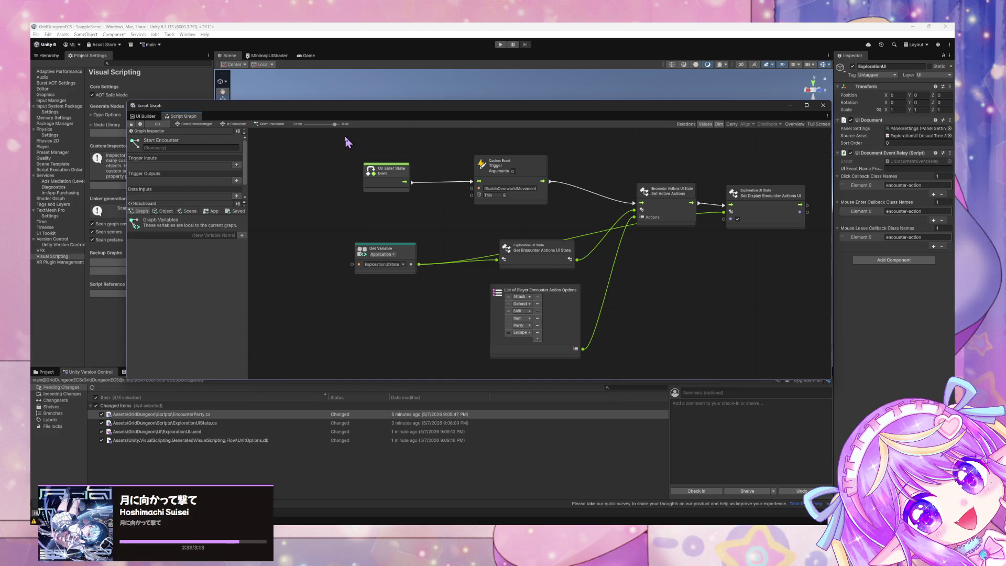
{"action": "mouse_move", "coordinate": [344, 109]}
{"action": "left_mouse_down"}
{"action": "mouse_move", "coordinate": [470, 213]}
{"action": "mouse_move", "coordinate": [367, 188]}
{"action": "left_mouse_up"}
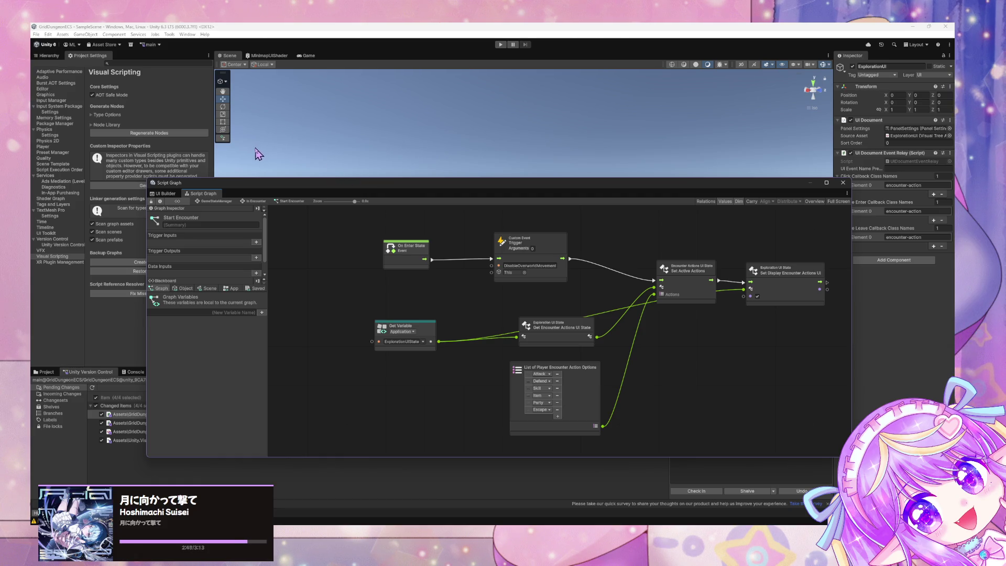
Return to the parent GameStateManager state graph and resize and reposition its window.
{"action": "left_click", "coordinate": [230, 202]}
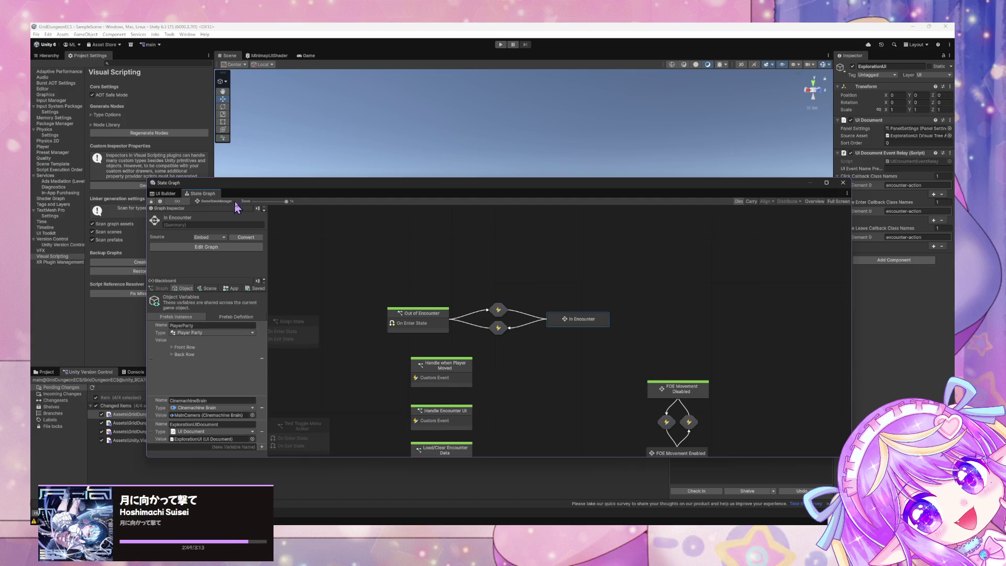
{"action": "scroll", "coordinate": [581, 371], "scroll_direction": "down", "scroll_amount": 3}
{"action": "mouse_move", "coordinate": [560, 189]}
{"action": "left_mouse_down"}
{"action": "mouse_move", "coordinate": [510, 359]}
{"action": "mouse_move", "coordinate": [498, 164]}
{"action": "mouse_move", "coordinate": [504, 378]}
{"action": "mouse_move", "coordinate": [505, 168]}
{"action": "mouse_move", "coordinate": [602, 253]}
{"action": "mouse_move", "coordinate": [499, 139]}
{"action": "mouse_move", "coordinate": [538, 135]}
{"action": "mouse_move", "coordinate": [530, 152]}
{"action": "mouse_move", "coordinate": [359, 236]}
{"action": "mouse_move", "coordinate": [507, 147]}
{"action": "left_mouse_up"}
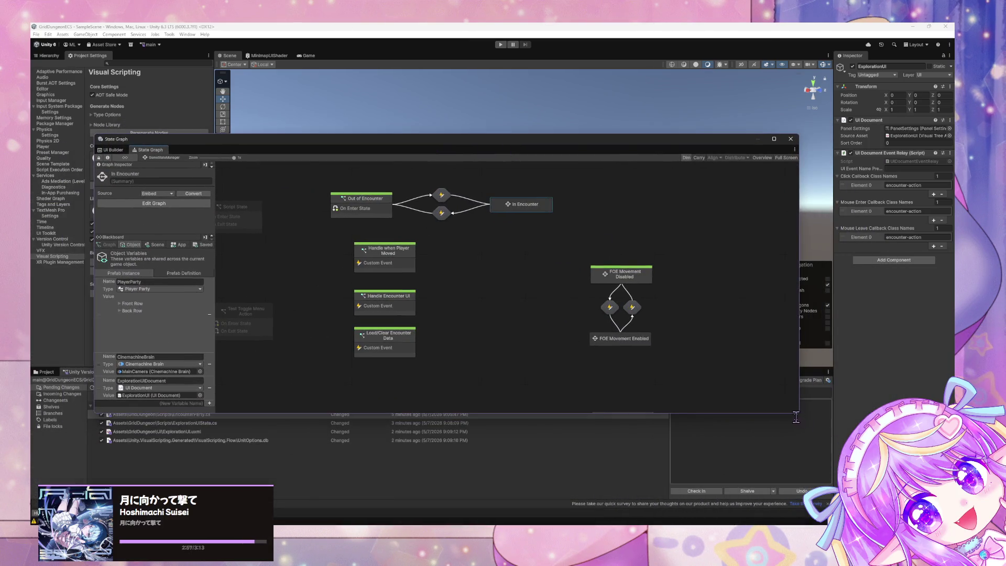
{"action": "mouse_move", "coordinate": [798, 414]}
{"action": "left_mouse_down"}
{"action": "mouse_move", "coordinate": [607, 410]}
{"action": "mouse_move", "coordinate": [650, 456]}
{"action": "left_mouse_up"}
{"action": "mouse_move", "coordinate": [549, 146]}
{"action": "left_mouse_down"}
{"action": "mouse_move", "coordinate": [587, 201]}
{"action": "mouse_move", "coordinate": [289, 125]}
{"action": "left_mouse_up"}
{"action": "key", "text": "alt+Tab"}
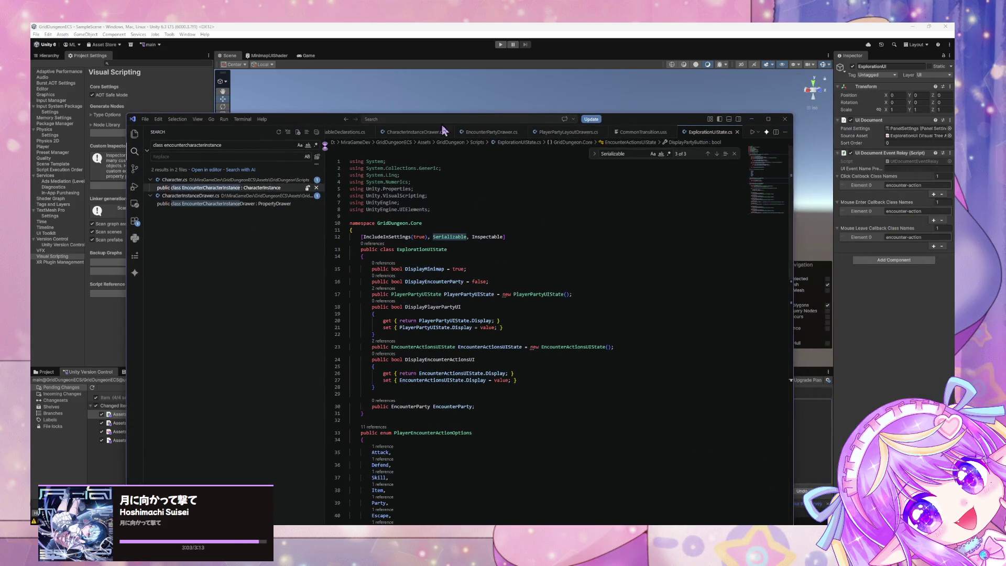
Find and open CommonTransition.uss through the quick file search.
{"action": "scroll", "coordinate": [472, 157], "scroll_direction": "down", "scroll_amount": 1}
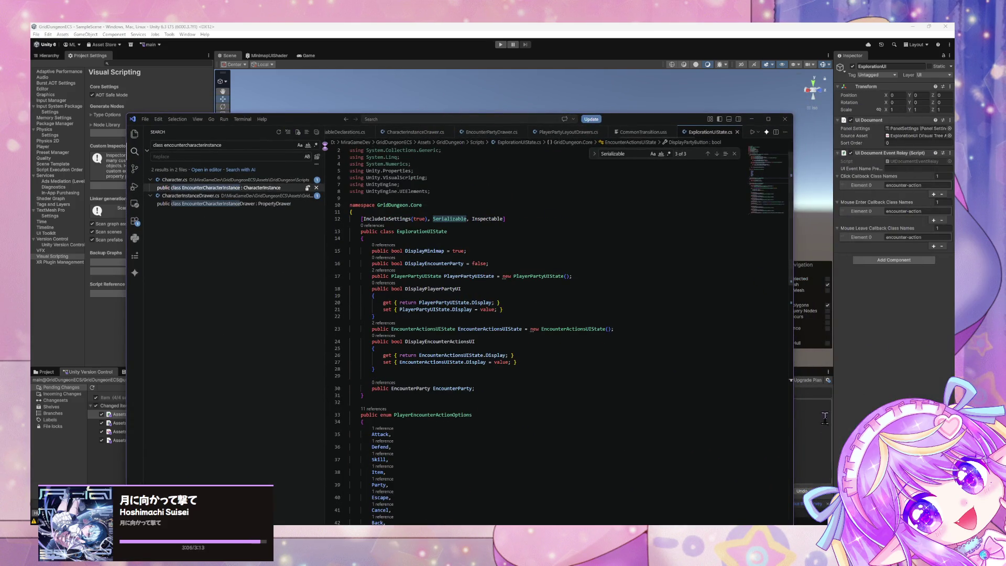
{"action": "key", "text": "alt+Tab"}
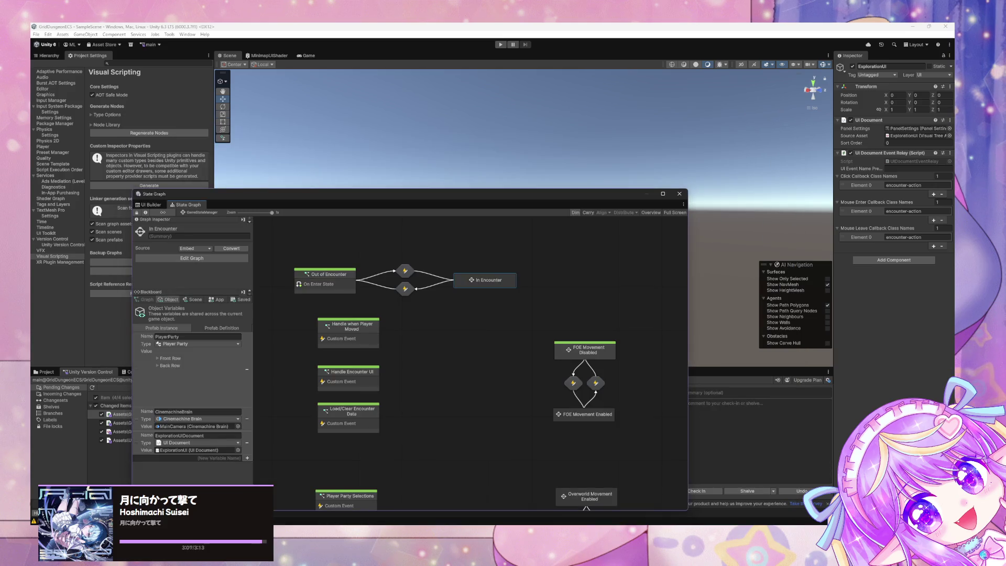
{"action": "key", "text": "alt+Tab"}
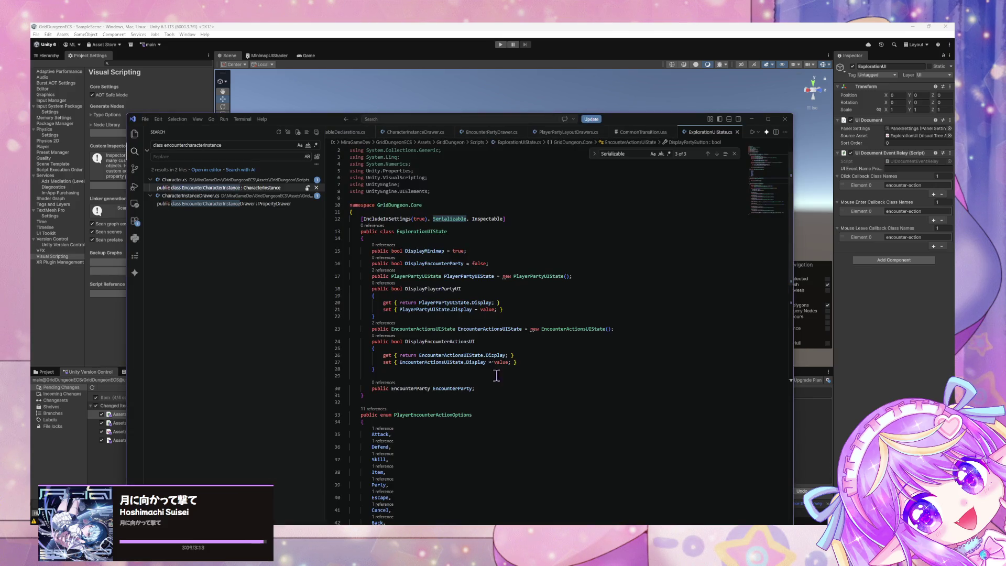
{"action": "key", "text": "ctrl+p"}
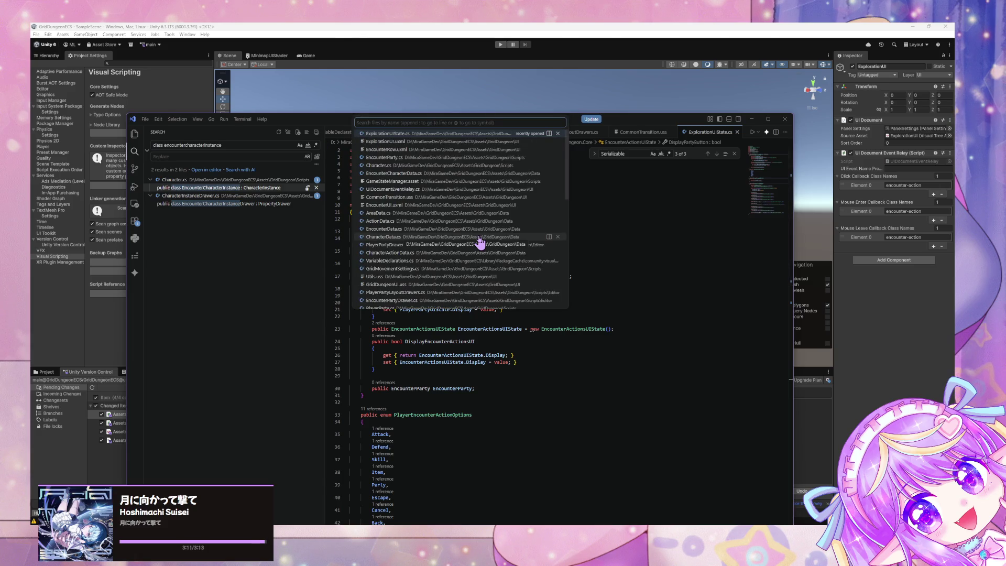
{"action": "type", "text": "ucs"}
{"action": "key", "text": "BackSpace"}
{"action": "key", "text": "BackSpace"}
{"action": "key", "text": "BackSpace"}
{"action": "type", "text": ".u"}
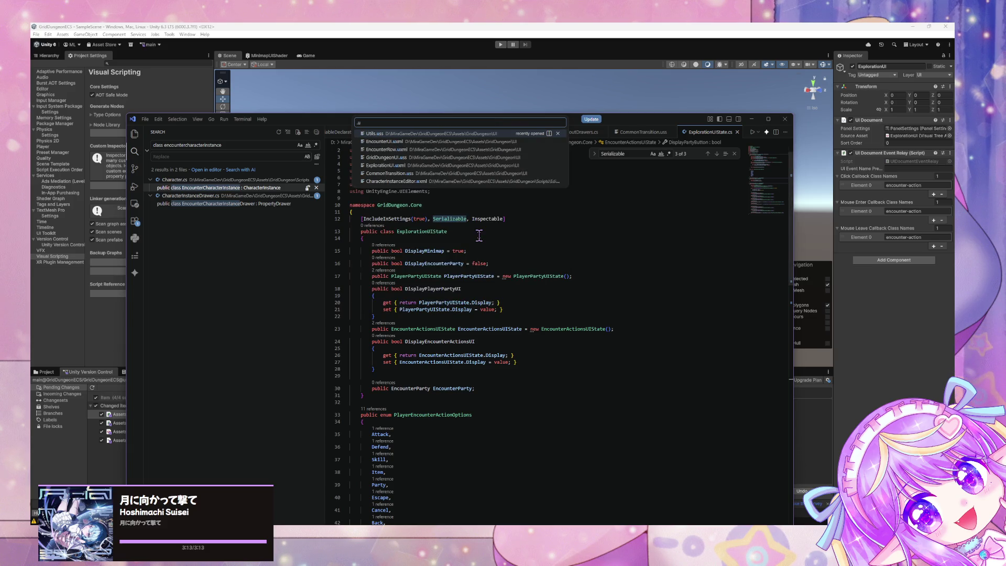
{"action": "type", "text": "s"}
{"action": "key", "text": "Down"}
{"action": "key", "text": "Down"}
{"action": "key", "text": "Return"}
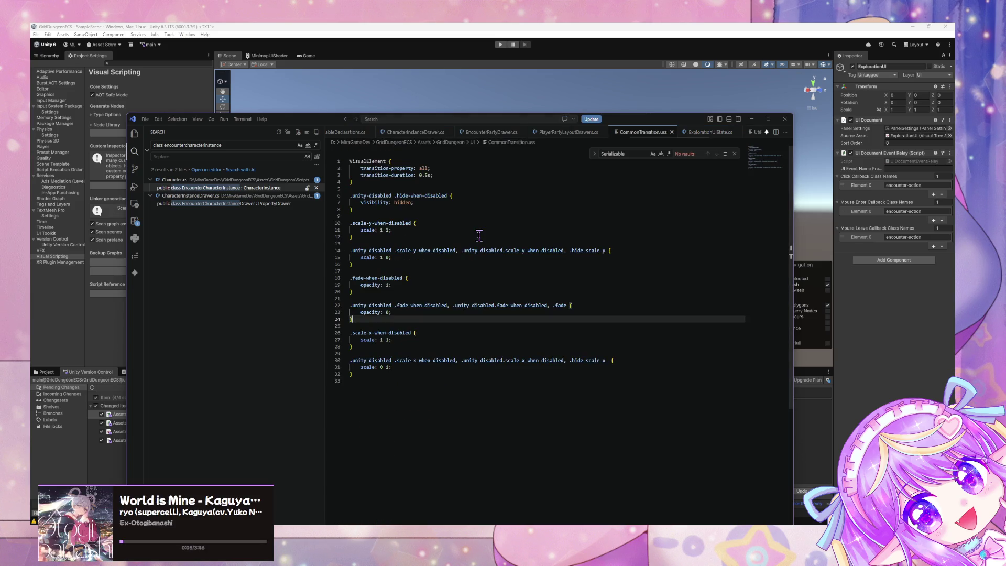
Append a .hide-scale-xy rule with scale: 0 0 after the stylesheet's last rule.
{"action": "left_click", "coordinate": [361, 376]}
{"action": "key", "text": "Return"}
{"action": "key", "text": "Return"}
{"action": "type", "text": "/"}
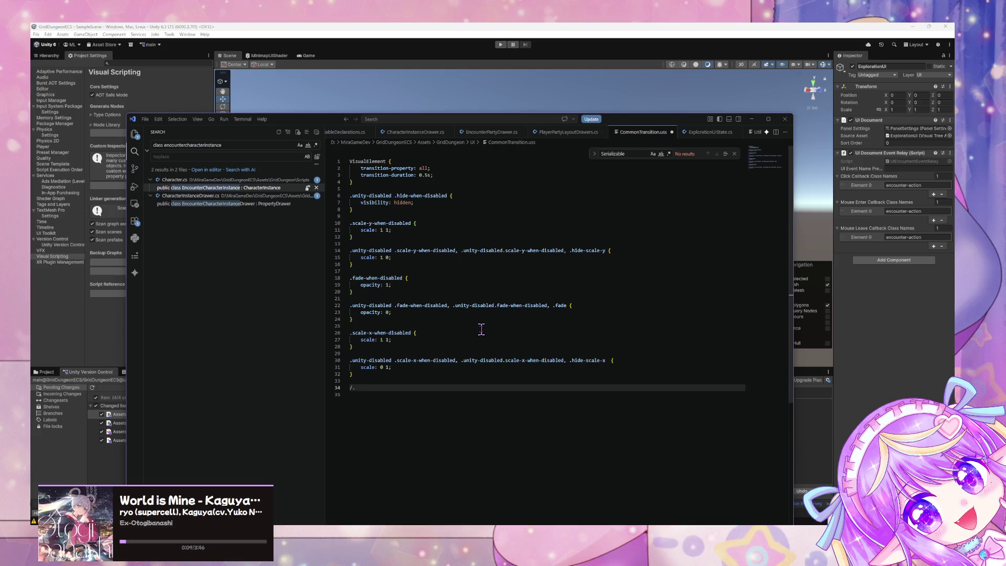
{"action": "key", "text": "BackSpace"}
{"action": "key", "text": "BackSpace"}
{"action": "key", "text": "Return"}
{"action": "key", "text": "Return"}
{"action": "type", "text": "/"}
{"action": "type", "text": "hude"}
{"action": "type", "text": "ide-scale-xy"}
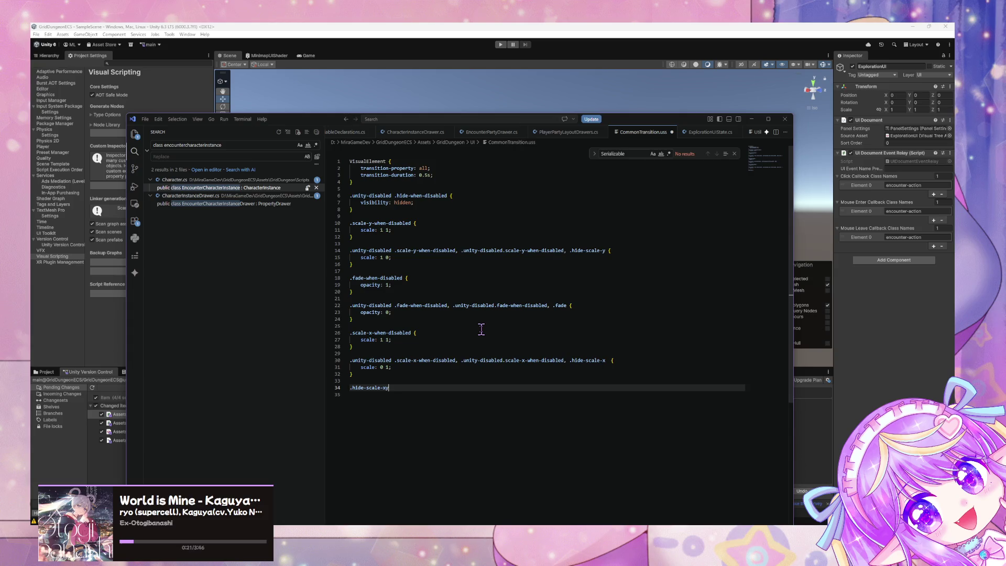
{"action": "key", "text": "Return"}
{"action": "type", "text": "{"}
{"action": "key", "text": "Return"}
{"action": "key", "text": "Tab"}
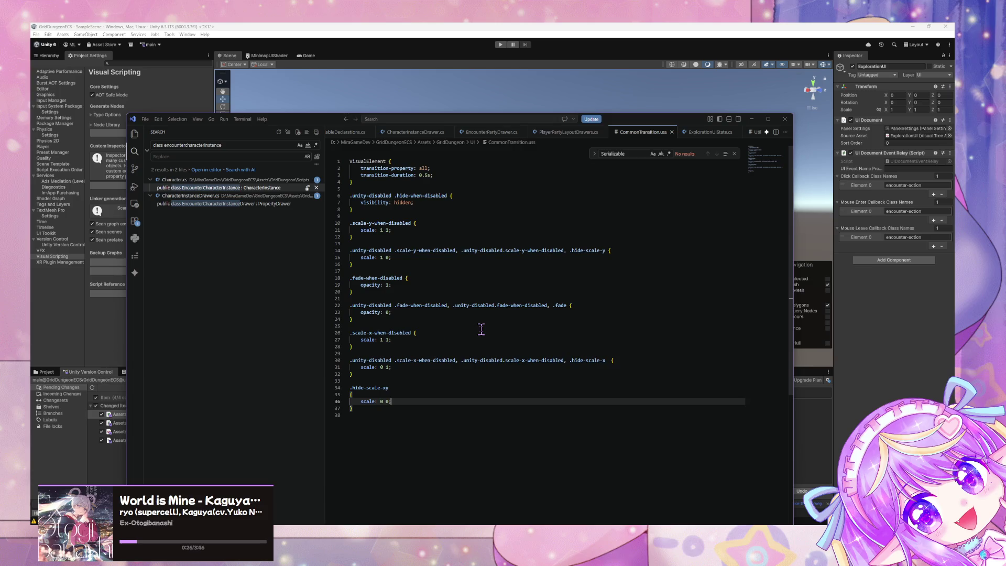
{"action": "scroll", "coordinate": [588, 294], "scroll_direction": "down", "scroll_amount": 1}
{"action": "scroll", "coordinate": [649, 320], "scroll_direction": "up", "scroll_amount": 1}
{"action": "mouse_move", "coordinate": [315, 124]}
{"action": "left_mouse_down"}
{"action": "mouse_move", "coordinate": [446, 157]}
{"action": "mouse_move", "coordinate": [513, 307]}
{"action": "mouse_move", "coordinate": [404, 122]}
{"action": "mouse_move", "coordinate": [435, 243]}
{"action": "mouse_move", "coordinate": [339, 246]}
{"action": "mouse_move", "coordinate": [287, 222]}
{"action": "mouse_move", "coordinate": [370, 214]}
{"action": "left_mouse_up"}
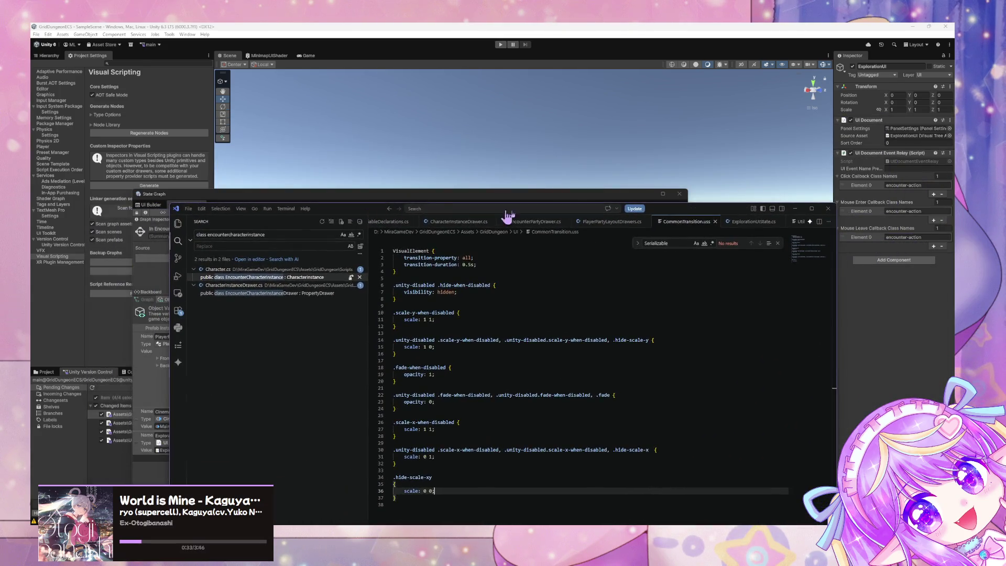
Scroll back up through the open stylesheet in the code editor.
{"action": "scroll", "coordinate": [425, 227], "scroll_direction": "up", "scroll_amount": 5}
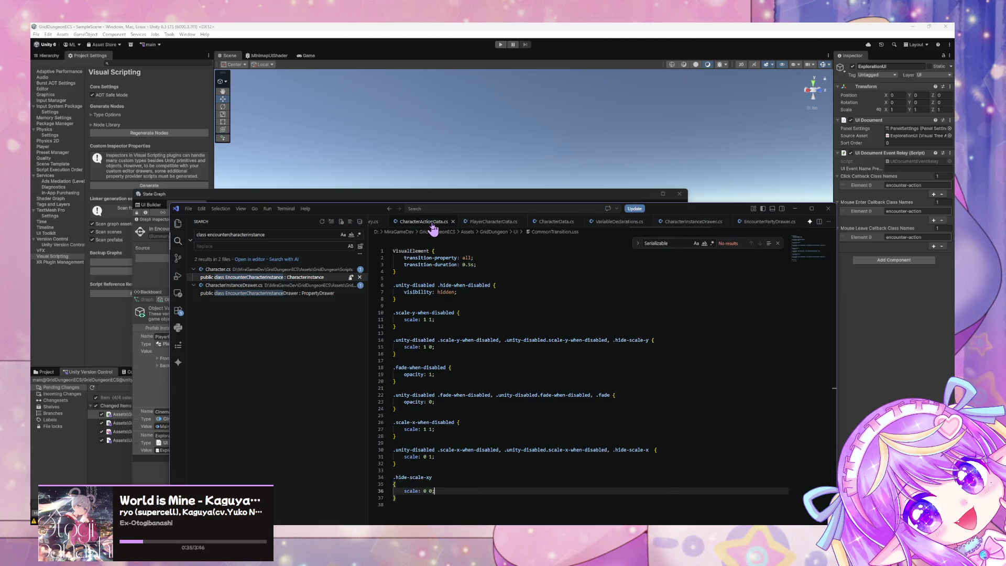
{"action": "key", "text": "ctrl+shift+p"}
{"action": "key", "text": "Down"}
{"action": "key", "text": "Down"}
{"action": "key", "text": "Down"}
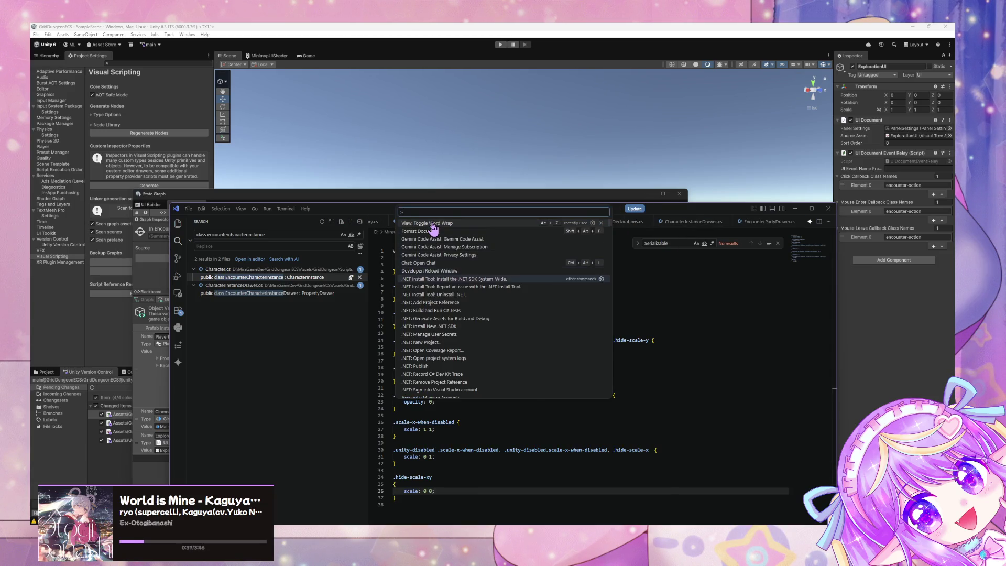
{"action": "key", "text": "Escape"}
{"action": "scroll", "coordinate": [456, 222], "scroll_direction": "up", "scroll_amount": 3}
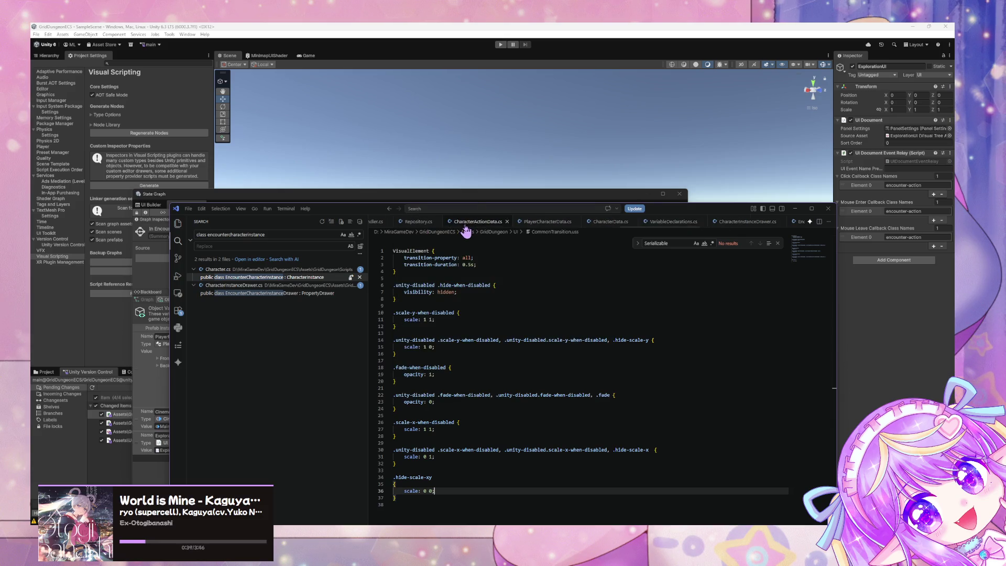
{"action": "scroll", "coordinate": [466, 229], "scroll_direction": "up", "scroll_amount": 10}
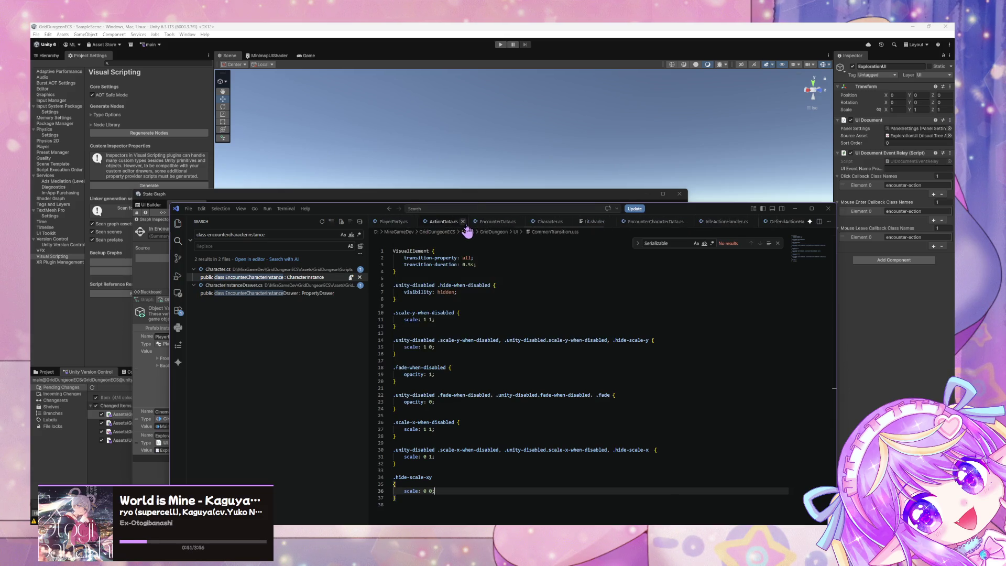
{"action": "scroll", "coordinate": [467, 229], "scroll_direction": "up", "scroll_amount": 5}
{"action": "scroll", "coordinate": [467, 229], "scroll_direction": "up", "scroll_amount": 5}
{"action": "scroll", "coordinate": [467, 229], "scroll_direction": "up", "scroll_amount": 3}
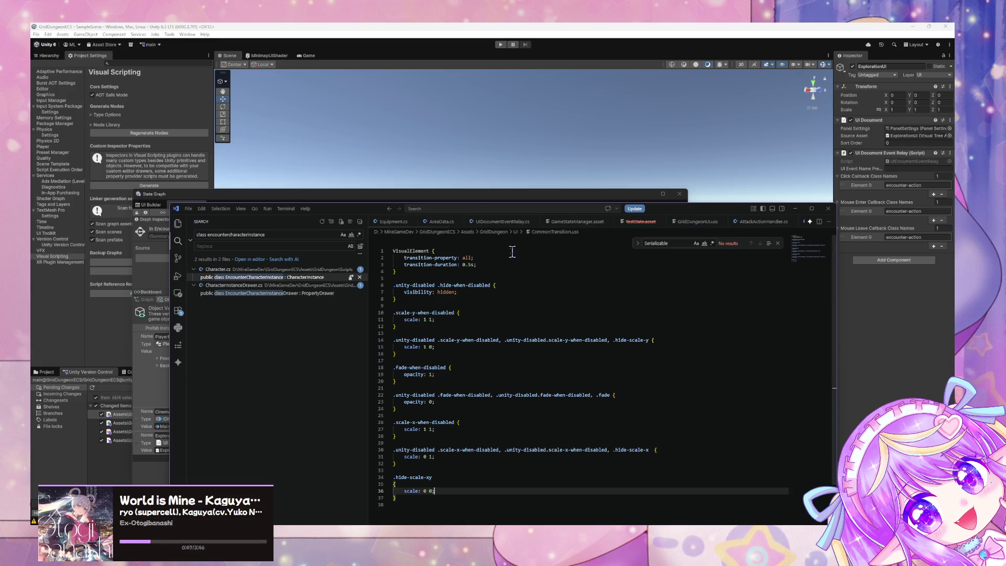
Open ExplorationUIState.cs and read through its encounter UI state classes.
{"action": "key", "text": "ctrl+p"}
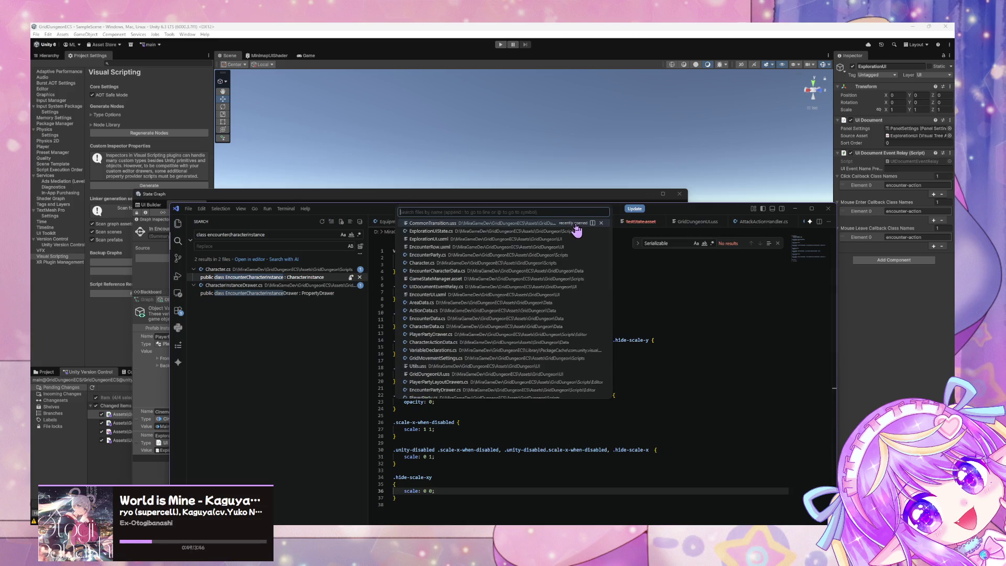
{"action": "type", "text": "uistat"}
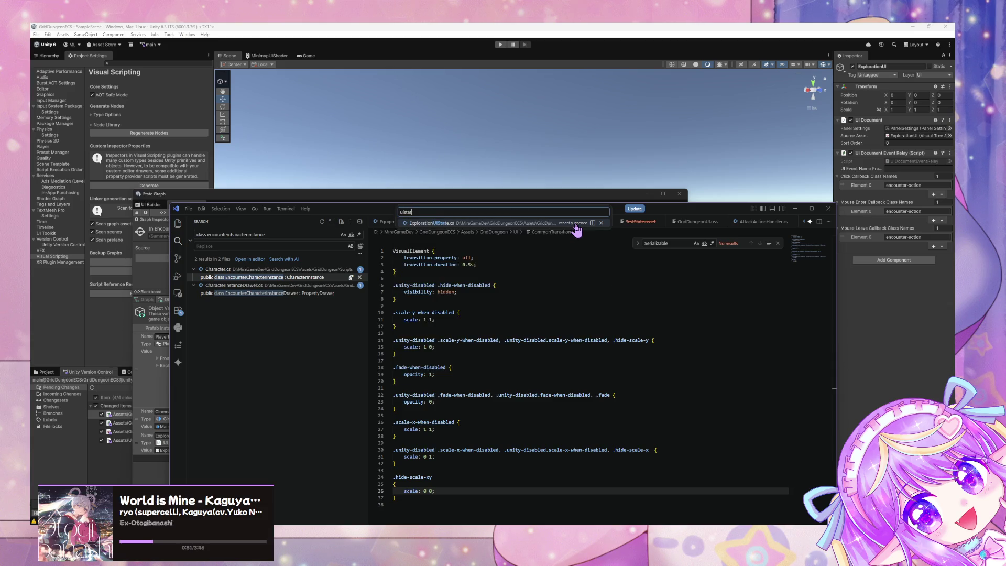
{"action": "key", "text": "Return"}
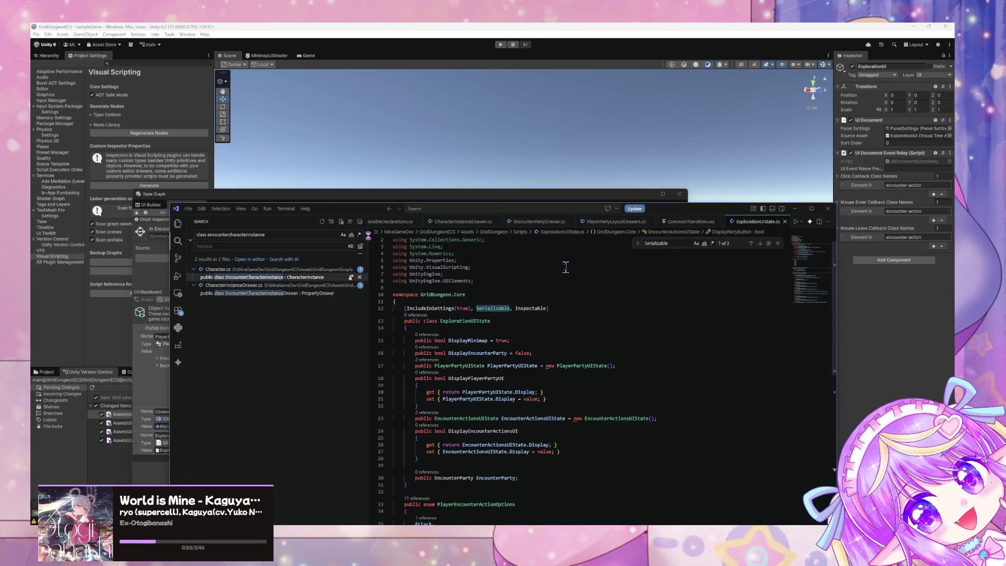
{"action": "scroll", "coordinate": [566, 268], "scroll_direction": "down", "scroll_amount": 5}
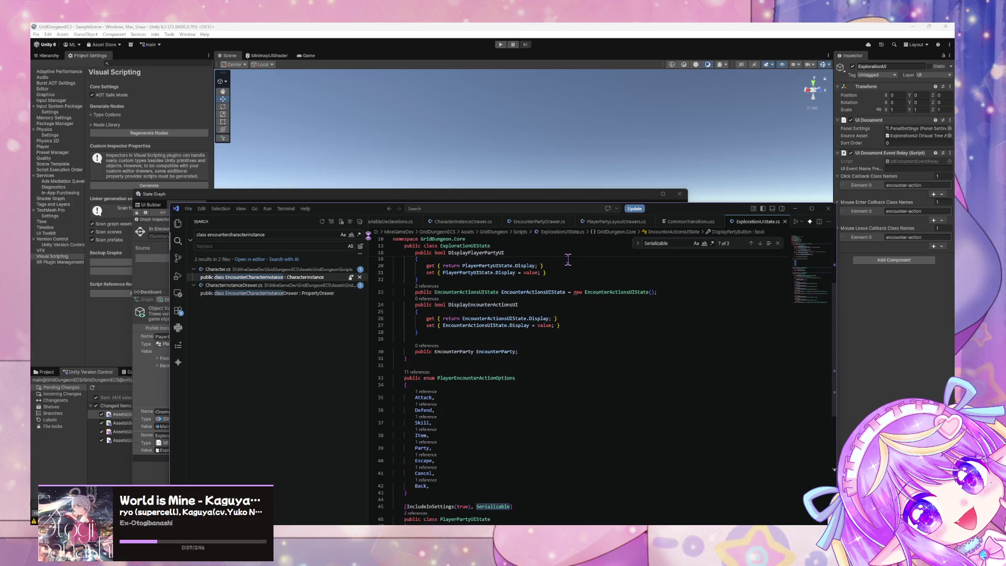
{"action": "scroll", "coordinate": [569, 260], "scroll_direction": "down", "scroll_amount": 2}
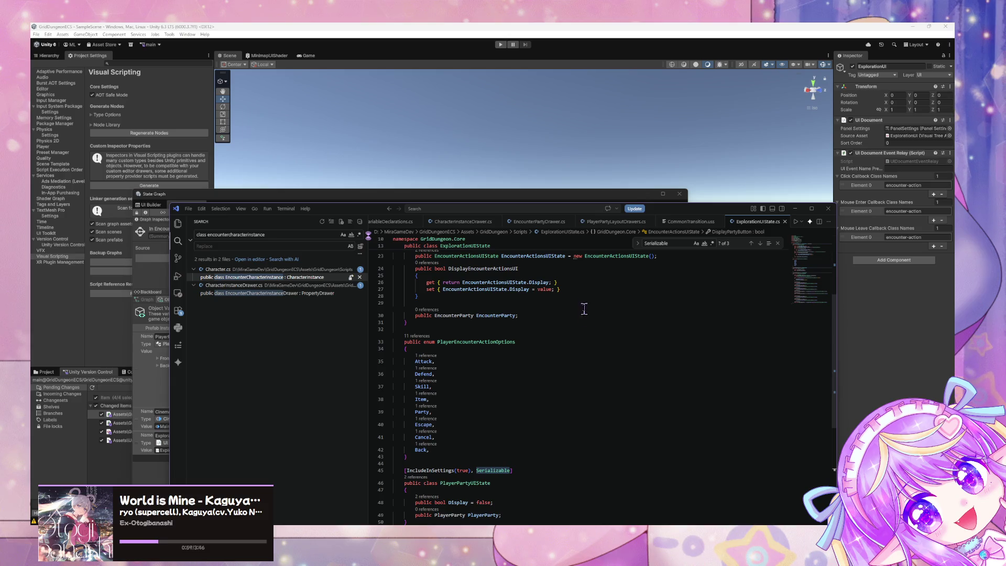
{"action": "scroll", "coordinate": [604, 264], "scroll_direction": "up", "scroll_amount": 6}
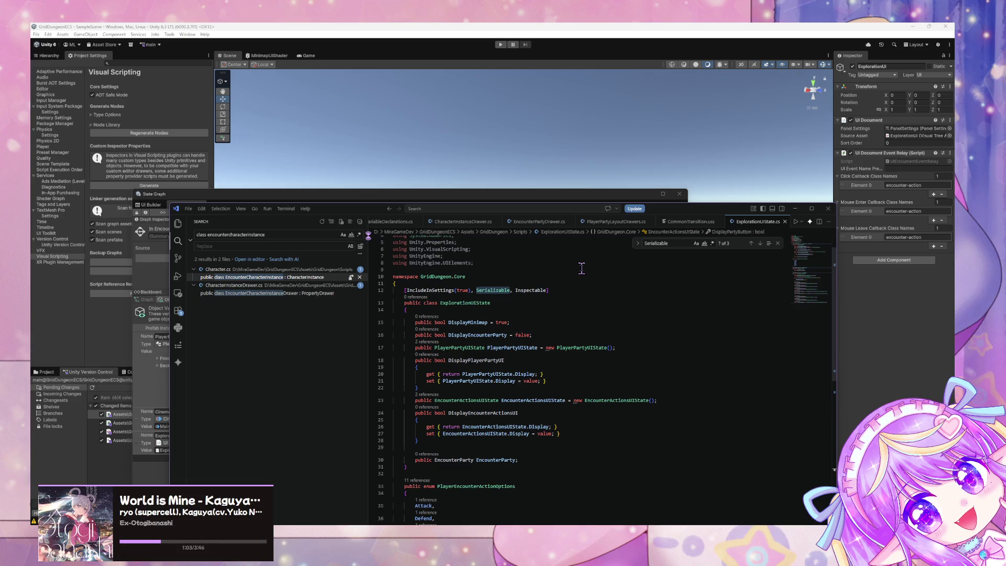
{"action": "scroll", "coordinate": [563, 286], "scroll_direction": "down", "scroll_amount": 12}
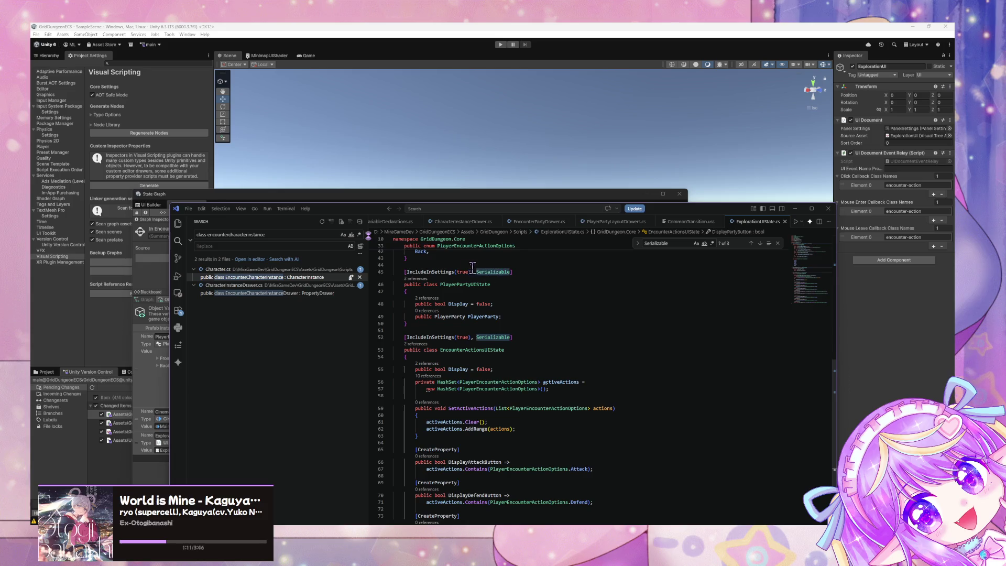
{"action": "scroll", "coordinate": [586, 281], "scroll_direction": "down", "scroll_amount": 9}
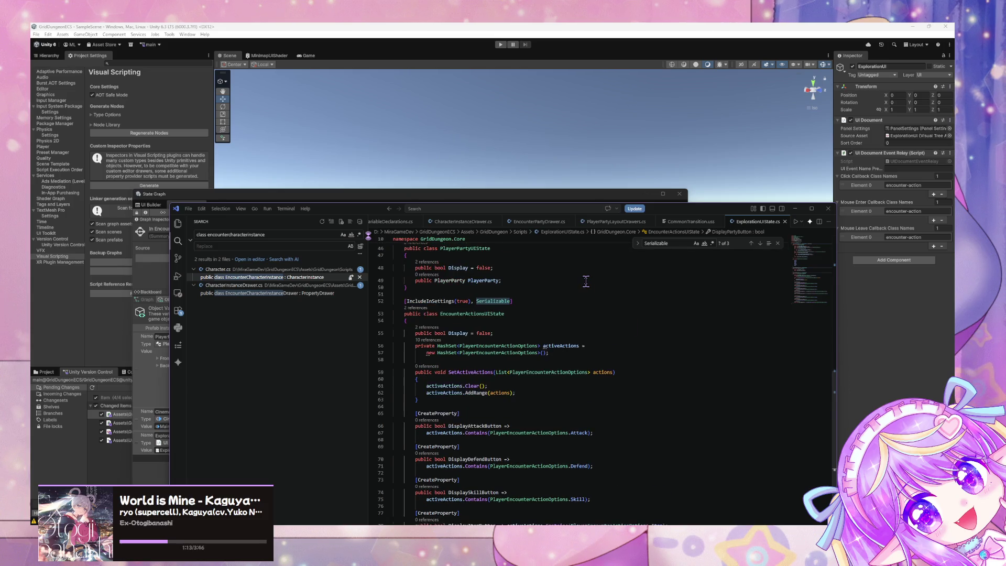
{"action": "scroll", "coordinate": [586, 281], "scroll_direction": "up", "scroll_amount": 17}
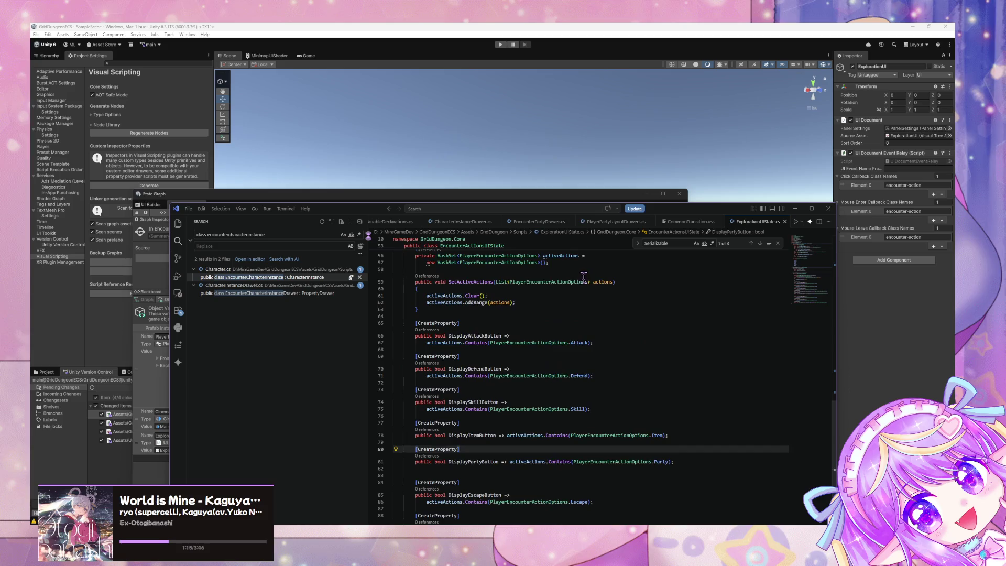
{"action": "scroll", "coordinate": [579, 268], "scroll_direction": "up", "scroll_amount": 3}
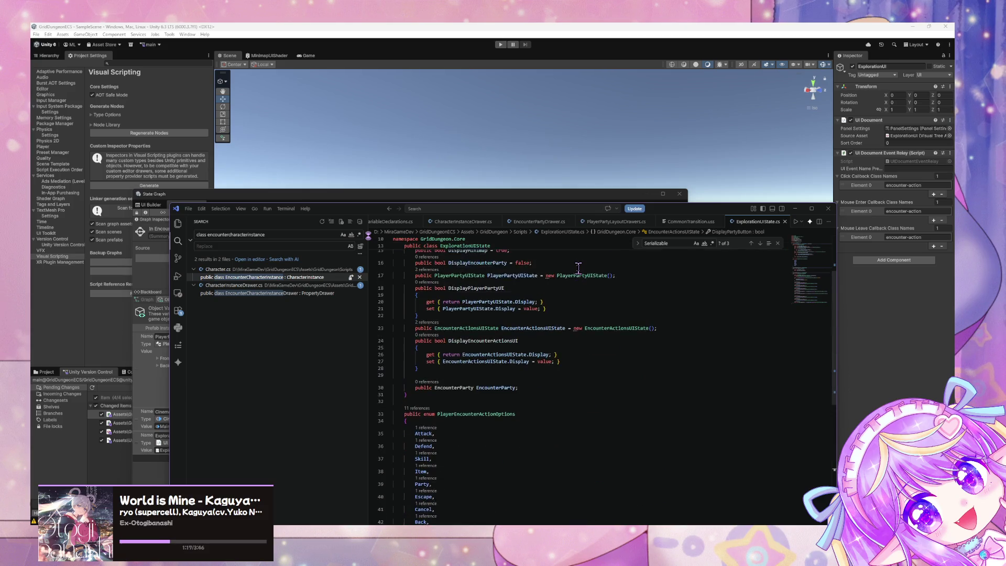
Finish reviewing the UI state code, then bring the State Graph window forward, shifted right.
{"action": "left_click_drag", "start_coordinate": [835, 337], "coordinate": [837, 283]}
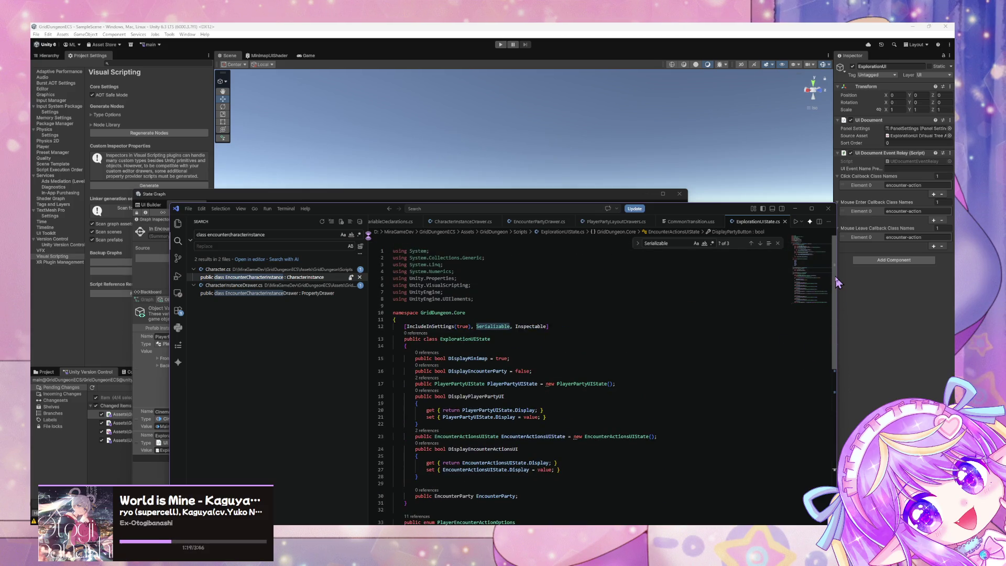
{"action": "scroll", "coordinate": [819, 307], "scroll_direction": "down", "scroll_amount": 4}
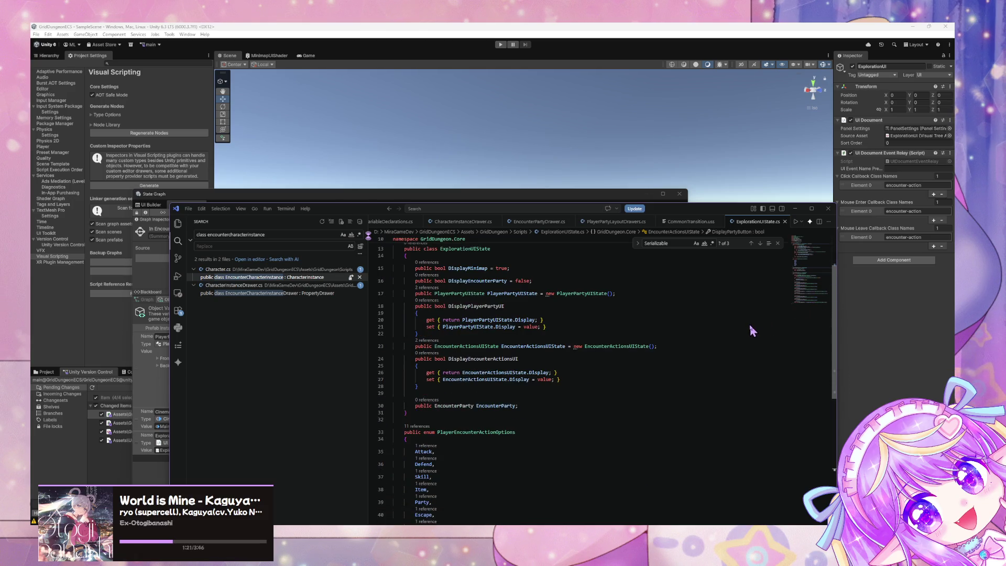
{"action": "scroll", "coordinate": [753, 332], "scroll_direction": "up", "scroll_amount": 3}
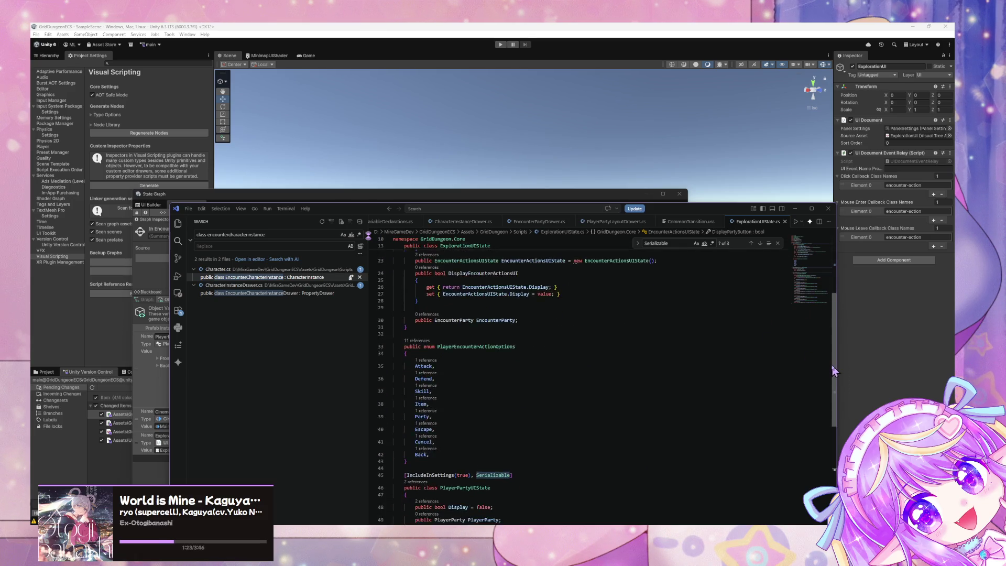
{"action": "scroll", "coordinate": [826, 322], "scroll_direction": "down", "scroll_amount": 7}
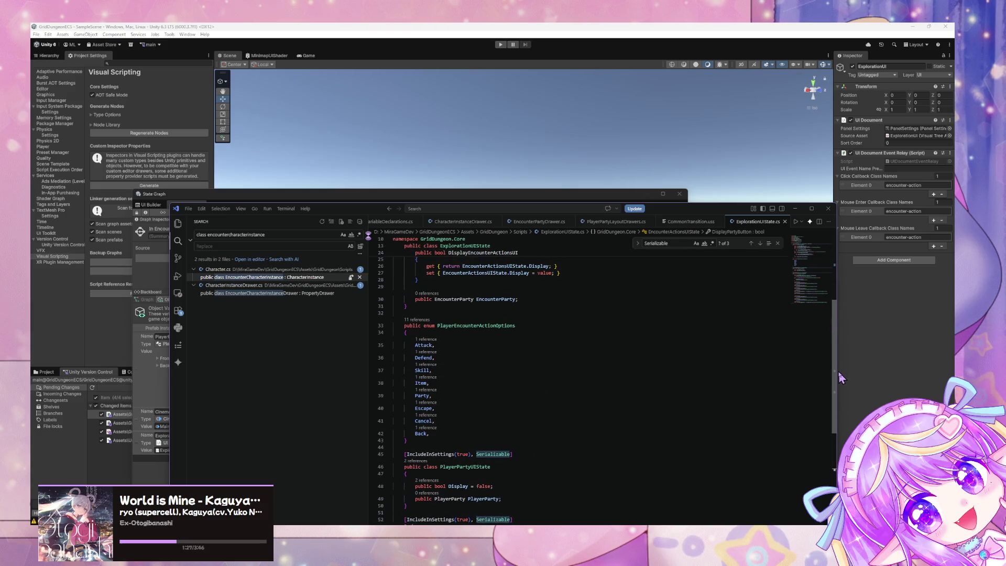
{"action": "scroll", "coordinate": [840, 378], "scroll_direction": "down", "scroll_amount": 8}
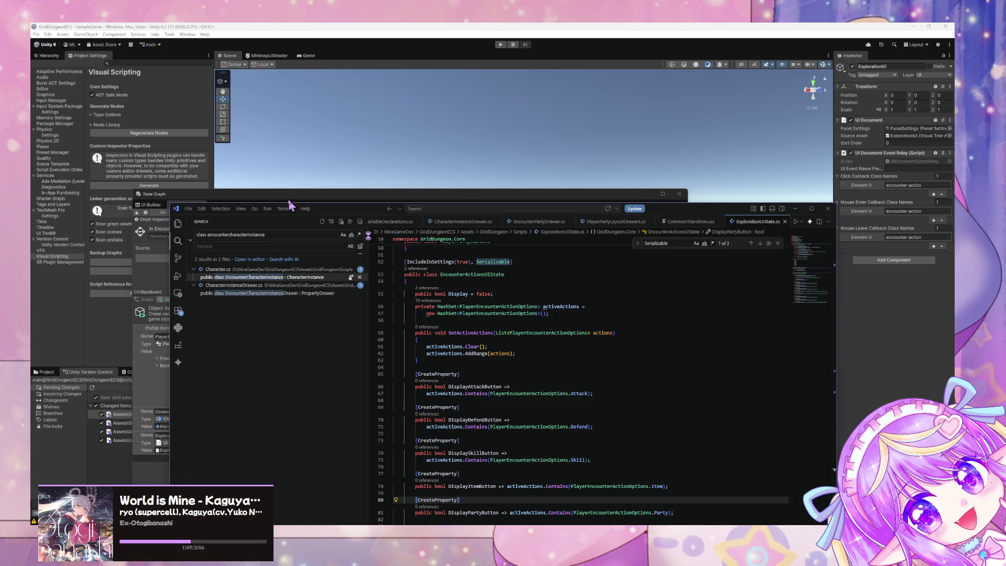
{"action": "mouse_move", "coordinate": [289, 200]}
{"action": "left_mouse_down"}
{"action": "mouse_move", "coordinate": [591, 239]}
{"action": "mouse_move", "coordinate": [722, 220]}
{"action": "mouse_move", "coordinate": [674, 257]}
{"action": "mouse_move", "coordinate": [458, 190]}
{"action": "left_mouse_up"}
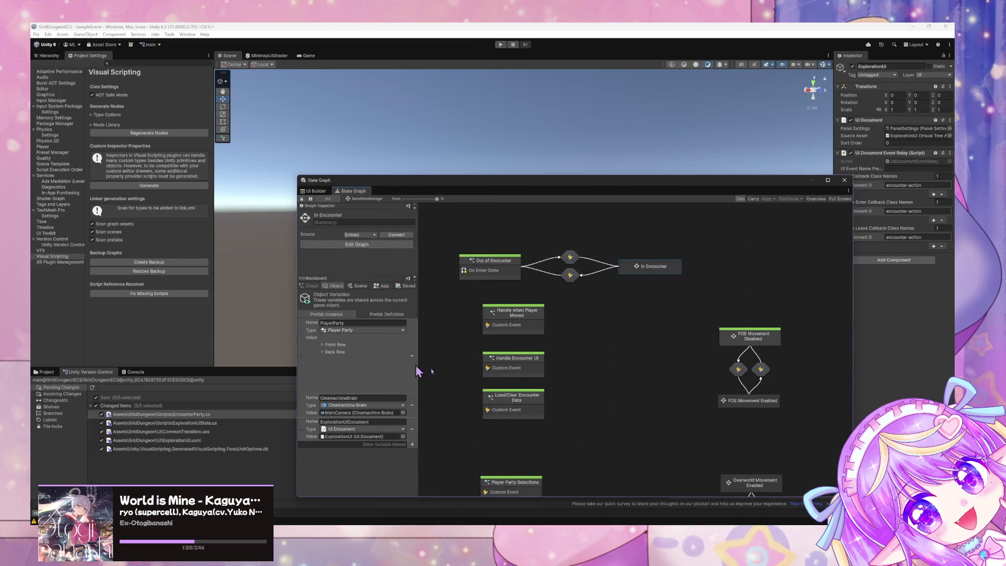
Bring VS Code back over the State Graph, resized to the lower right, showing CommonTransition.uss.
{"action": "key", "text": "alt+Tab"}
{"action": "mouse_move", "coordinate": [366, 207]}
{"action": "left_mouse_down"}
{"action": "mouse_move", "coordinate": [562, 287]}
{"action": "mouse_move", "coordinate": [483, 207]}
{"action": "left_mouse_up"}
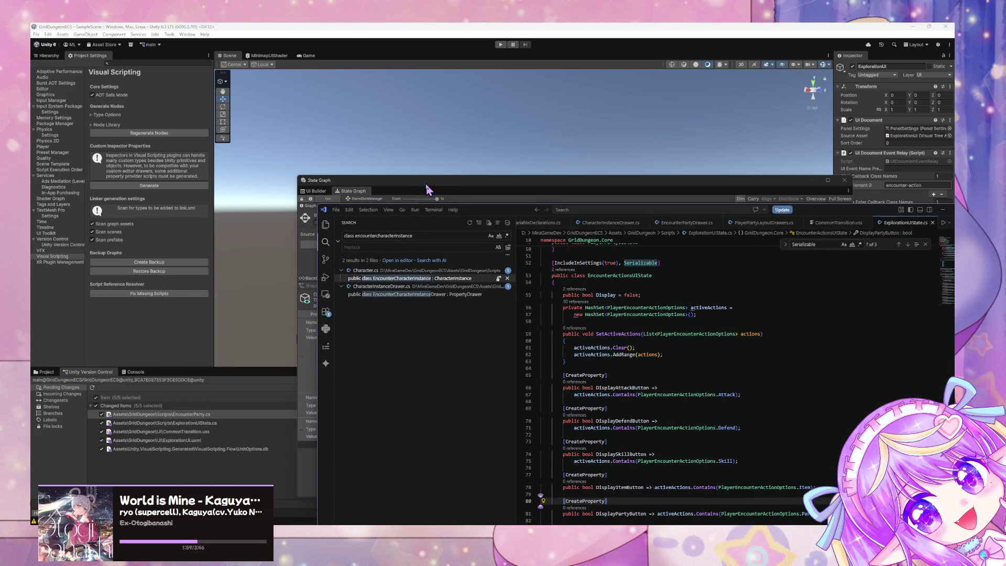
{"action": "left_click", "coordinate": [427, 187]}
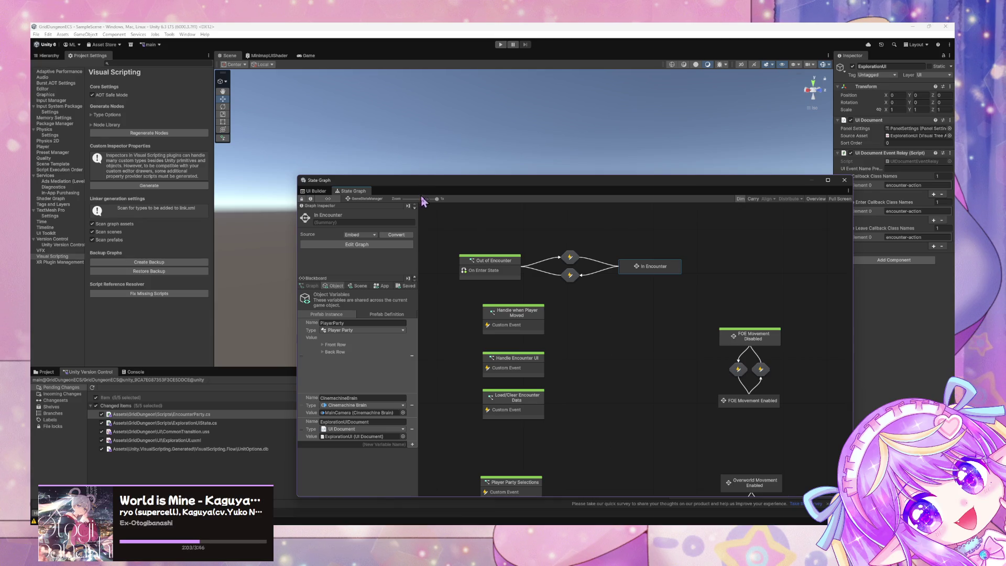
{"action": "key", "text": "alt+Tab"}
{"action": "scroll", "coordinate": [545, 272], "scroll_direction": "down", "scroll_amount": 5}
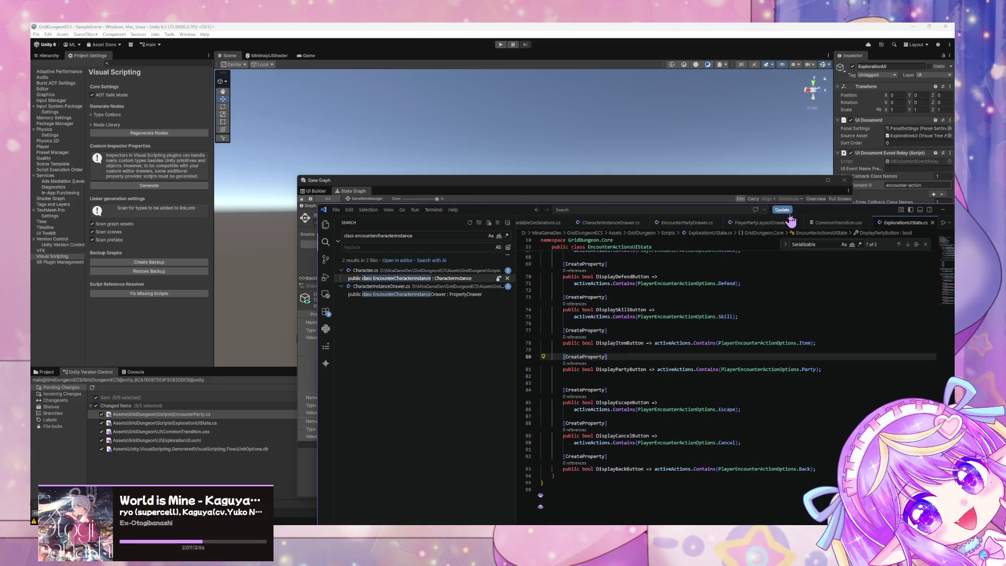
{"action": "left_click", "coordinate": [819, 223]}
{"action": "scroll", "coordinate": [545, 369], "scroll_direction": "down", "scroll_amount": 2}
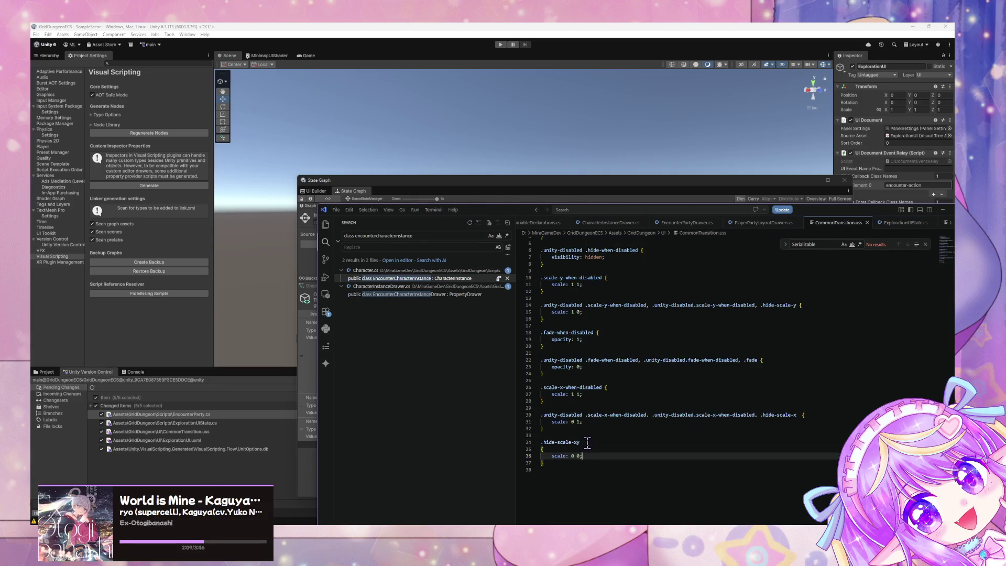
Paste the disabled scale-x selectors onto line 34 ahead of .hide-scale-xy, adding the opening brace.
{"action": "left_click_drag", "start_coordinate": [587, 442], "coordinate": [537, 442]}
{"action": "left_click", "coordinate": [580, 383]}
{"action": "left_click", "coordinate": [575, 428]}
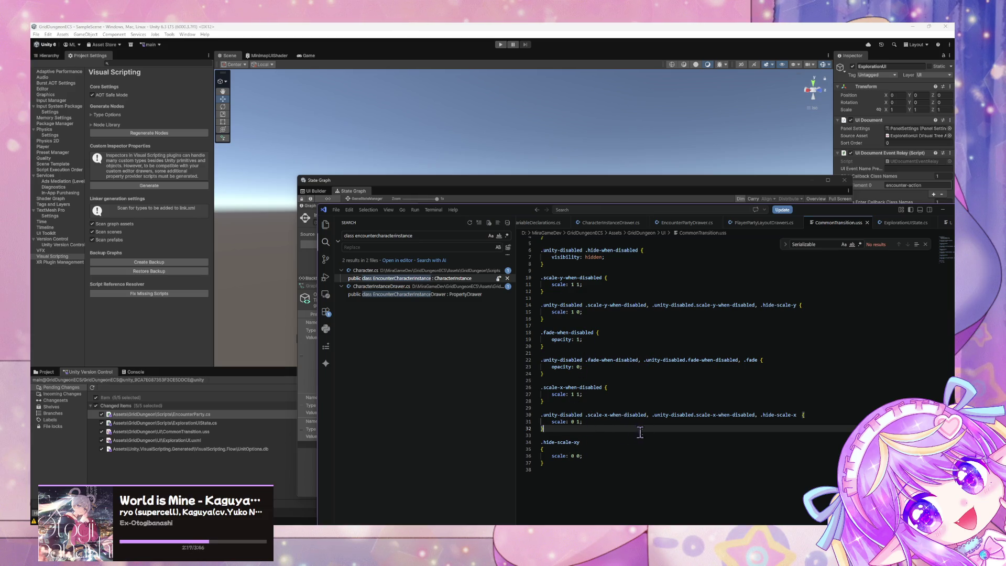
{"action": "left_click_drag", "start_coordinate": [754, 414], "coordinate": [541, 415]}
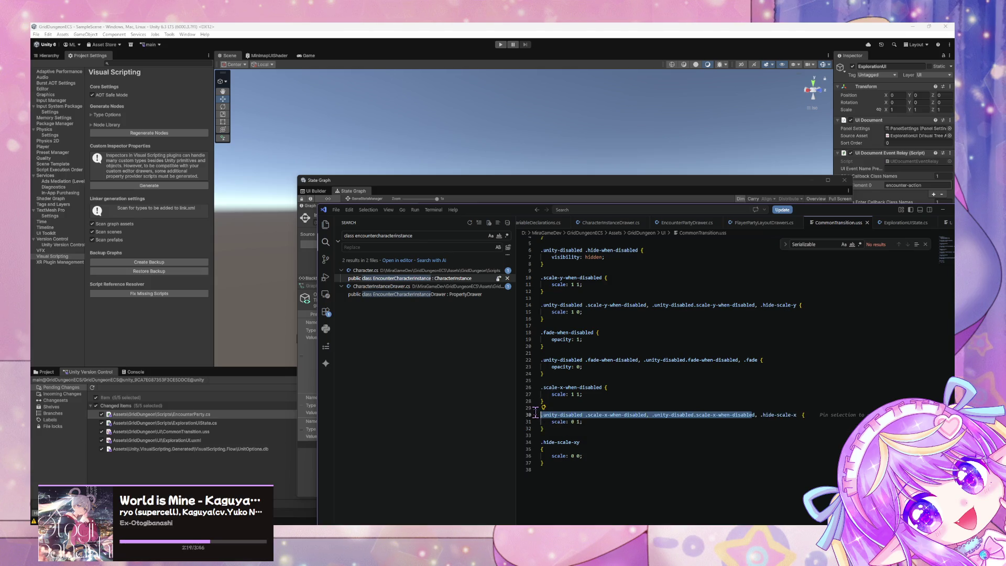
{"action": "left_click", "coordinate": [542, 442]}
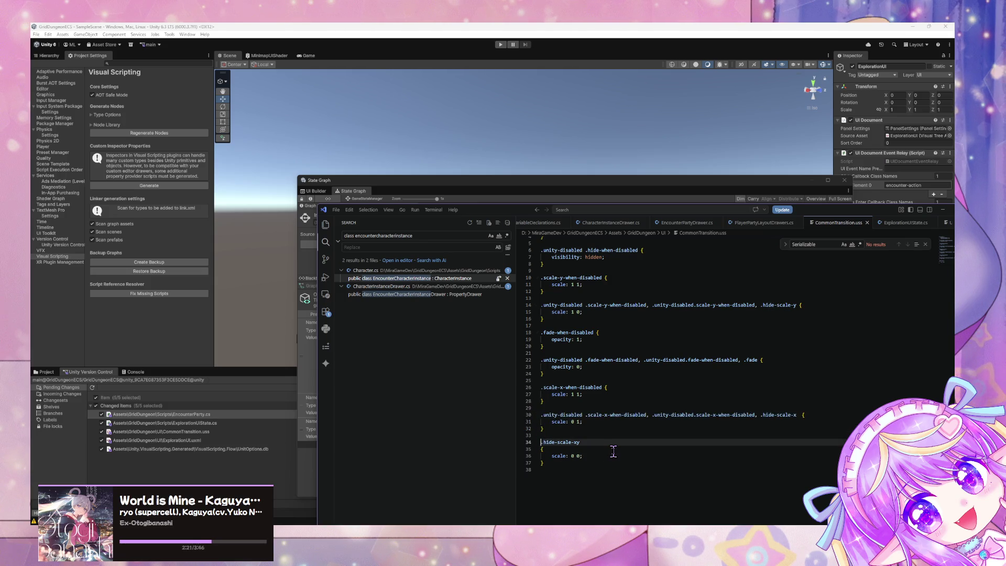
{"action": "type", "text": ".unity-disabled .scale-x-when-disabled, .unity-disabled.scale-x-when-disable"}
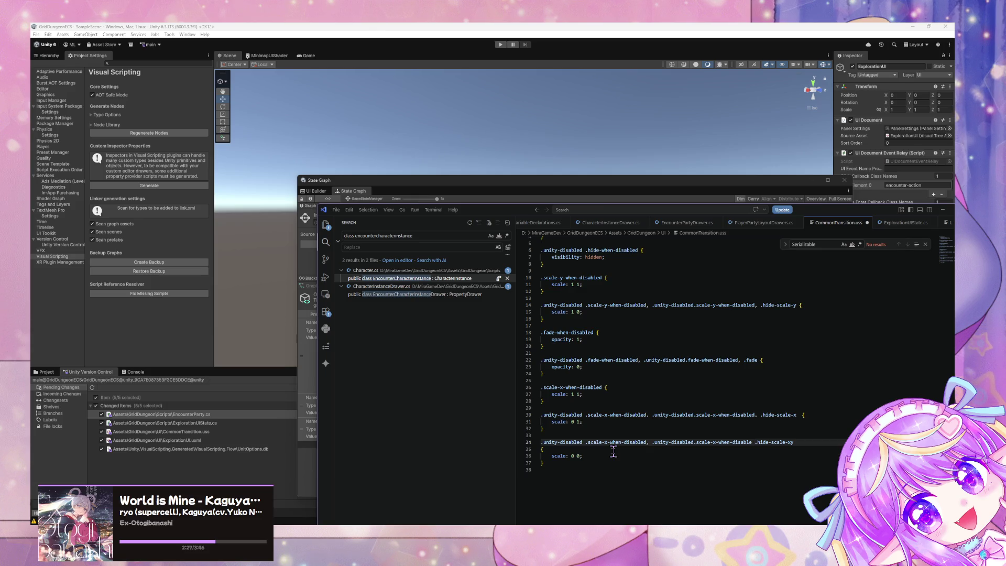
{"action": "key", "text": "ctrl+shift+p"}
{"action": "key", "text": "Escape"}
{"action": "left_click", "coordinate": [545, 449]}
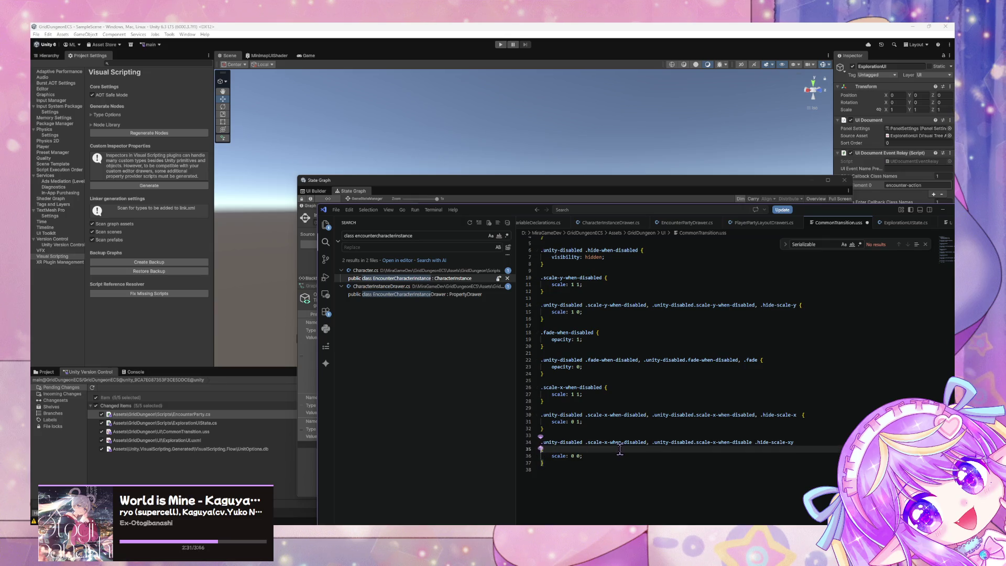
{"action": "key", "text": "BackSpace"}
{"action": "type", "text": "{"}
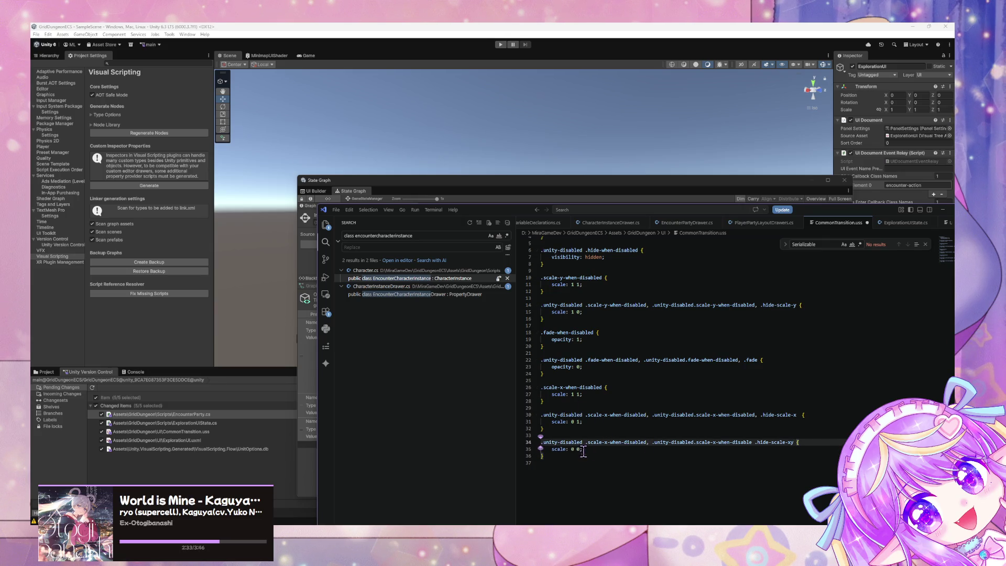
Change both pasted selectors to .scale-xy-when-disabled and save the stylesheet.
{"action": "left_click", "coordinate": [609, 442]}
{"action": "type", "text": "y"}
{"action": "left_click", "coordinate": [717, 442]}
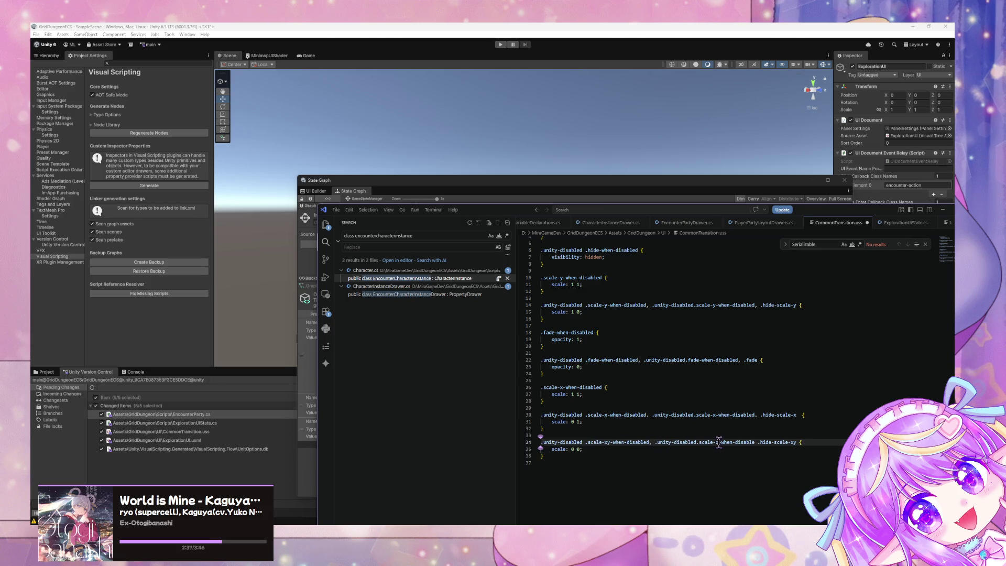
{"action": "type", "text": "y"}
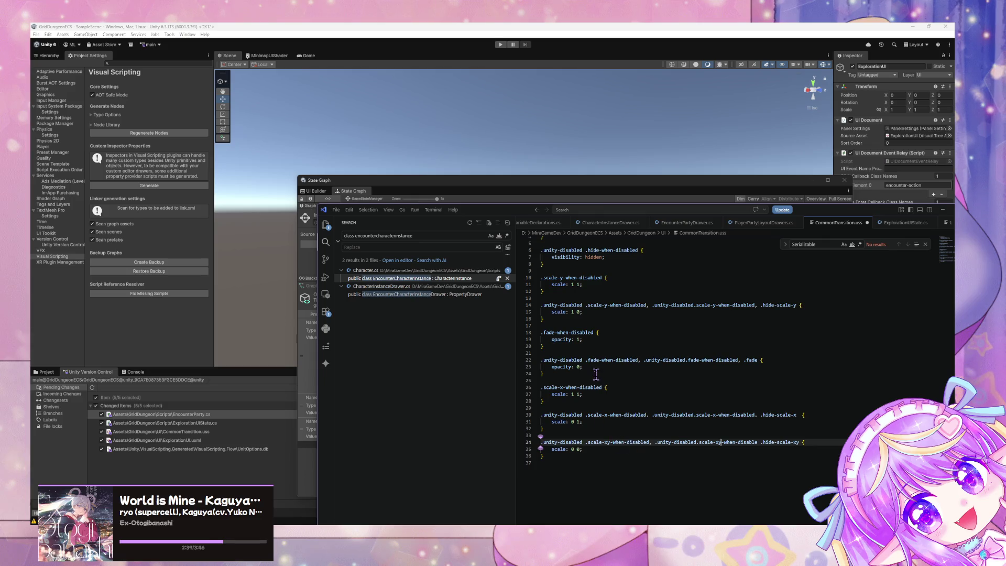
{"action": "left_click", "coordinate": [758, 442]}
{"action": "type", "text": "d"}
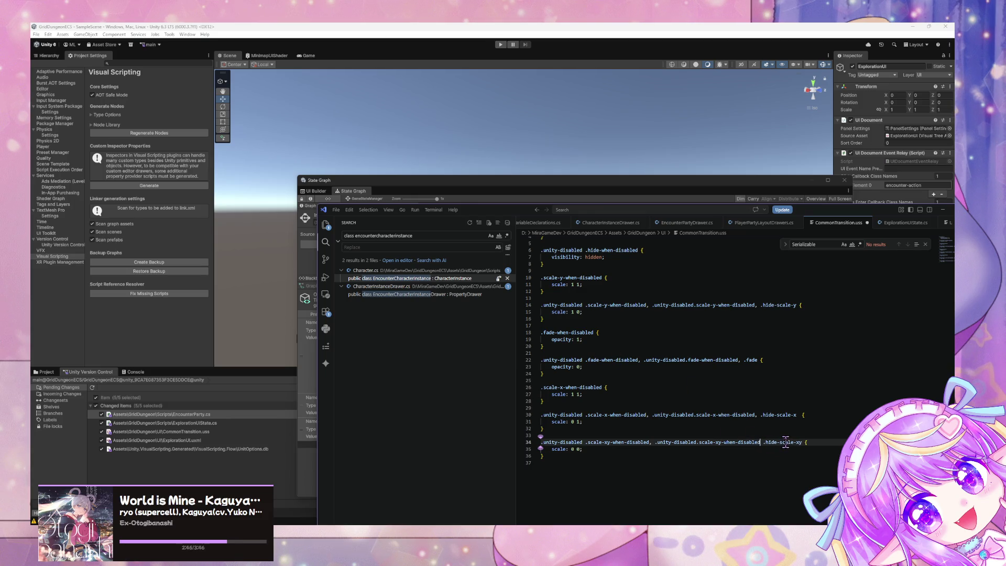
{"action": "type", "text": ","}
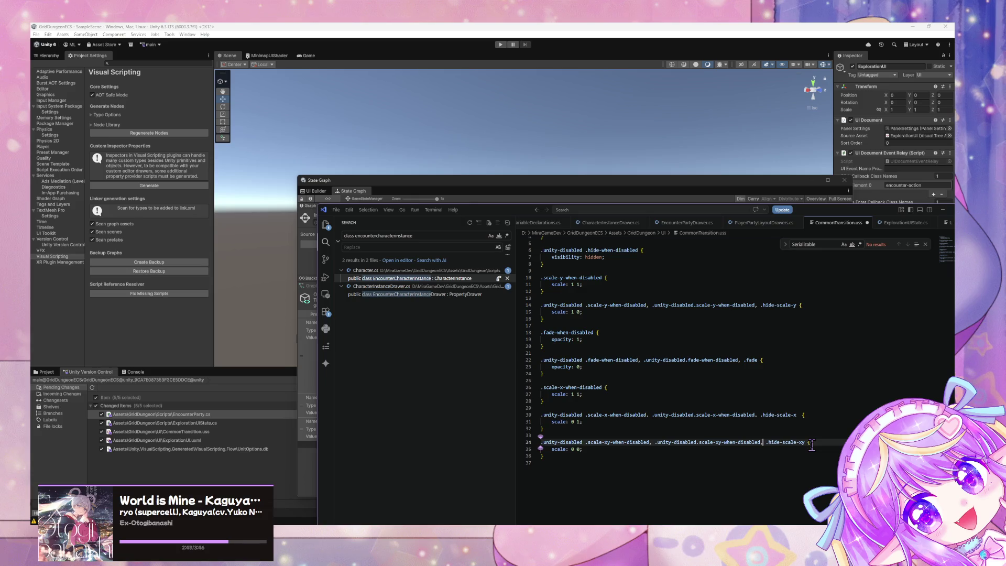
{"action": "left_click", "coordinate": [595, 455]}
{"action": "key", "text": "ctrl+s"}
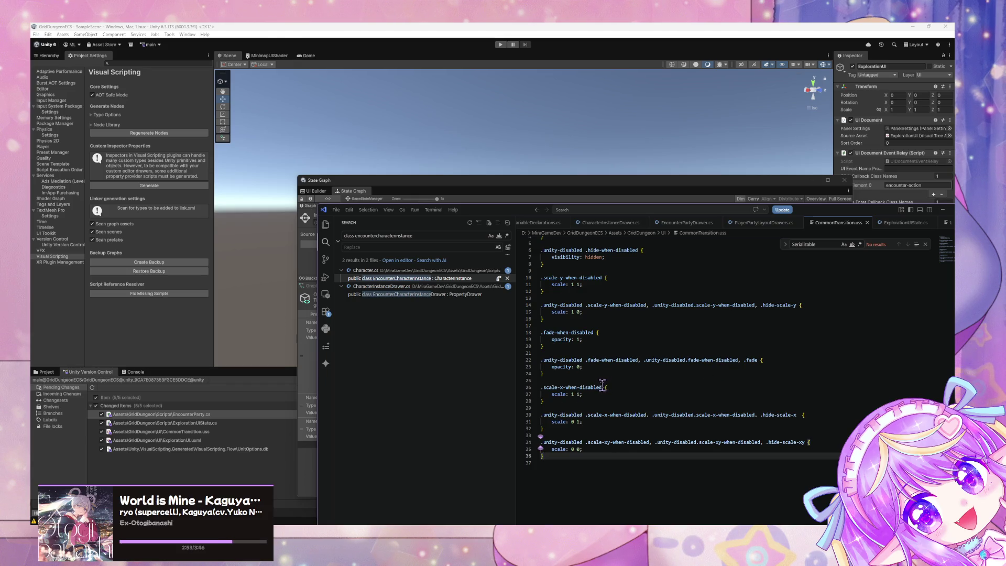
Remove the .scale-x-when-disabled selector from line 26.
{"action": "left_click_drag", "start_coordinate": [602, 384], "coordinate": [541, 387]}
{"action": "key", "text": "BackSpace"}
{"action": "left_click", "coordinate": [602, 278]}
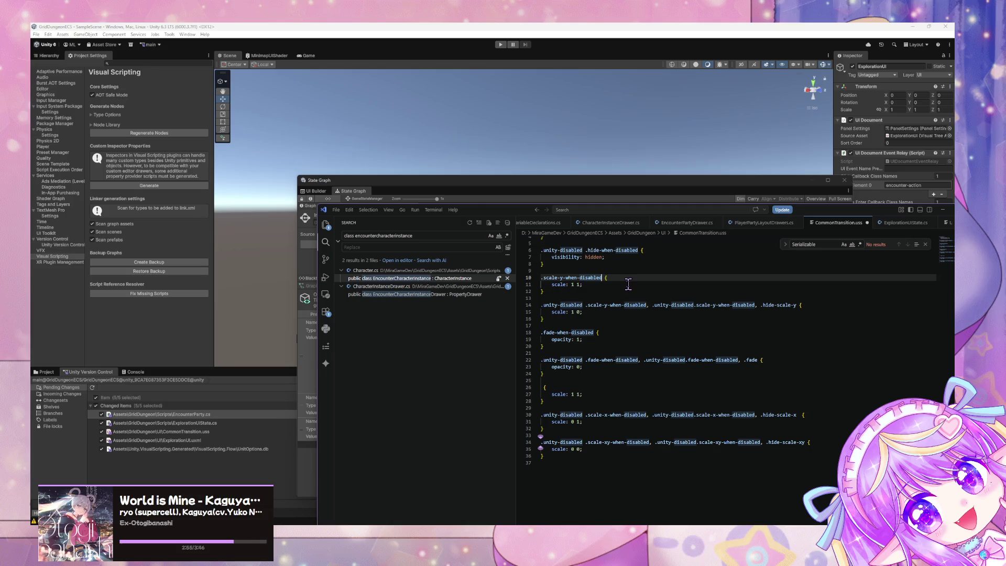
Try adding scale-x/scale-xy selectors to line 10 and deleting the scale 1 1 block, then undo it all.
{"action": "type", "text": ", .scale-x-when-disabled,"}
{"action": "key", "text": "Tab"}
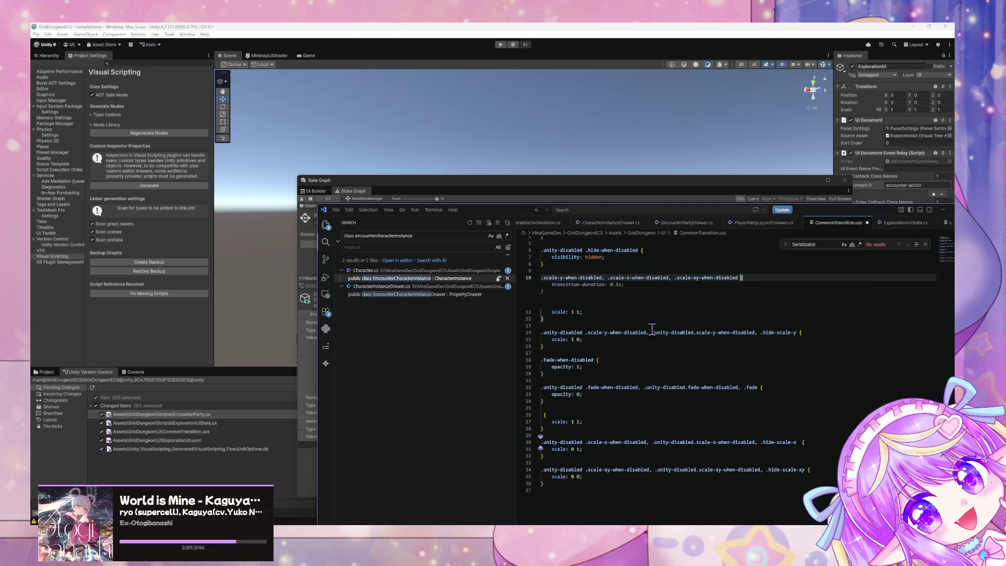
{"action": "key", "text": "Escape"}
{"action": "left_click_drag", "start_coordinate": [575, 402], "coordinate": [512, 330]}
{"action": "key", "text": "BackSpace"}
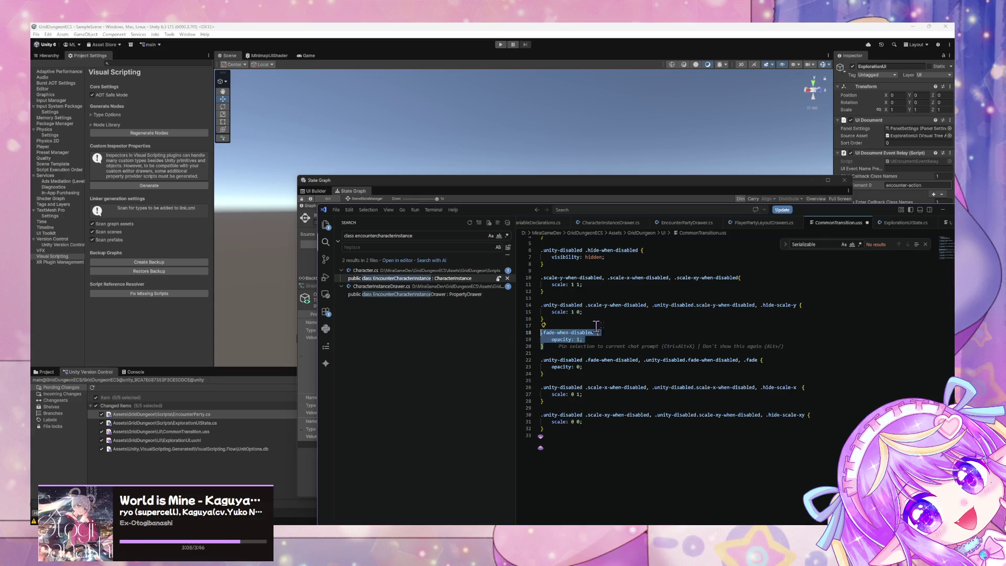
{"action": "scroll", "coordinate": [624, 321], "scroll_direction": "up", "scroll_amount": 2}
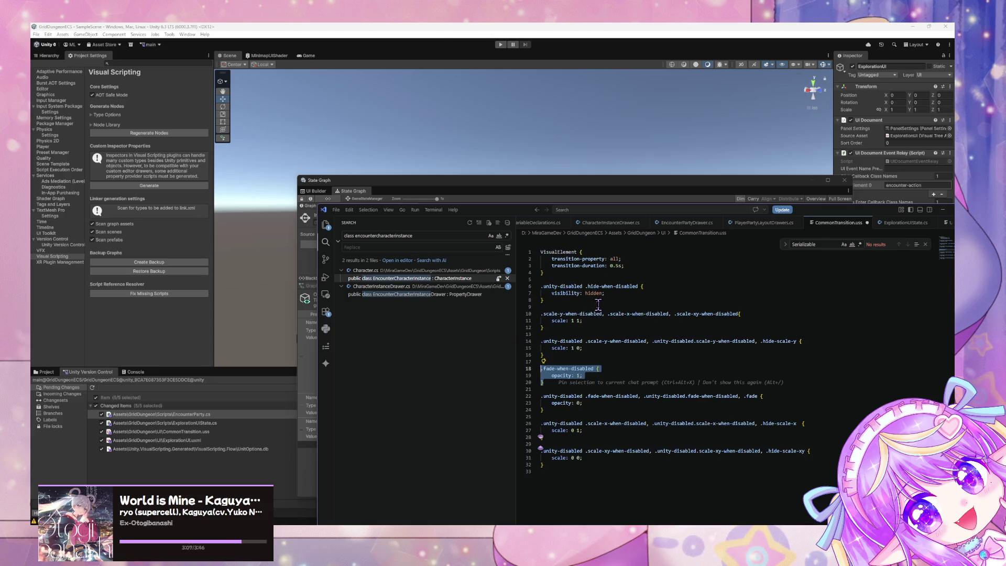
{"action": "left_click", "coordinate": [625, 321]}
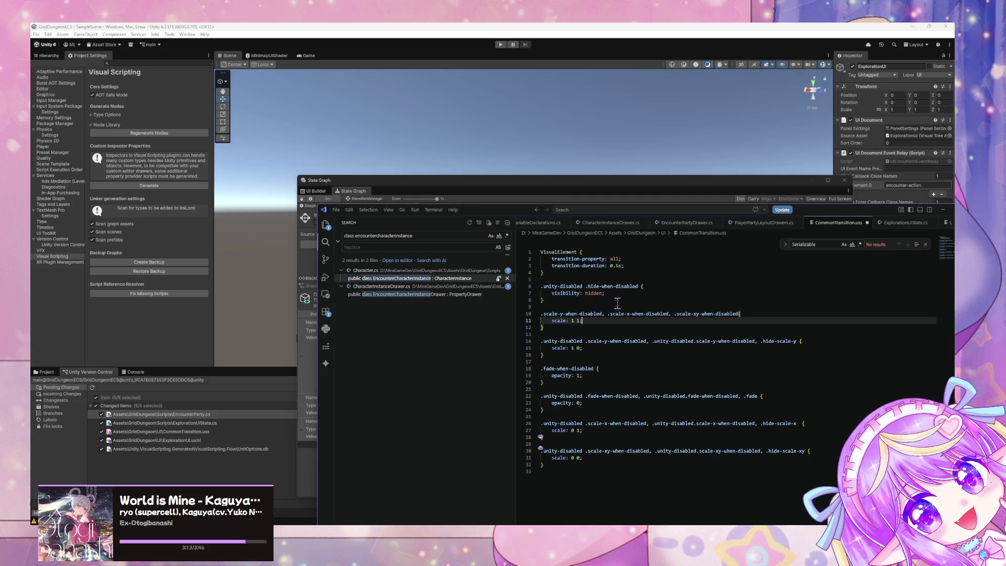
{"action": "key", "text": "ctrl+z"}
{"action": "key", "text": "ctrl+z"}
{"action": "key", "text": "ctrl+z"}
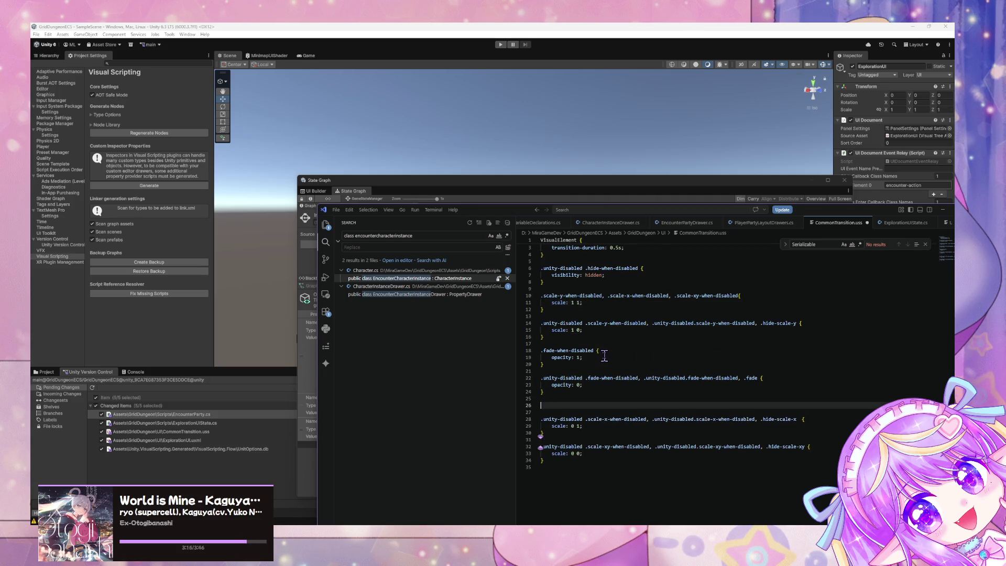
{"action": "key", "text": "ctrl+z"}
{"action": "key", "text": "ctrl+z"}
{"action": "key", "text": "ctrl+z"}
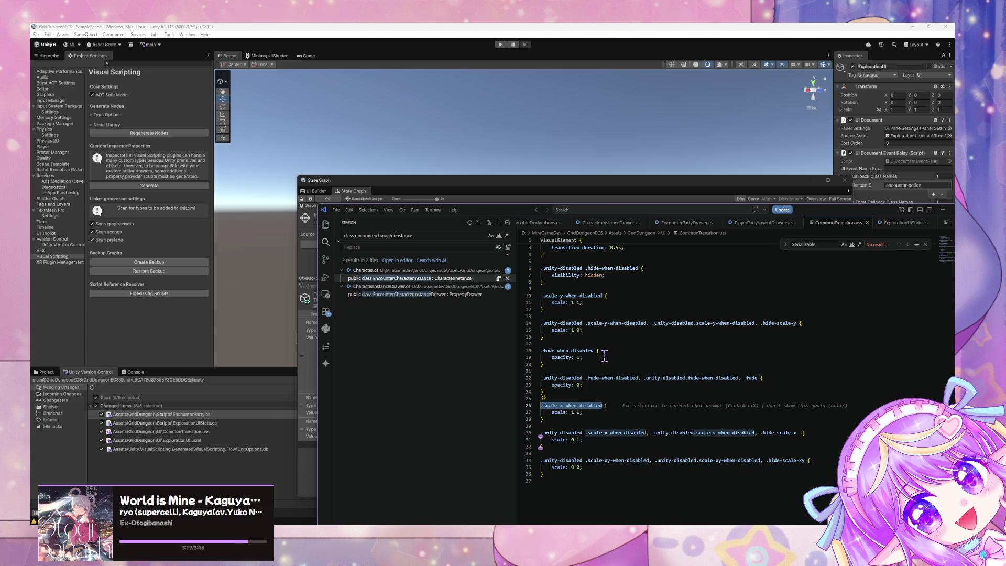
{"action": "key", "text": "ctrl+z"}
{"action": "key", "text": "ctrl+z"}
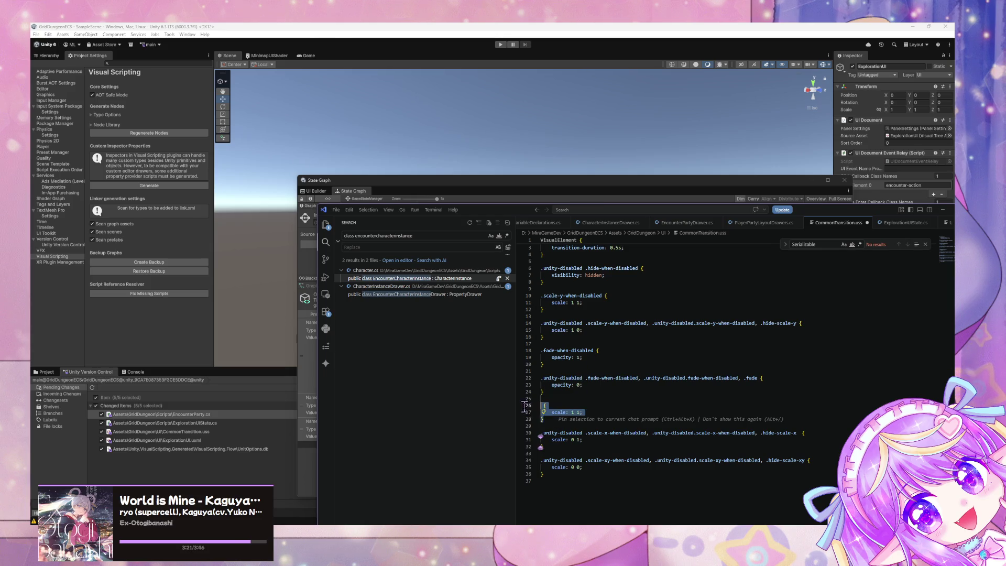
{"action": "key", "text": "ctrl+z"}
{"action": "key", "text": "ctrl+z"}
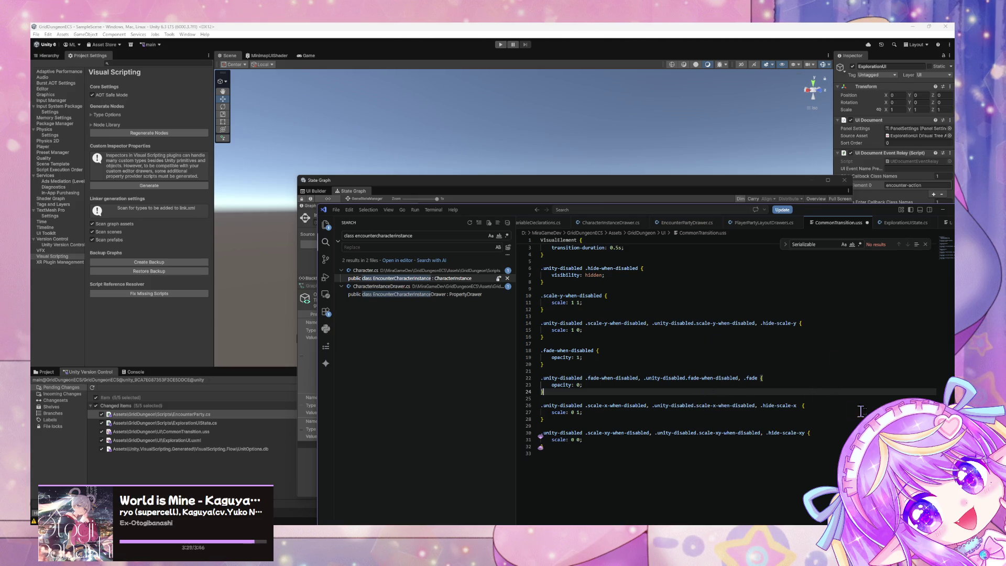
Cut both .fade-when-disabled rule blocks from the bottom of CommonTransition.uss.
{"action": "left_click", "coordinate": [583, 455]}
{"action": "left_click", "coordinate": [746, 379]}
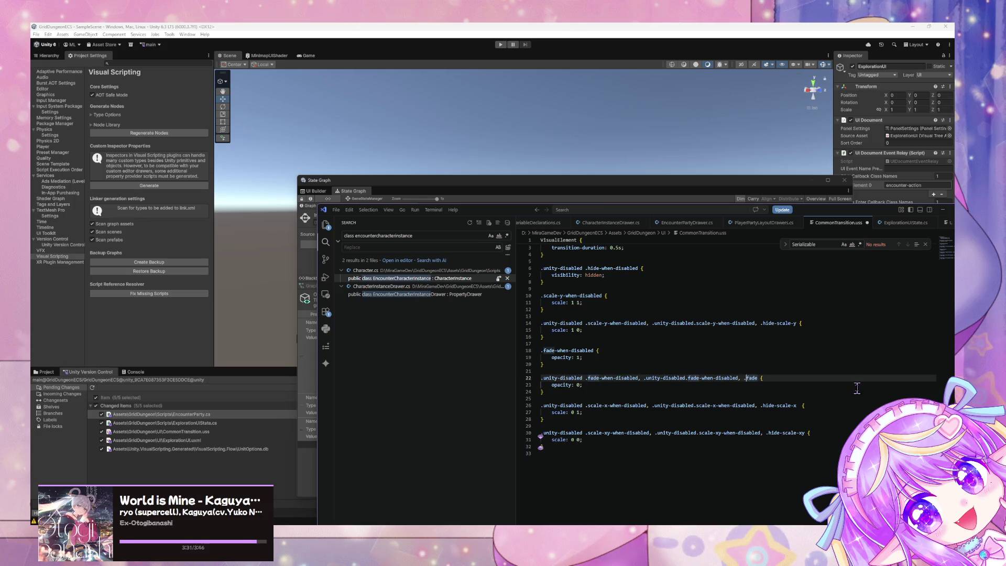
{"action": "key", "text": "Left"}
{"action": "scroll", "coordinate": [598, 304], "scroll_direction": "up", "scroll_amount": 1}
{"action": "mouse_move", "coordinate": [565, 382]}
{"action": "left_mouse_down"}
{"action": "mouse_move", "coordinate": [526, 368]}
{"action": "mouse_move", "coordinate": [524, 417]}
{"action": "left_mouse_up"}
{"action": "key", "text": "ctrl+c"}
{"action": "key", "text": "Delete"}
{"action": "left_click", "coordinate": [627, 300]}
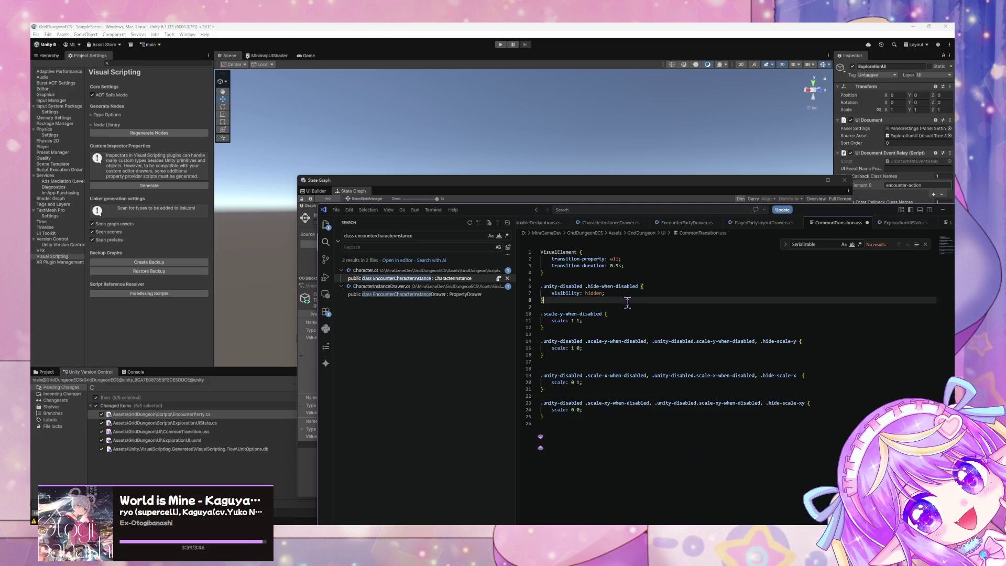
Paste the two fade-when-disabled rules below the .unity-disabled .hide-when-disabled rule.
{"action": "key", "text": "Return"}
{"action": "key", "text": "ctrl+v"}
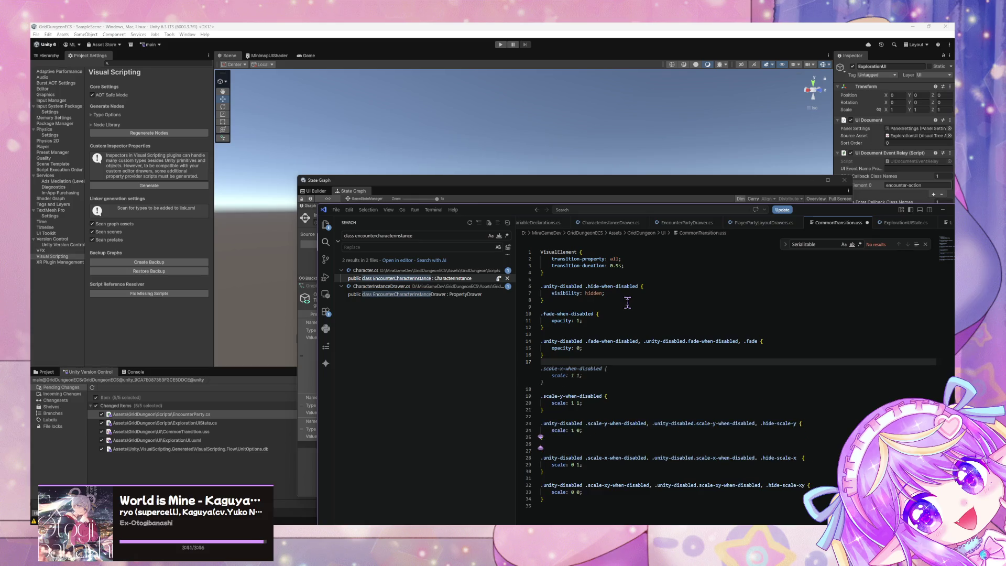
{"action": "key", "text": "Escape"}
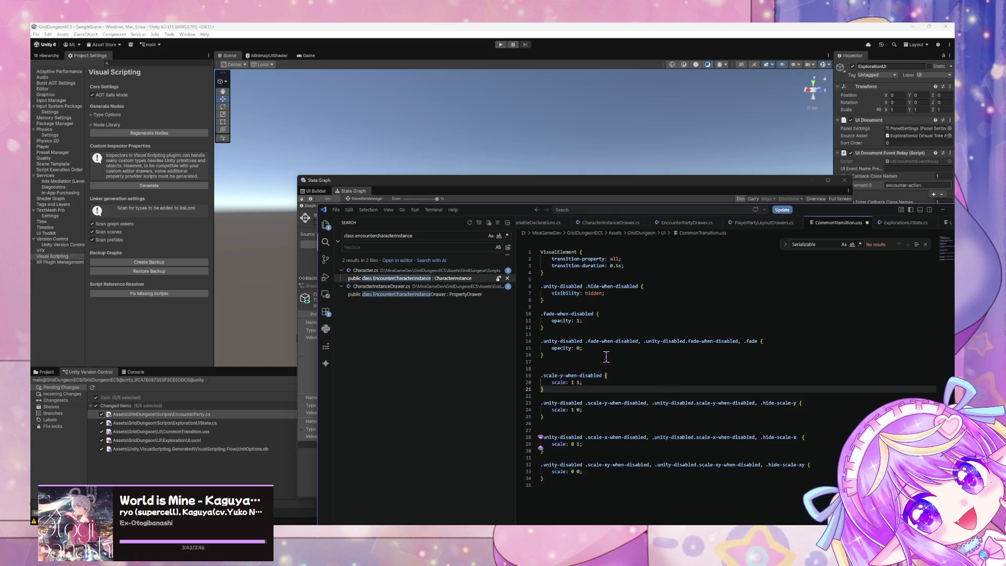
{"action": "key", "text": "BackSpace"}
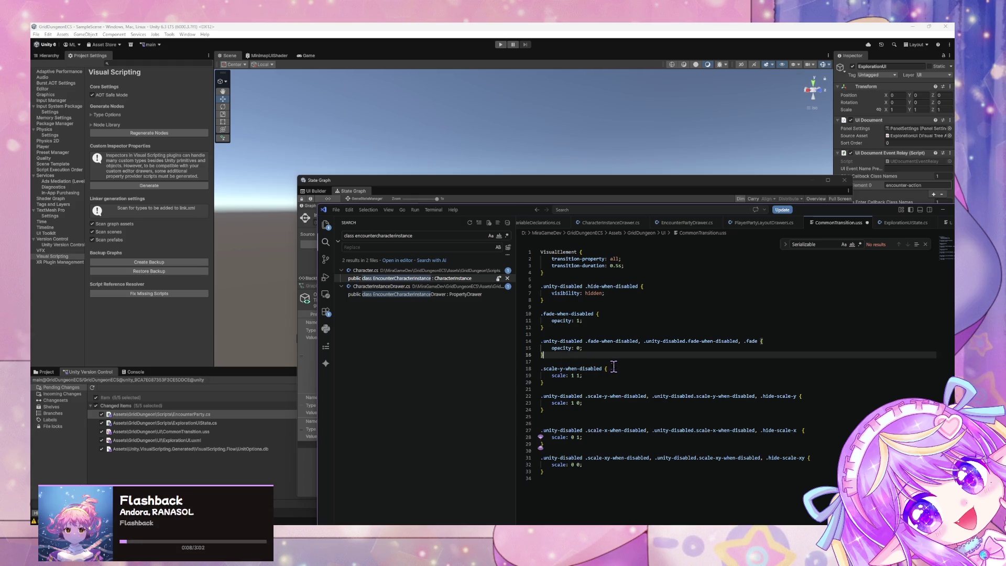
{"action": "left_click", "coordinate": [562, 313]}
Extend the scale: 1 1 rule with .scale-x-when-disabled and .scale-xy-when-disabled, then save.
{"action": "left_click", "coordinate": [605, 370]}
{"action": "key", "text": "Left"}
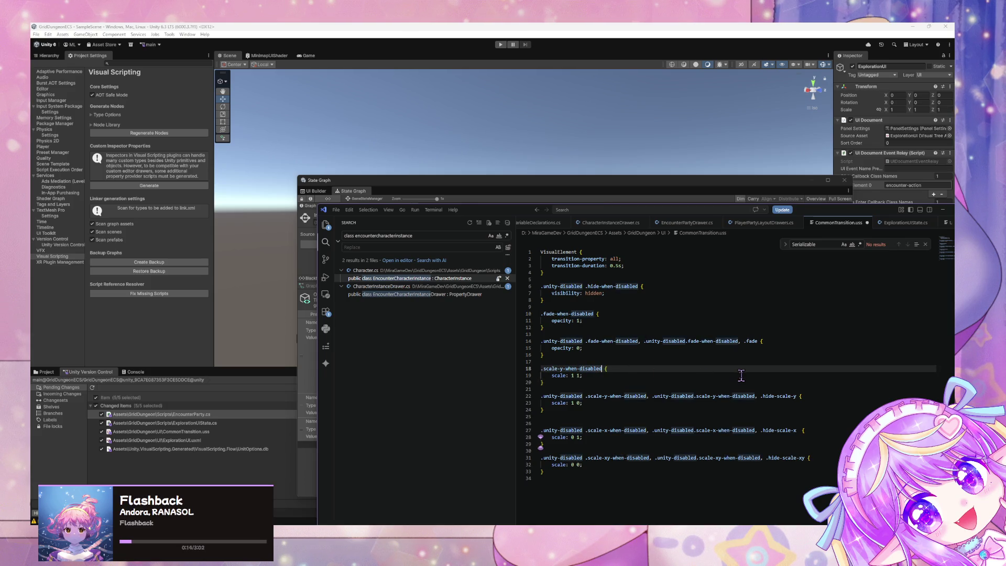
{"action": "key", "text": "shift+Home"}
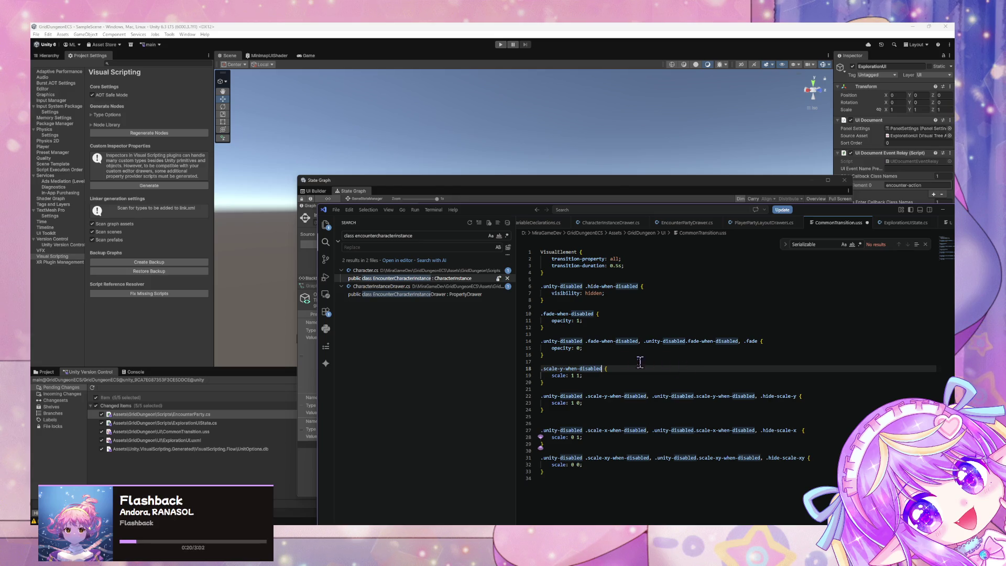
{"action": "type", "text": ", ."}
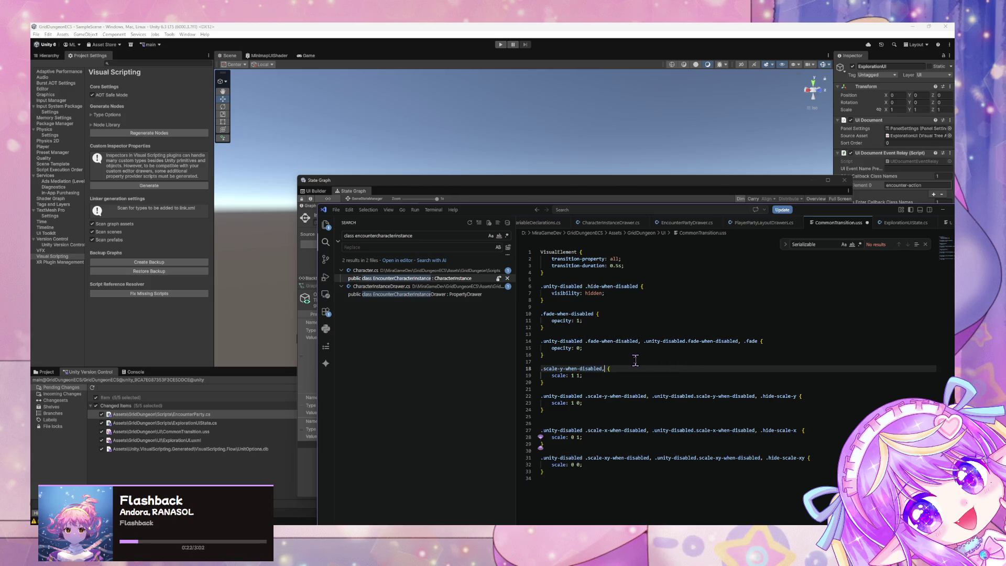
{"action": "type", "text": "scale-"}
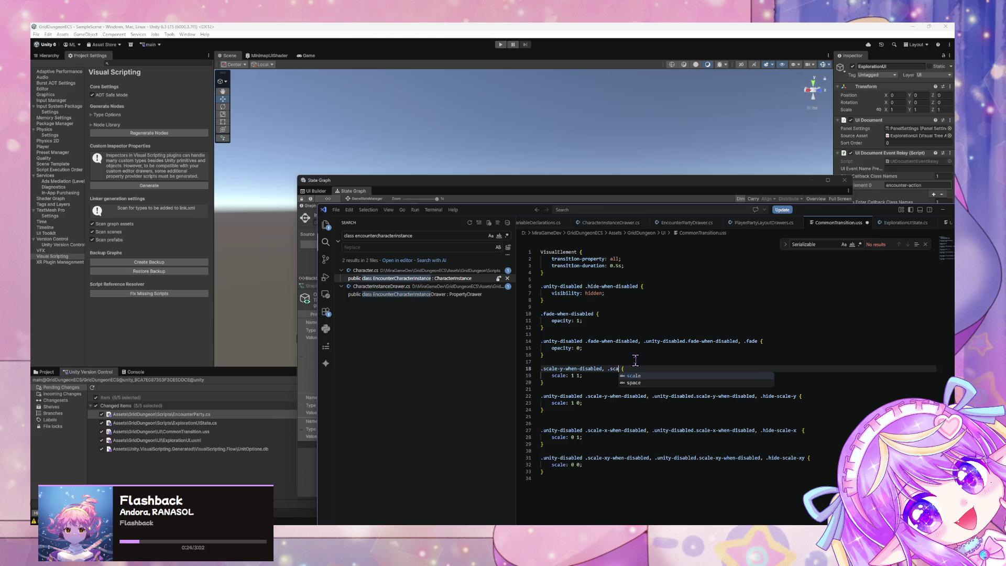
{"action": "type", "text": "x-when"}
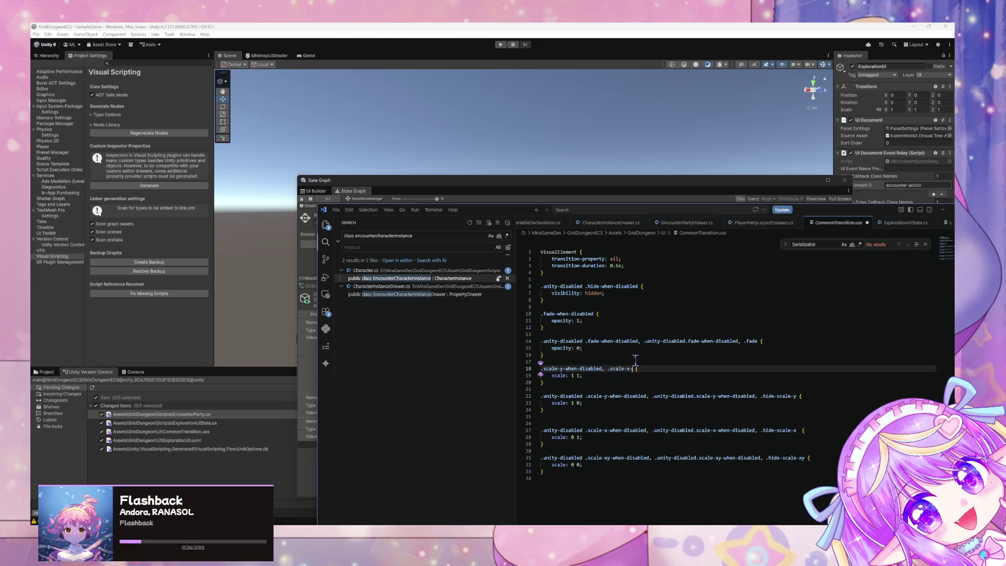
{"action": "type", "text": "-disabled,"}
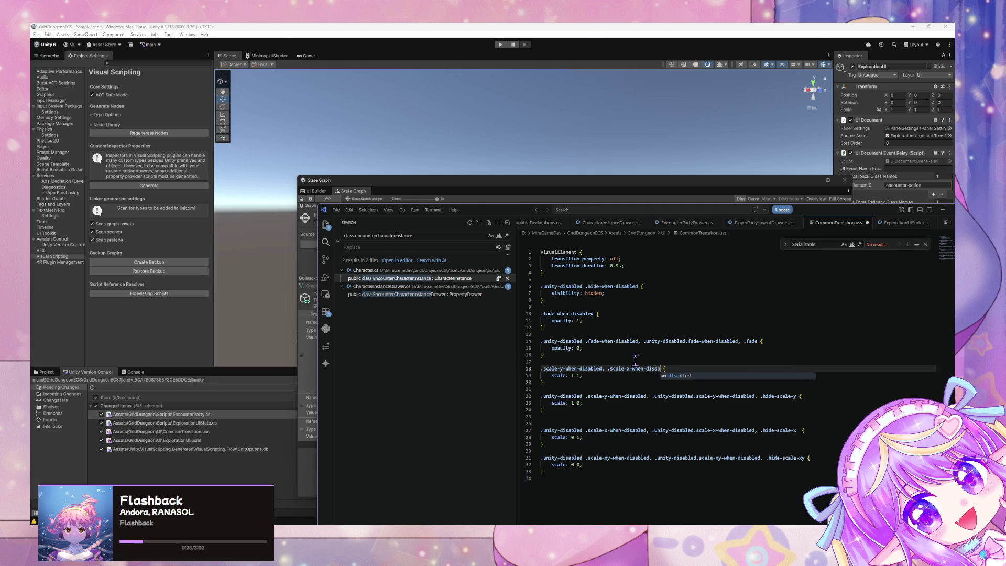
{"action": "key", "text": "Tab"}
{"action": "key", "text": "Escape"}
{"action": "left_click_drag", "start_coordinate": [780, 369], "coordinate": [749, 370]}
{"action": "key", "text": "BackSpace"}
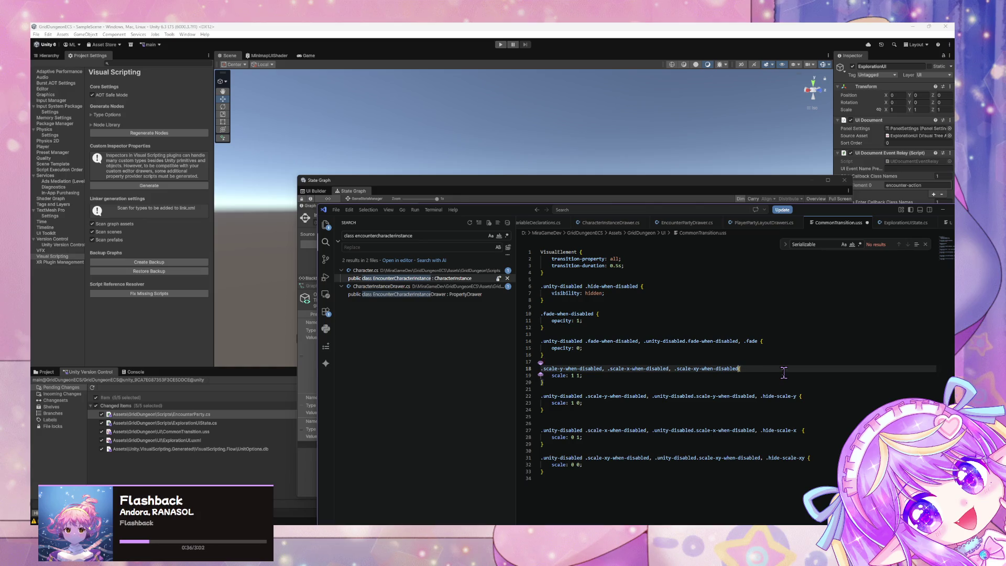
{"action": "key", "text": "ctrl+s"}
{"action": "left_click", "coordinate": [594, 418]}
{"action": "left_click", "coordinate": [590, 389]}
{"action": "left_click", "coordinate": [608, 362]}
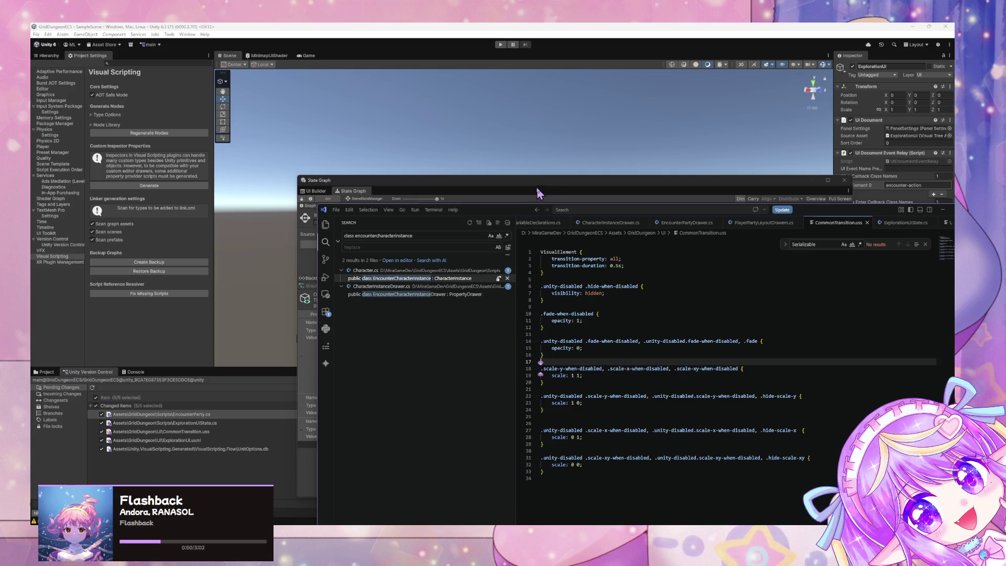
{"action": "left_click", "coordinate": [559, 189]}
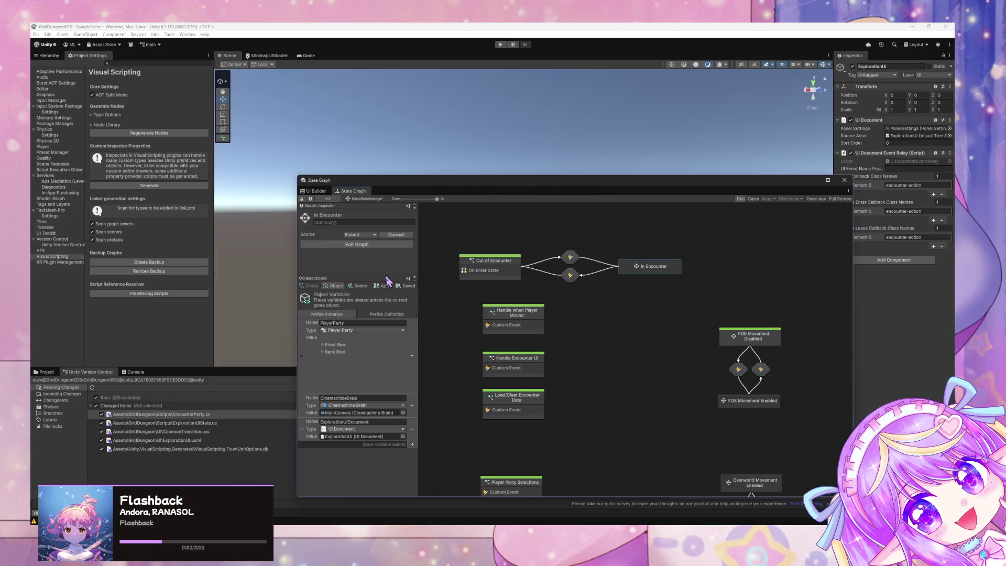
Raise and pan the State Graph window, then select the Out of Encounter state.
{"action": "mouse_move", "coordinate": [512, 184]}
{"action": "left_mouse_down"}
{"action": "mouse_move", "coordinate": [775, 391]}
{"action": "mouse_move", "coordinate": [524, 115]}
{"action": "mouse_move", "coordinate": [492, 112]}
{"action": "left_mouse_up"}
{"action": "mouse_move", "coordinate": [608, 213]}
{"action": "left_mouse_down"}
{"action": "mouse_move", "coordinate": [651, 281]}
{"action": "mouse_move", "coordinate": [611, 332]}
{"action": "left_mouse_up"}
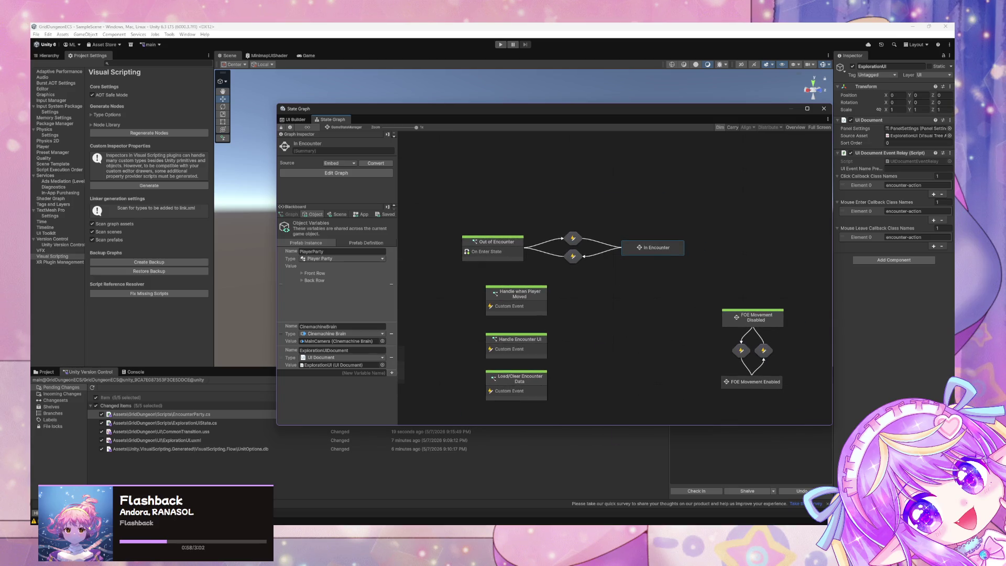
{"action": "key", "text": "alt+Tab"}
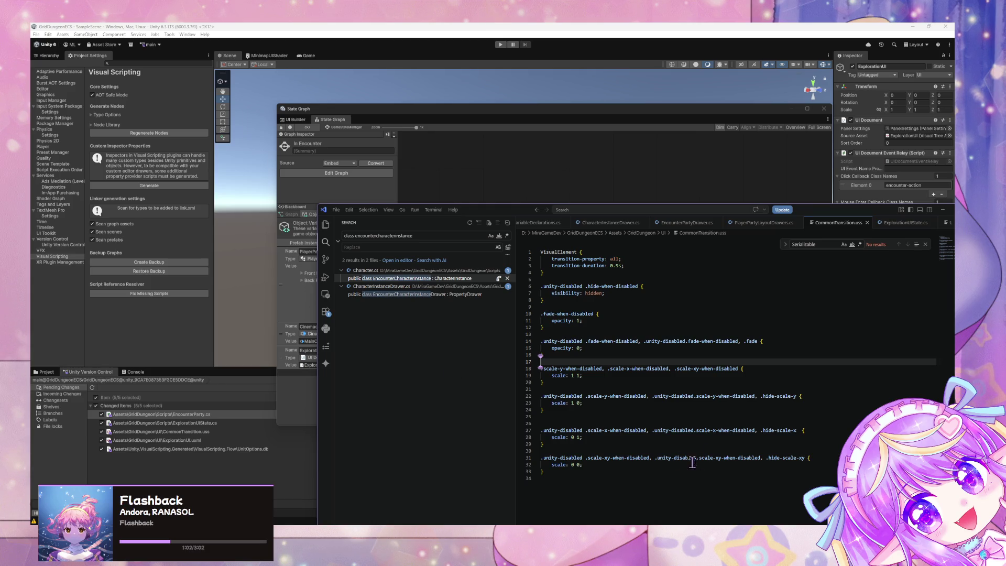
{"action": "mouse_move", "coordinate": [504, 215]}
{"action": "left_mouse_down"}
{"action": "mouse_move", "coordinate": [582, 296]}
{"action": "mouse_move", "coordinate": [573, 336]}
{"action": "mouse_move", "coordinate": [533, 332]}
{"action": "left_mouse_up"}
{"action": "left_click", "coordinate": [591, 294]}
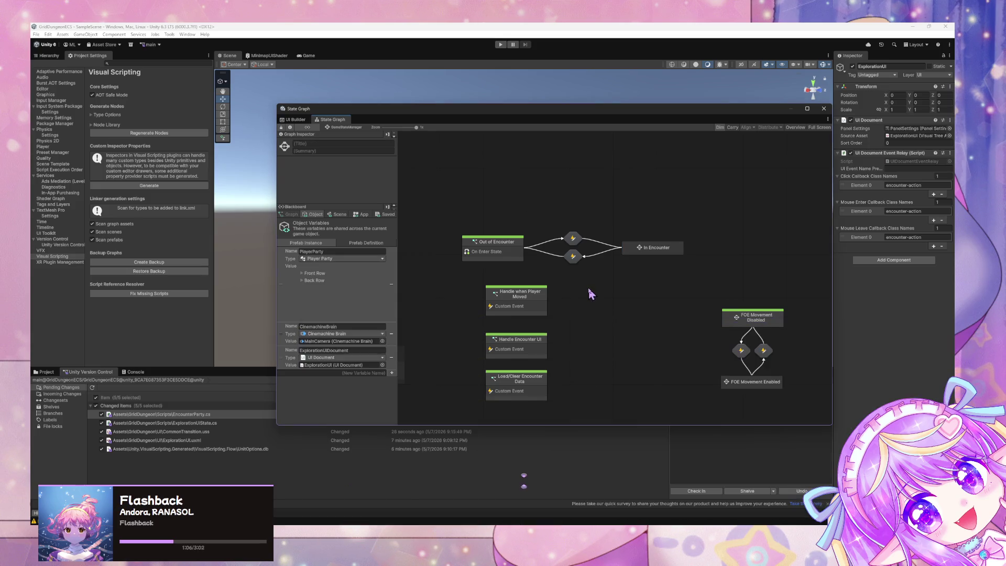
{"action": "left_click", "coordinate": [504, 256]}
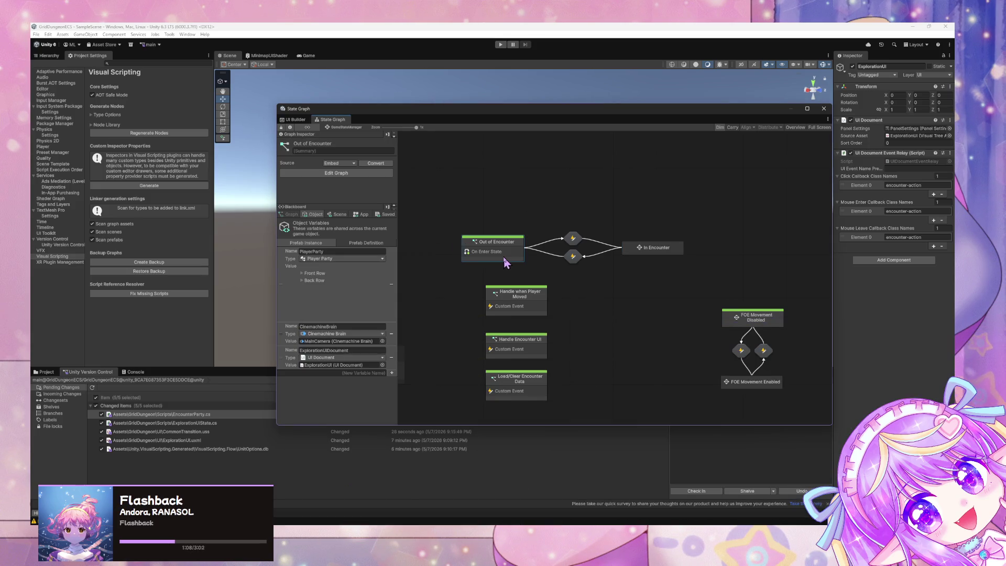
{"action": "key", "text": "alt+Tab"}
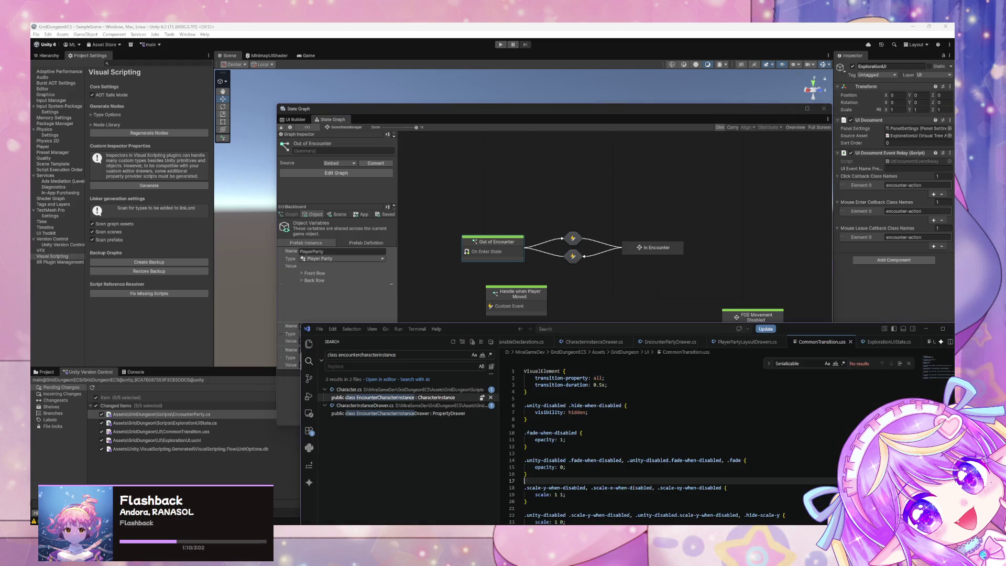
Move the VS Code window and open ExplorationUIState.cs through the file finder.
{"action": "left_click_drag", "start_coordinate": [483, 332], "coordinate": [401, 200]}
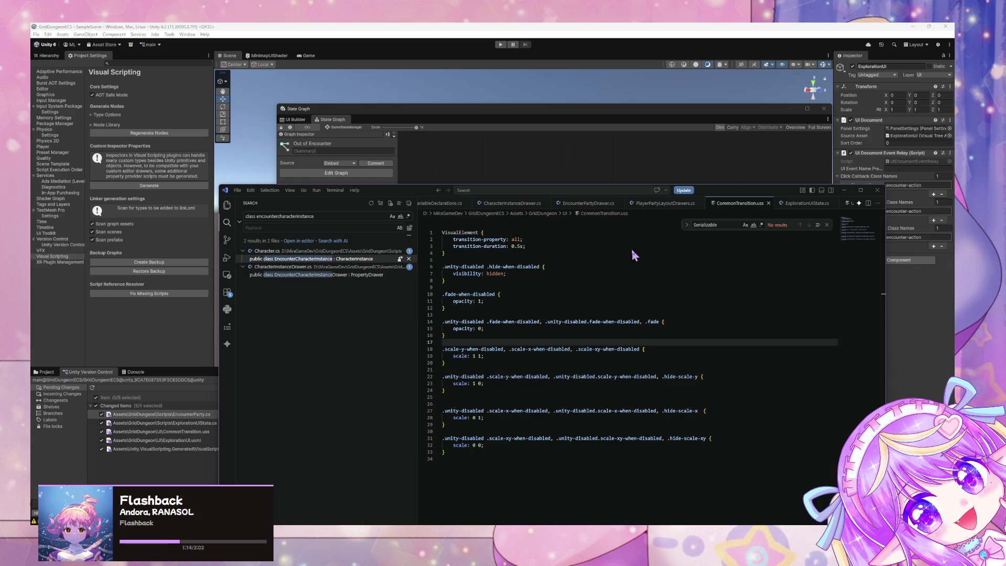
{"action": "left_click", "coordinate": [663, 204]}
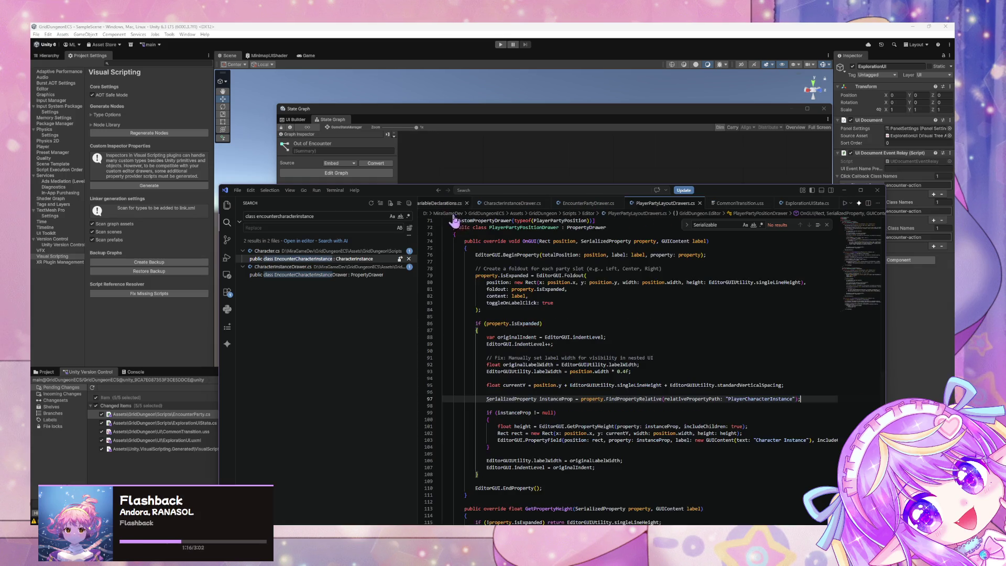
{"action": "key", "text": "ctrl+p"}
{"action": "type", "text": "uy"}
{"action": "key", "text": "BackSpace"}
{"action": "type", "text": "istate"}
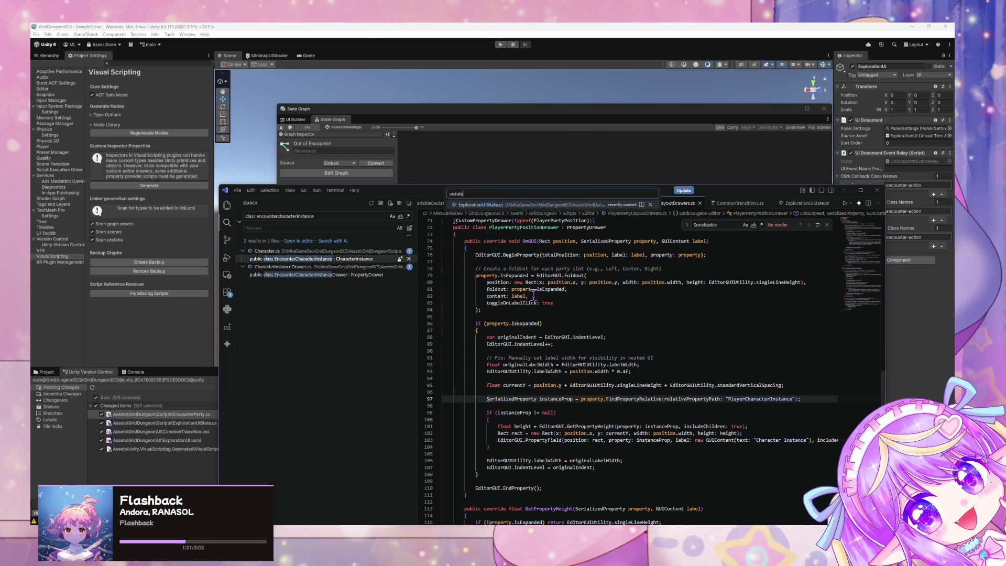
{"action": "key", "text": "Return"}
Scroll through ExplorationUIState.cs, then return to Unity and select the Out of Encounter state.
{"action": "scroll", "coordinate": [550, 299], "scroll_direction": "up", "scroll_amount": 10}
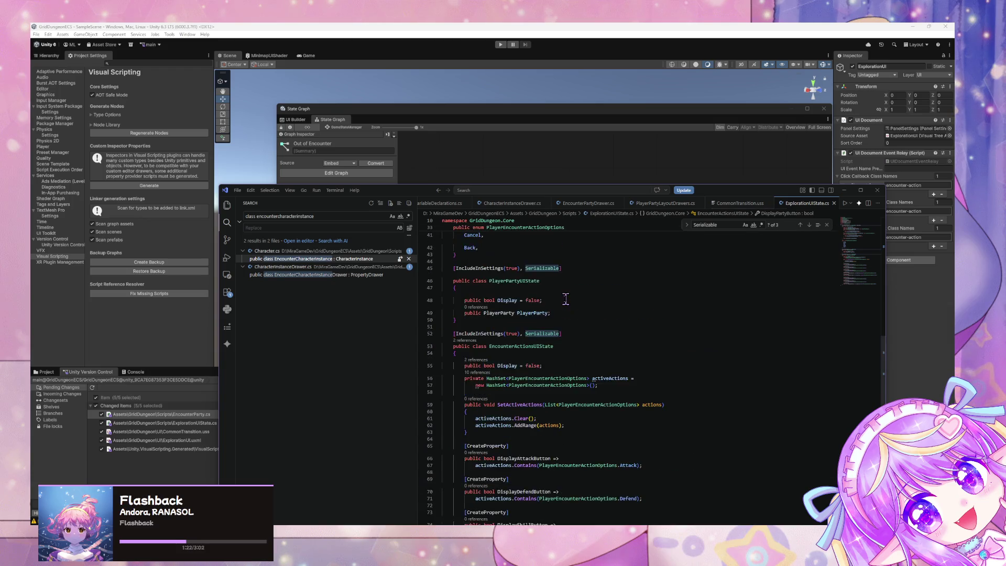
{"action": "scroll", "coordinate": [568, 300], "scroll_direction": "up", "scroll_amount": 10}
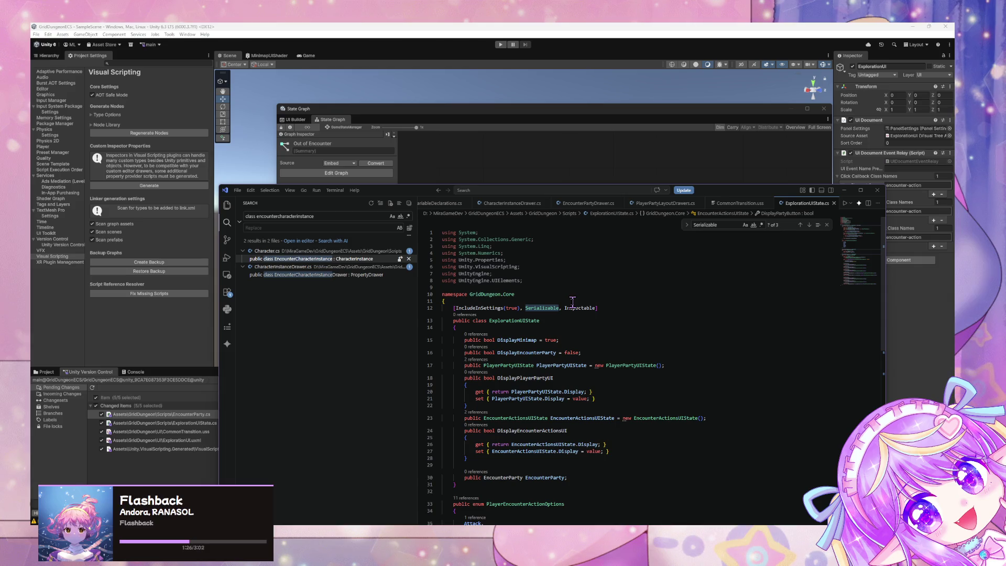
{"action": "scroll", "coordinate": [570, 300], "scroll_direction": "down", "scroll_amount": 5}
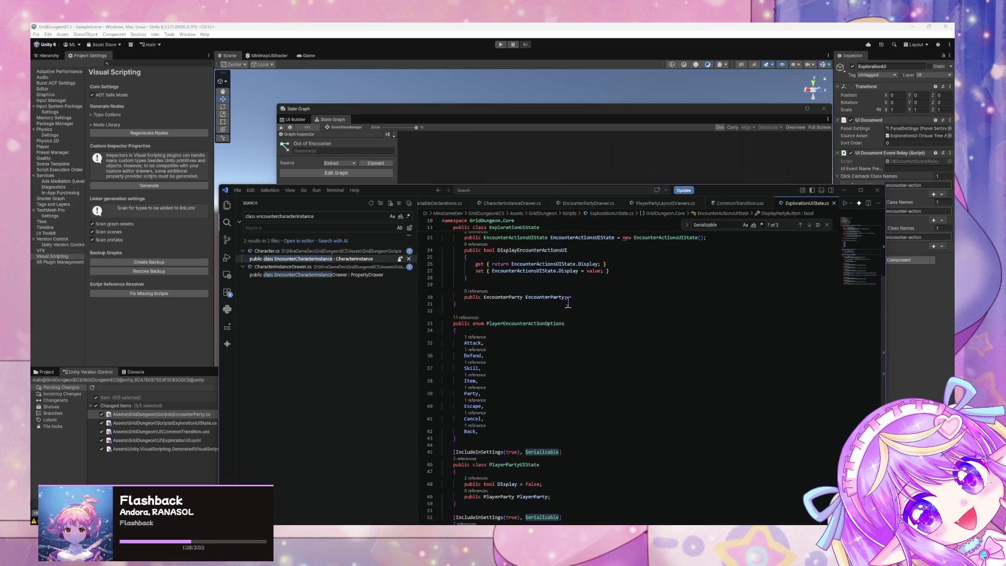
{"action": "scroll", "coordinate": [568, 302], "scroll_direction": "up", "scroll_amount": 3}
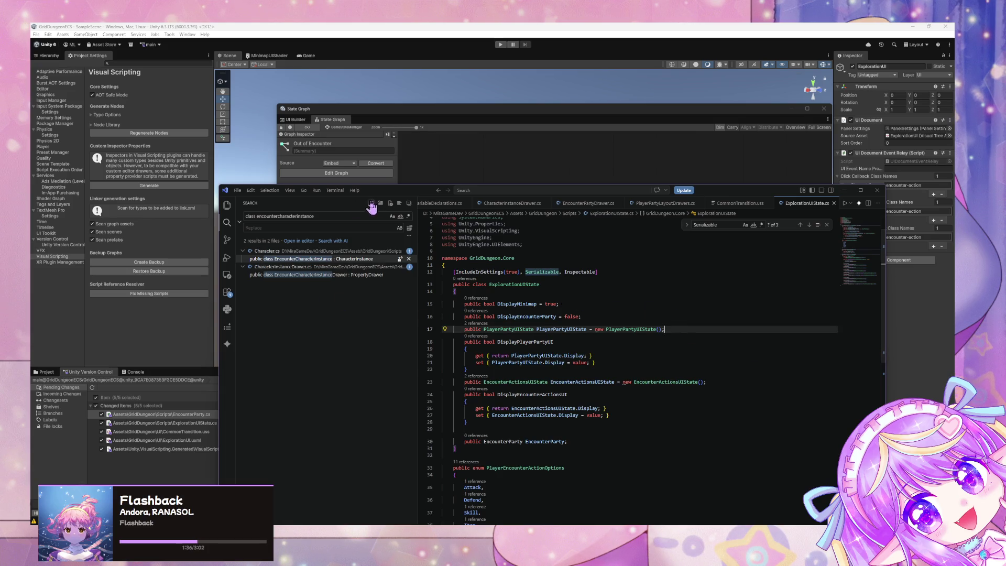
{"action": "left_click", "coordinate": [471, 161]}
{"action": "left_click", "coordinate": [503, 259]}
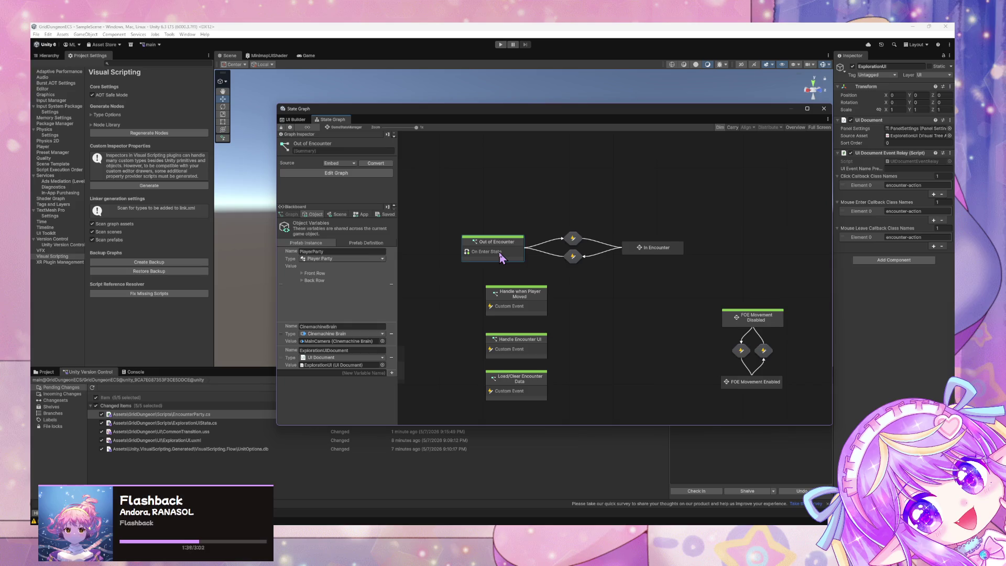
Inspect the Out of Encounter state's script graph, then go back to the parent state graph.
{"action": "double_click", "coordinate": [501, 255]}
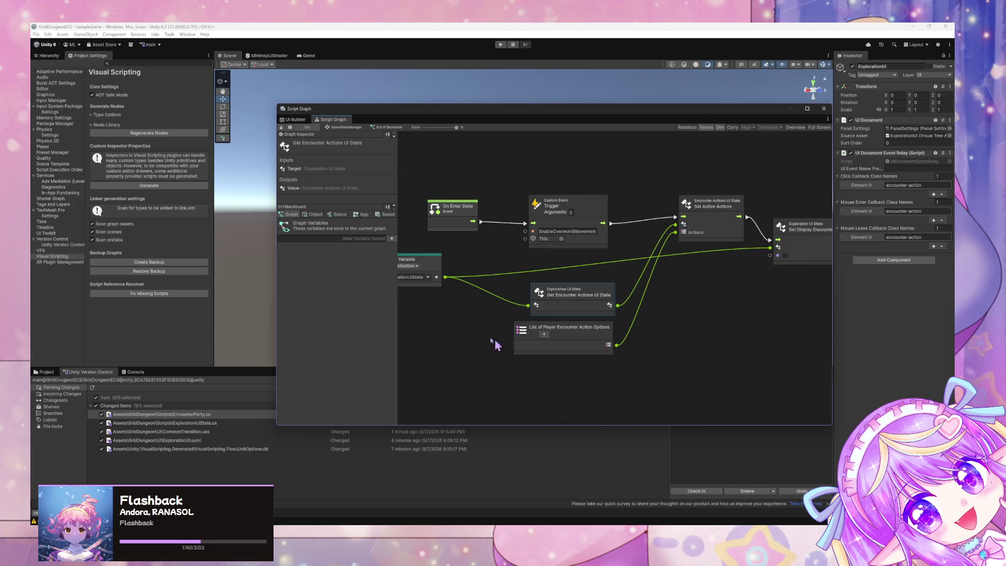
{"action": "left_click_drag", "start_coordinate": [505, 343], "coordinate": [569, 355]}
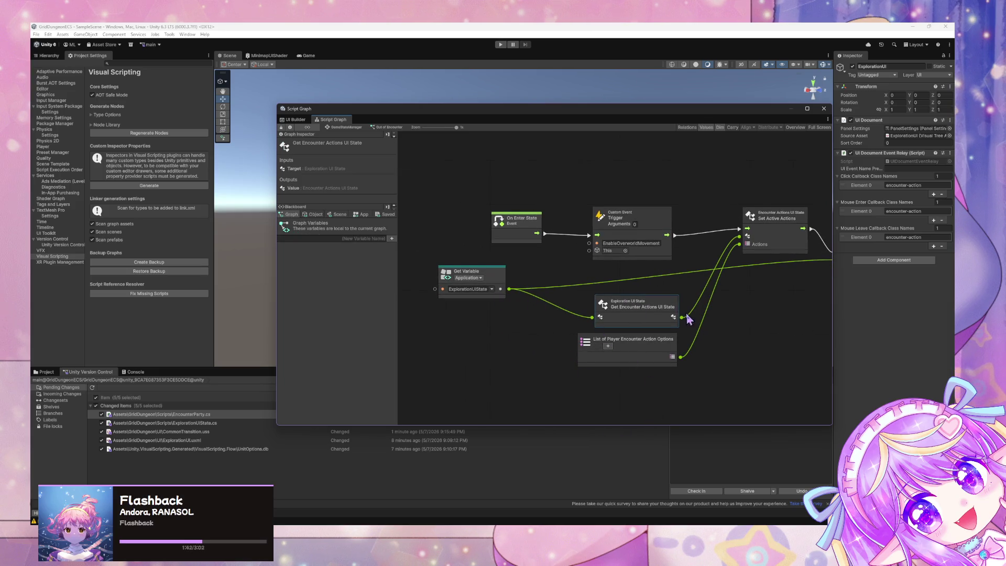
{"action": "left_click_drag", "start_coordinate": [688, 319], "coordinate": [581, 312]}
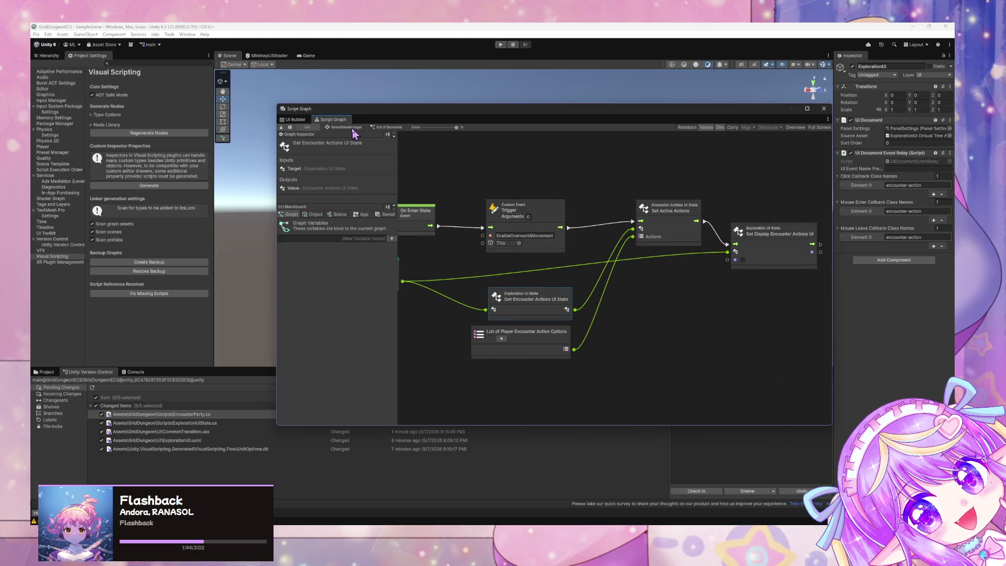
{"action": "left_click", "coordinate": [352, 129]}
{"action": "mouse_move", "coordinate": [384, 269]}
{"action": "left_mouse_down"}
{"action": "mouse_move", "coordinate": [604, 237]}
{"action": "mouse_move", "coordinate": [478, 174]}
{"action": "mouse_move", "coordinate": [523, 242]}
{"action": "left_mouse_up"}
{"action": "scroll", "coordinate": [587, 254], "scroll_direction": "right", "scroll_amount": 3}
{"action": "scroll", "coordinate": [662, 288], "scroll_direction": "up", "scroll_amount": 3}
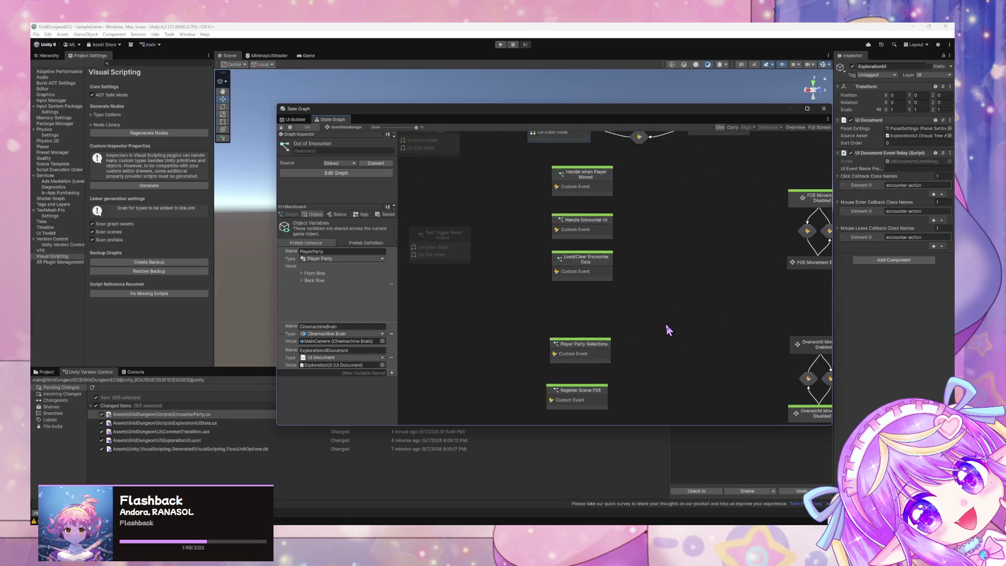
{"action": "scroll", "coordinate": [636, 251], "scroll_direction": "up", "scroll_amount": 3}
Look into the Handle Encounter UI subgraph, then return to the top level and select In Encounter.
{"action": "double_click", "coordinate": [589, 299]}
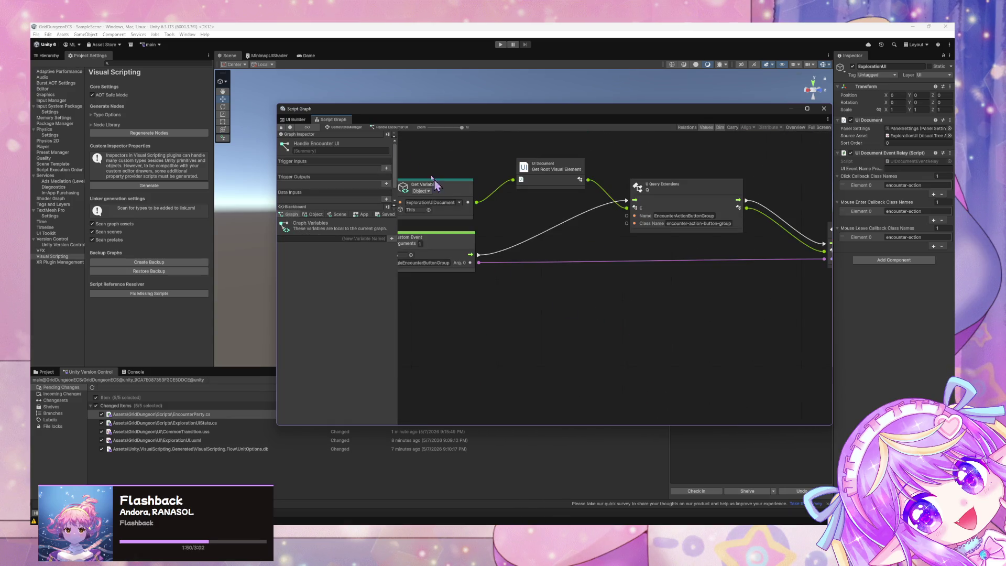
{"action": "scroll", "coordinate": [616, 269], "scroll_direction": "left", "scroll_amount": 2}
{"action": "left_click", "coordinate": [357, 129]}
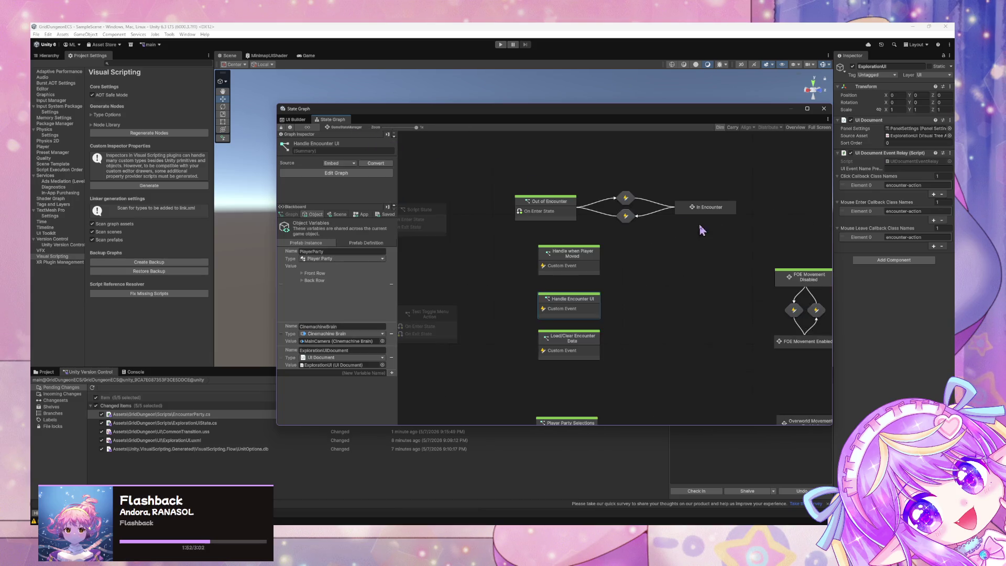
{"action": "scroll", "coordinate": [652, 268], "scroll_direction": "left", "scroll_amount": 3}
{"action": "left_click", "coordinate": [720, 234]}
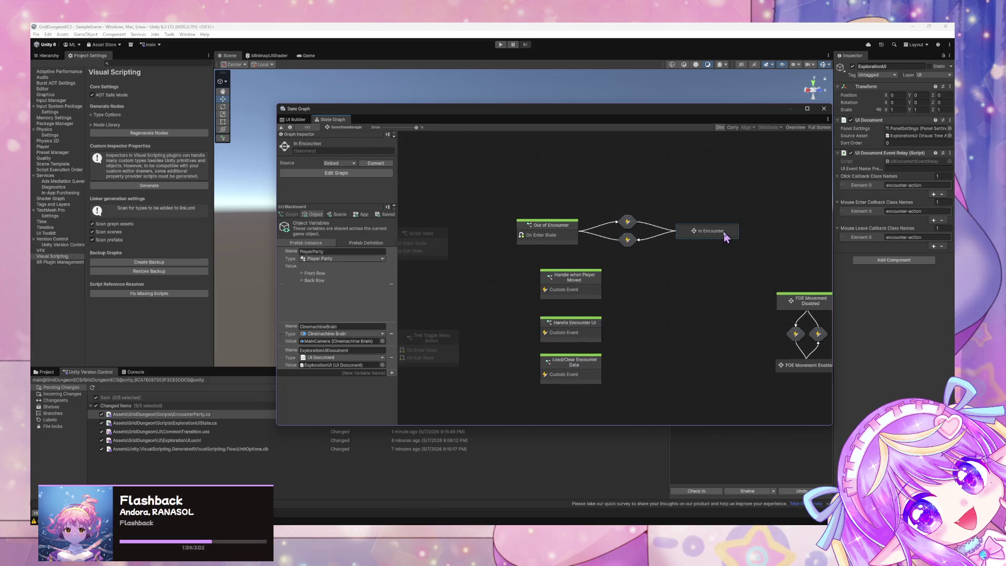
{"action": "scroll", "coordinate": [626, 300], "scroll_direction": "right", "scroll_amount": 5}
{"action": "scroll", "coordinate": [634, 283], "scroll_direction": "down", "scroll_amount": 2}
{"action": "scroll", "coordinate": [514, 218], "scroll_direction": "up", "scroll_amount": 3}
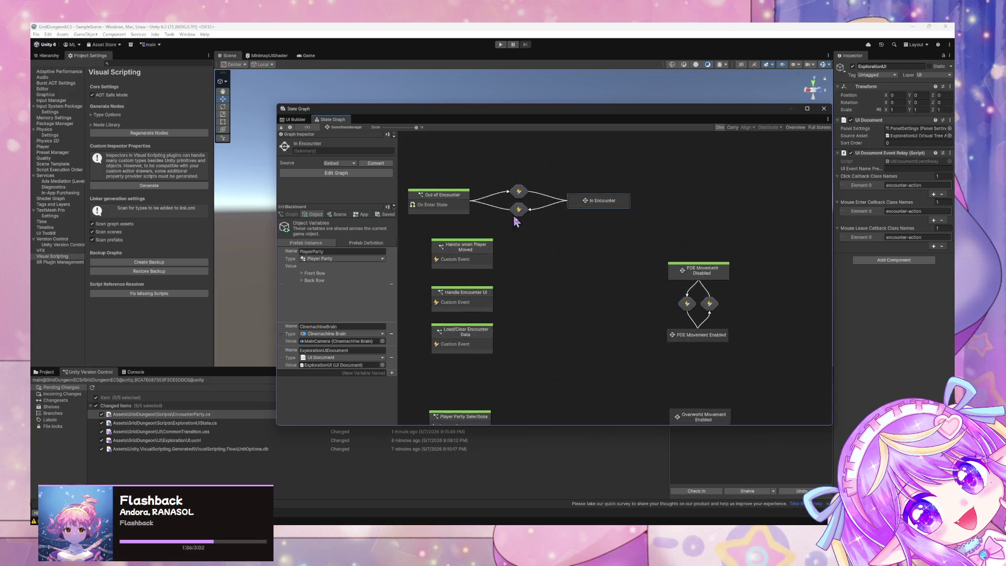
Check In Encounter's Start Encounter graph, then open the Load/Clear Encounter Data script graph.
{"action": "double_click", "coordinate": [658, 258]}
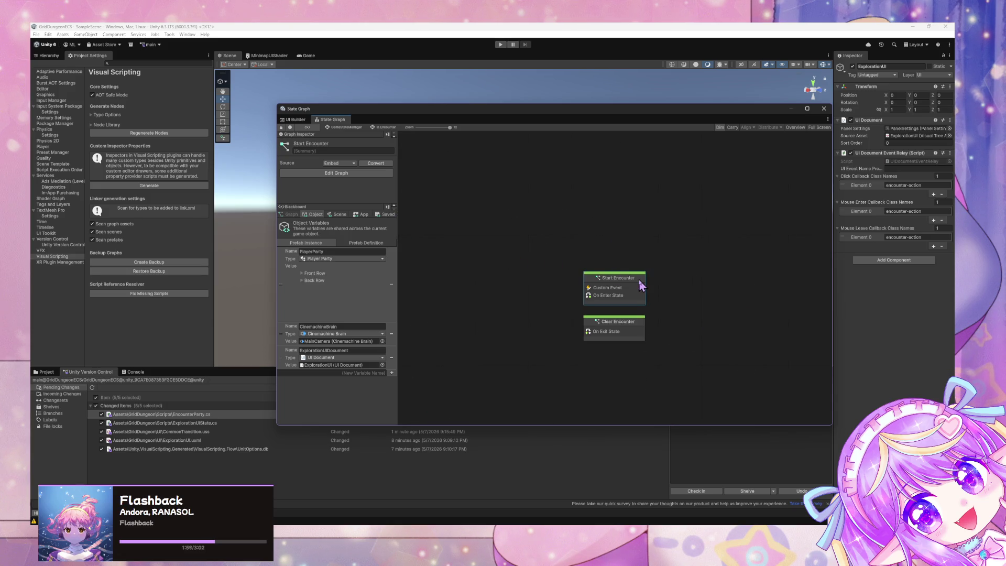
{"action": "double_click", "coordinate": [640, 284]}
{"action": "left_click", "coordinate": [353, 127]}
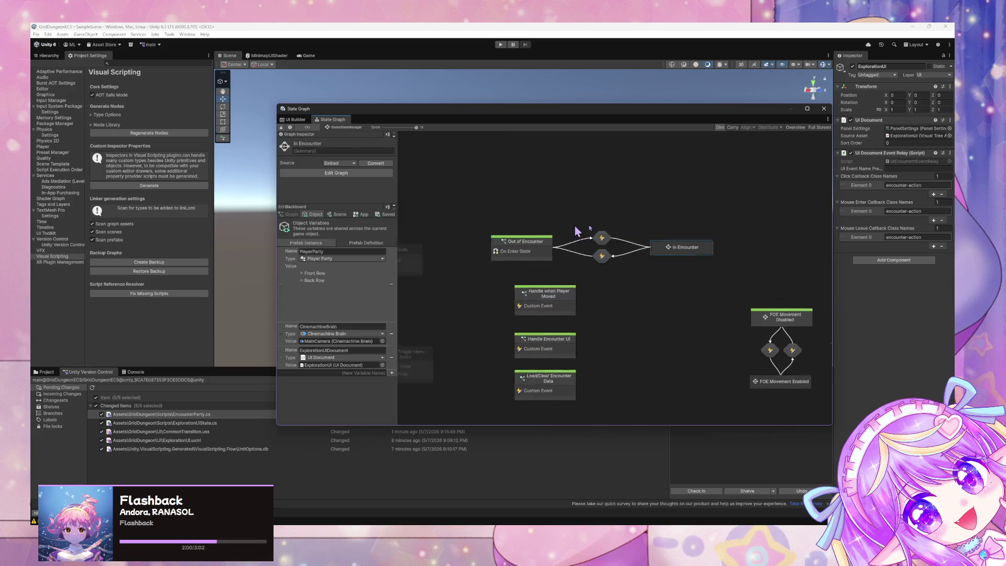
{"action": "double_click", "coordinate": [658, 234]}
{"action": "scroll", "coordinate": [671, 256], "scroll_direction": "up", "scroll_amount": 10}
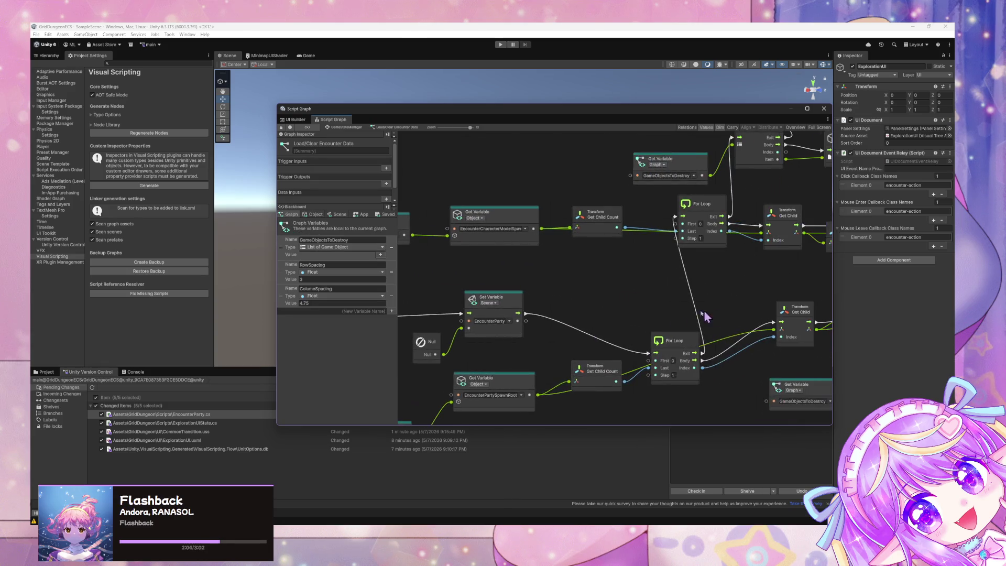
{"action": "scroll", "coordinate": [661, 392], "scroll_direction": "up", "scroll_amount": 5}
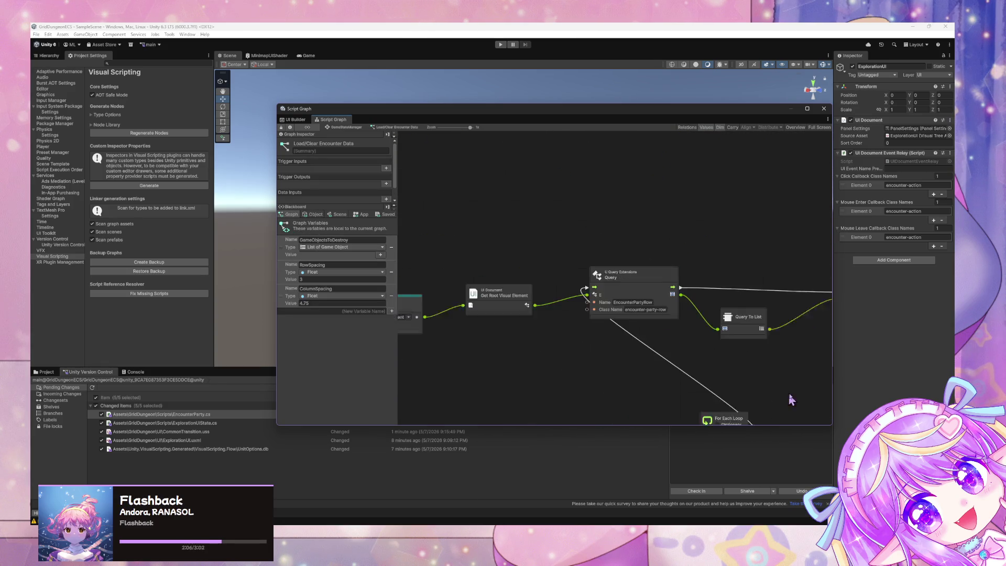
{"action": "left_click", "coordinate": [588, 274]}
{"action": "left_click_drag", "start_coordinate": [681, 296], "coordinate": [679, 275]}
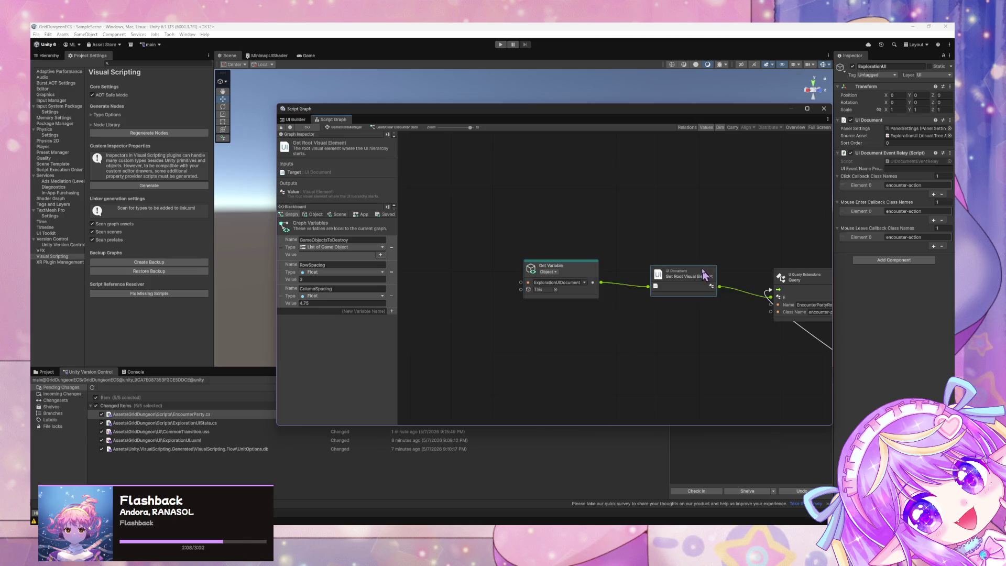
{"action": "scroll", "coordinate": [595, 305], "scroll_direction": "right", "scroll_amount": 8}
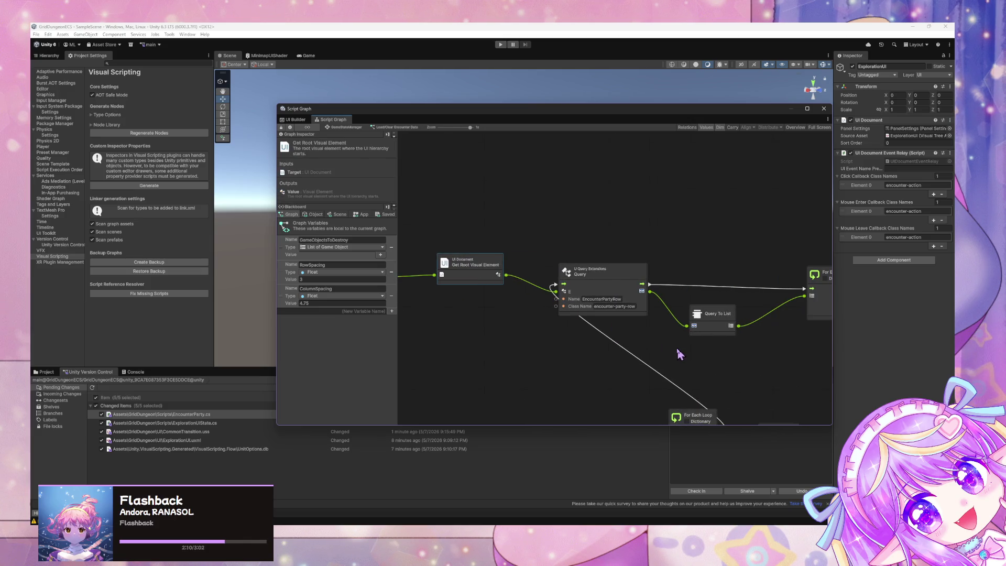
{"action": "scroll", "coordinate": [599, 323], "scroll_direction": "right", "scroll_amount": 10}
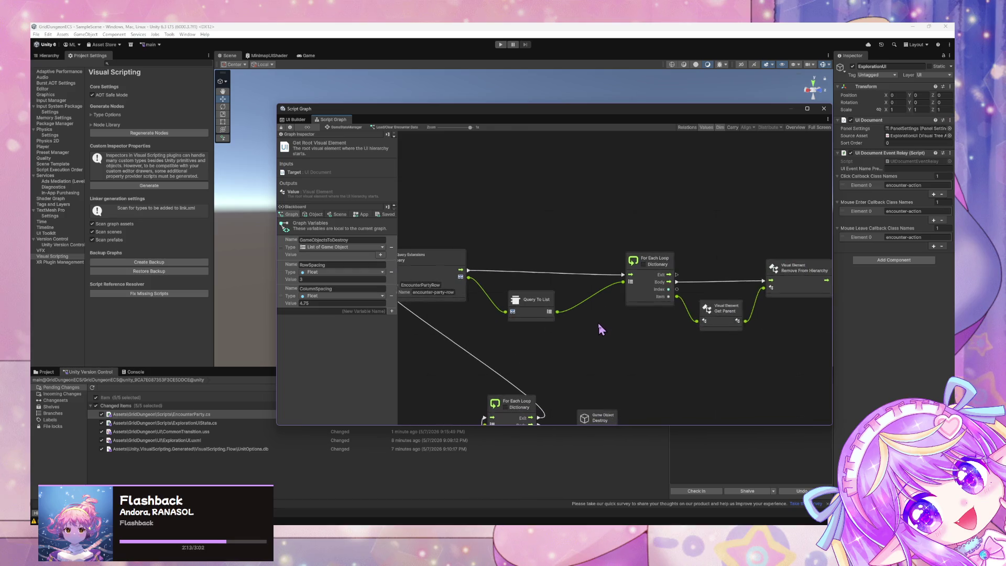
{"action": "left_click_drag", "start_coordinate": [499, 307], "coordinate": [770, 337]}
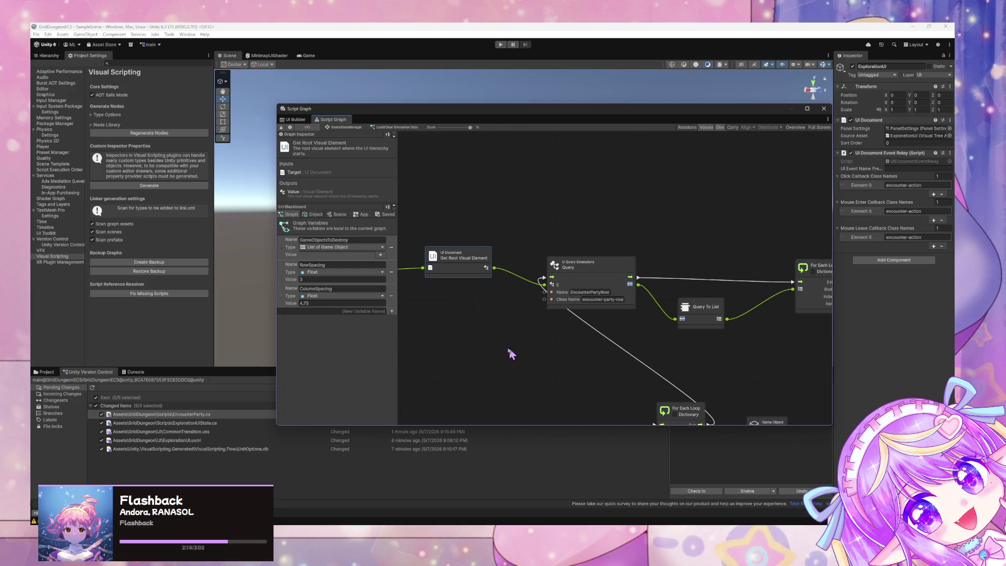
{"action": "left_click_drag", "start_coordinate": [511, 354], "coordinate": [795, 269]}
{"action": "left_click_drag", "start_coordinate": [703, 292], "coordinate": [701, 227]}
{"action": "scroll", "coordinate": [701, 227], "scroll_direction": "down", "scroll_amount": 2}
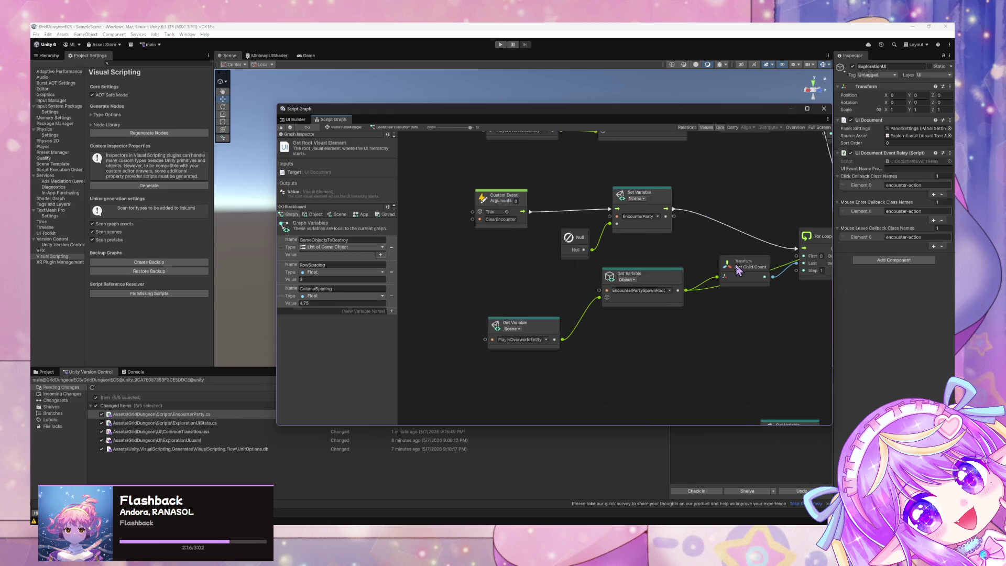
{"action": "scroll", "coordinate": [739, 270], "scroll_direction": "right", "scroll_amount": 10}
{"action": "scroll", "coordinate": [596, 195], "scroll_direction": "down", "scroll_amount": 10}
{"action": "mouse_move", "coordinate": [740, 231]}
{"action": "left_mouse_down"}
{"action": "mouse_move", "coordinate": [632, 302]}
{"action": "mouse_move", "coordinate": [525, 323]}
{"action": "left_mouse_up"}
{"action": "scroll", "coordinate": [530, 328], "scroll_direction": "right", "scroll_amount": 8}
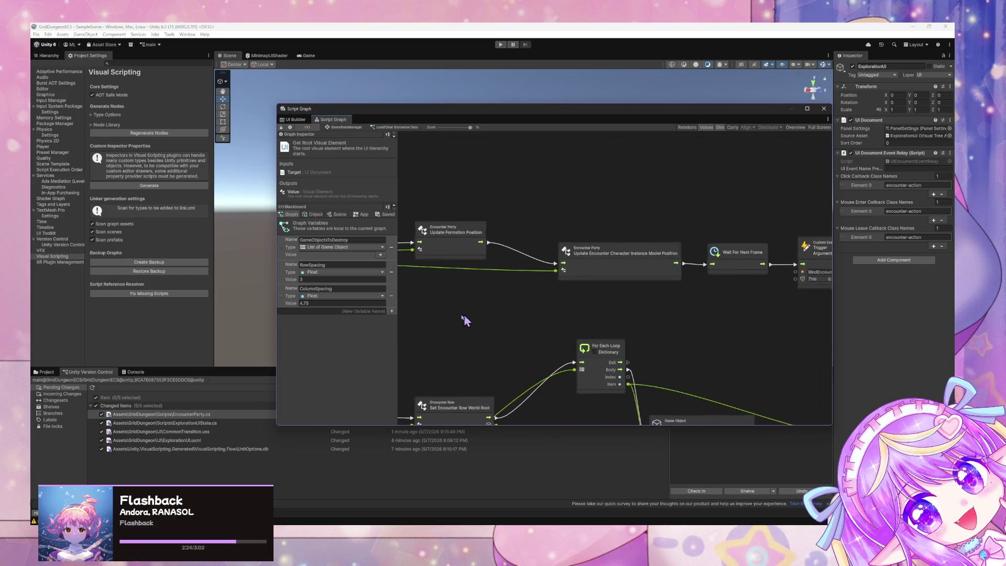
{"action": "scroll", "coordinate": [690, 312], "scroll_direction": "right", "scroll_amount": 3}
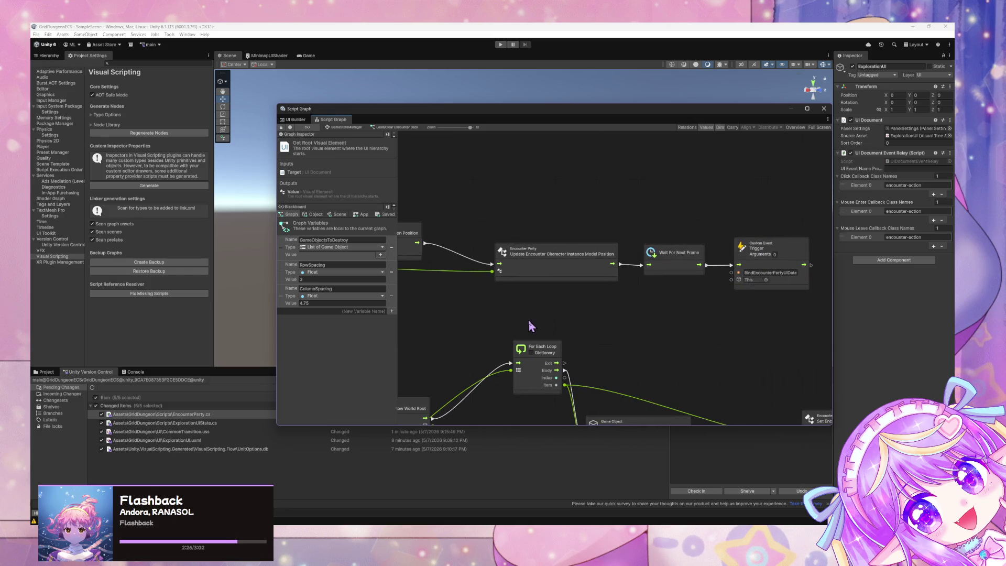
{"action": "scroll", "coordinate": [530, 324], "scroll_direction": "down", "scroll_amount": 5}
{"action": "scroll", "coordinate": [674, 262], "scroll_direction": "left", "scroll_amount": 2}
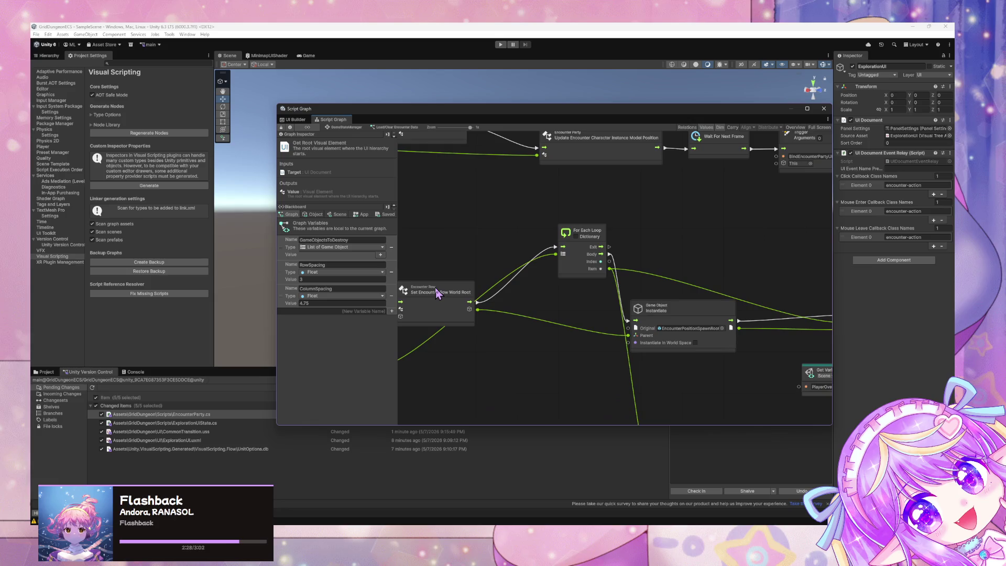
{"action": "scroll", "coordinate": [438, 293], "scroll_direction": "down", "scroll_amount": 5}
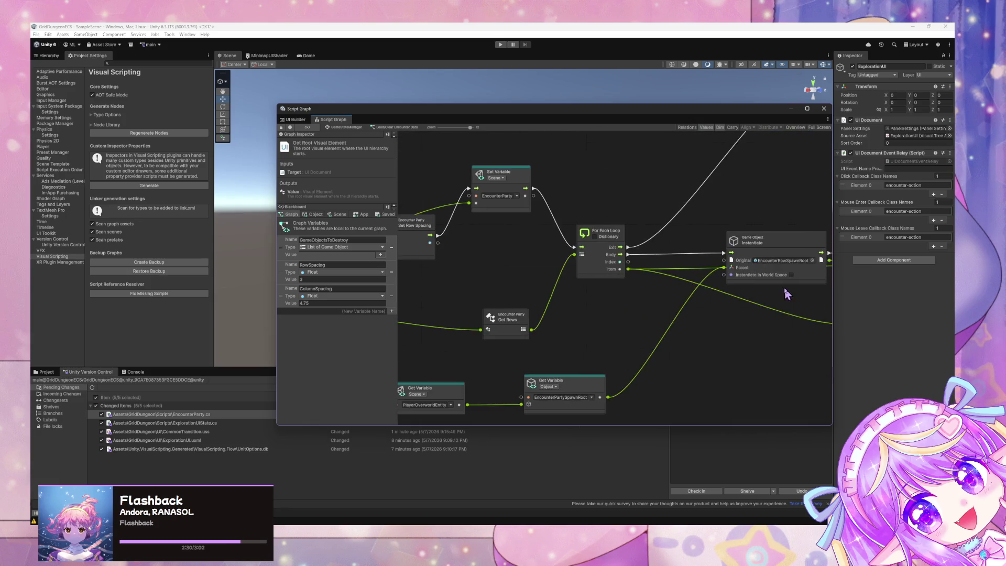
{"action": "scroll", "coordinate": [669, 273], "scroll_direction": "left", "scroll_amount": 10}
{"action": "scroll", "coordinate": [644, 299], "scroll_direction": "up", "scroll_amount": 2}
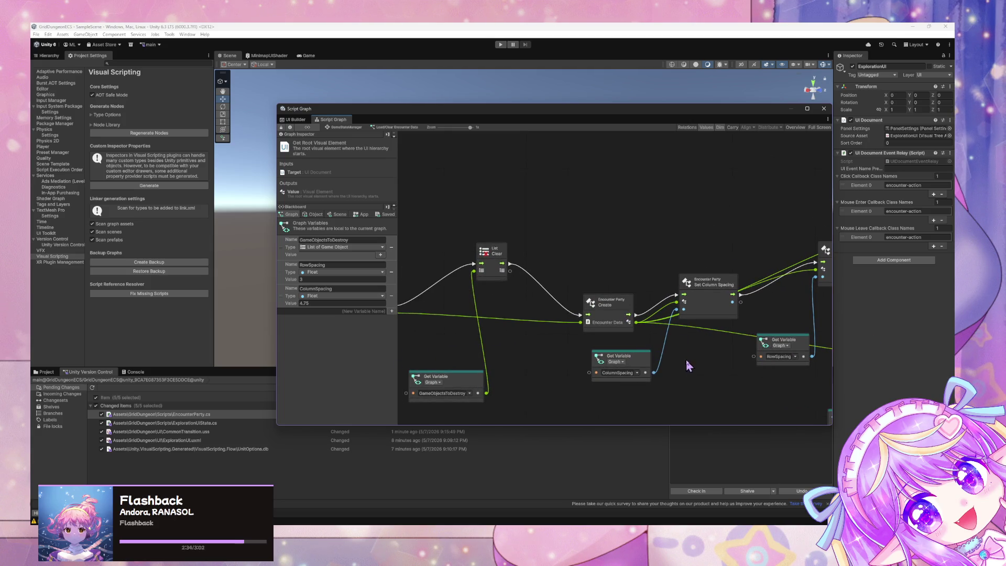
{"action": "mouse_move", "coordinate": [511, 315]}
{"action": "left_mouse_down"}
{"action": "mouse_move", "coordinate": [687, 320]}
{"action": "mouse_move", "coordinate": [460, 315]}
{"action": "left_mouse_up"}
{"action": "scroll", "coordinate": [589, 331], "scroll_direction": "right", "scroll_amount": 10}
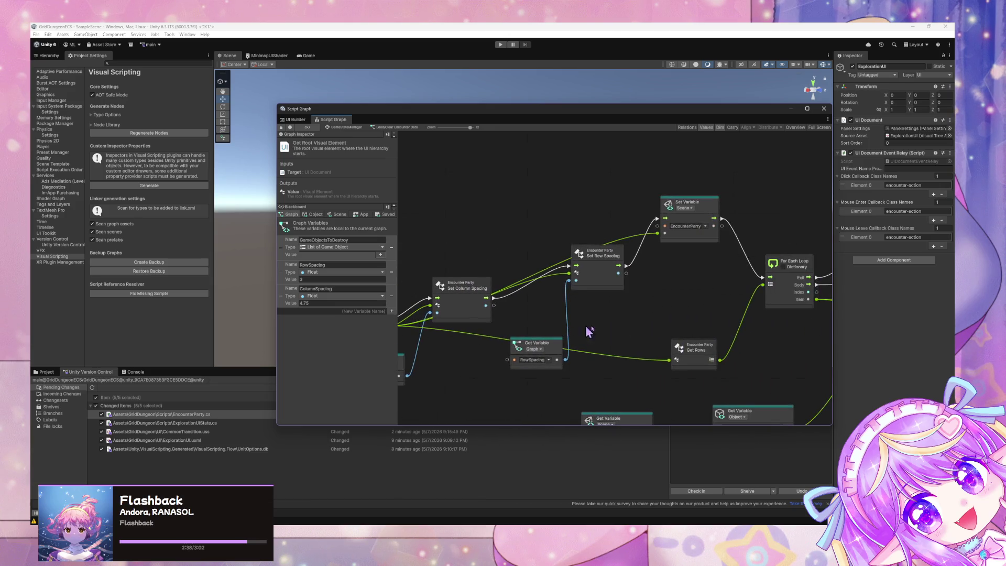
{"action": "scroll", "coordinate": [790, 365], "scroll_direction": "right", "scroll_amount": 5}
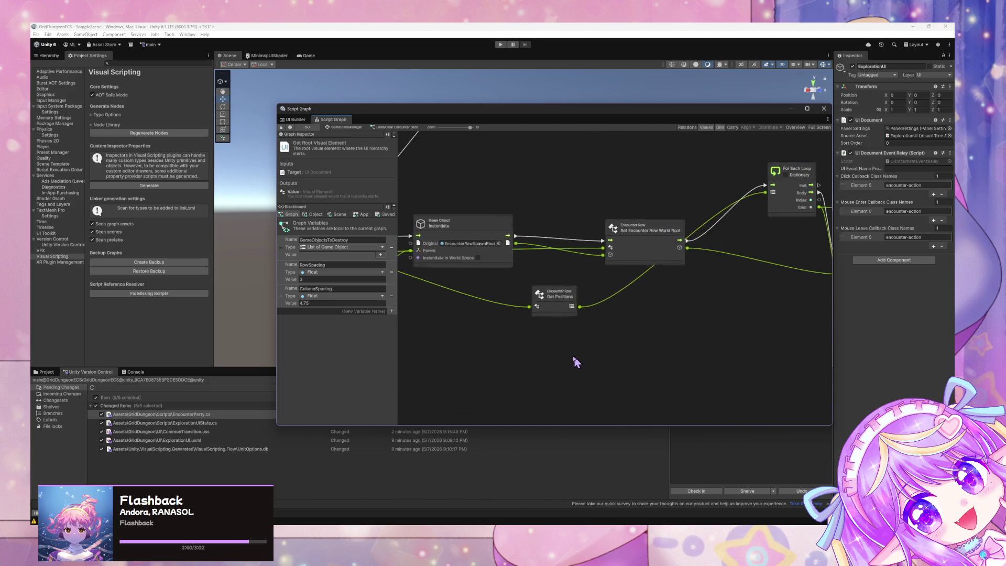
{"action": "scroll", "coordinate": [602, 357], "scroll_direction": "right", "scroll_amount": 10}
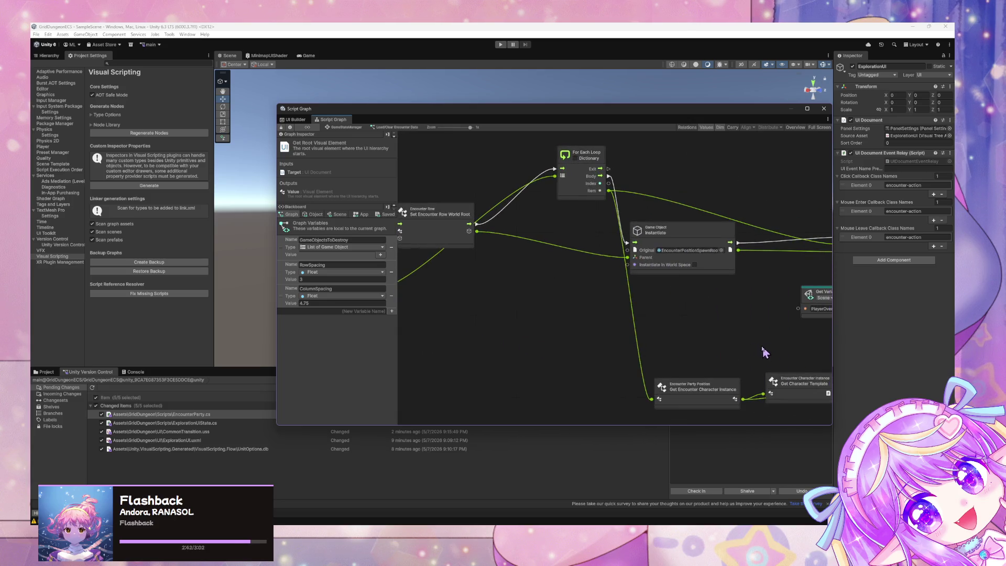
{"action": "scroll", "coordinate": [564, 335], "scroll_direction": "right", "scroll_amount": 3}
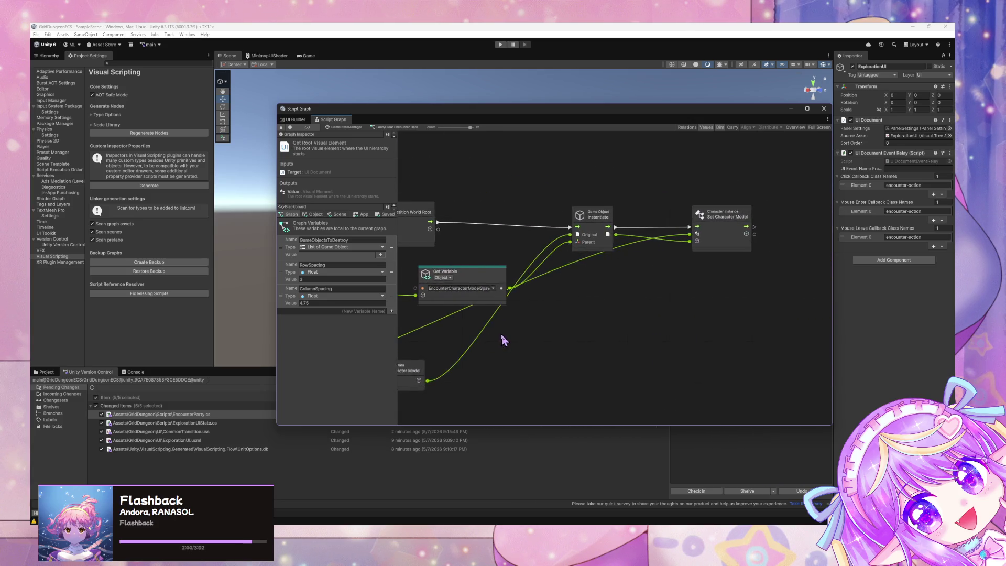
{"action": "scroll", "coordinate": [747, 357], "scroll_direction": "left", "scroll_amount": 5}
{"action": "scroll", "coordinate": [659, 320], "scroll_direction": "down", "scroll_amount": 3}
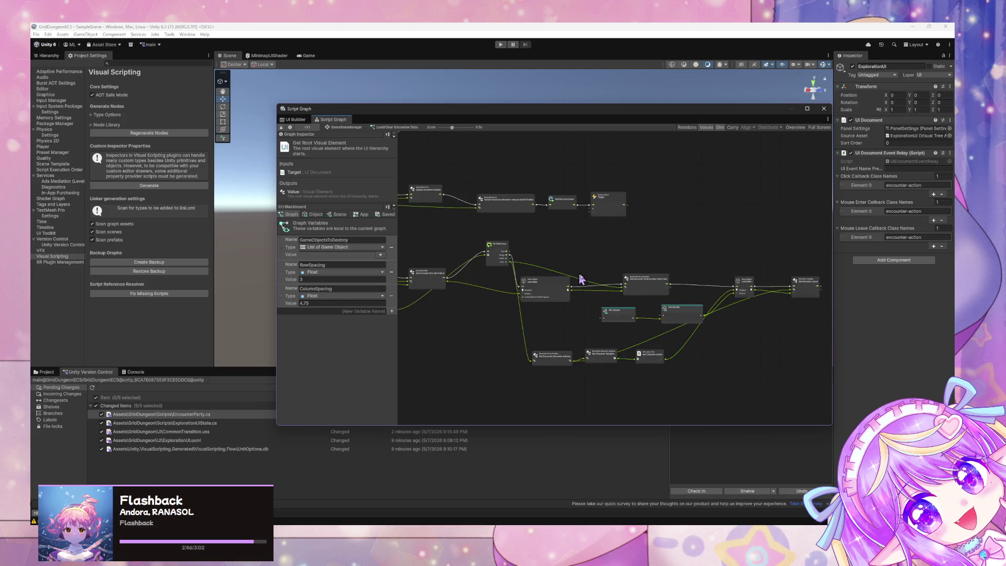
{"action": "scroll", "coordinate": [676, 344], "scroll_direction": "up", "scroll_amount": 3}
{"action": "left_click_drag", "start_coordinate": [547, 325], "coordinate": [784, 357]}
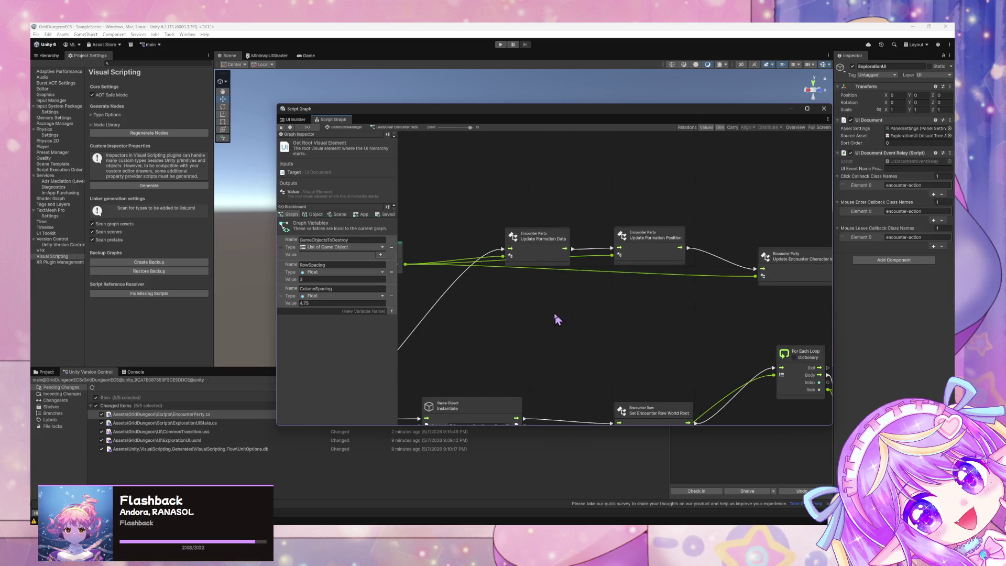
{"action": "left_click_drag", "start_coordinate": [557, 319], "coordinate": [617, 329]}
{"action": "key", "text": "alt+Tab"}
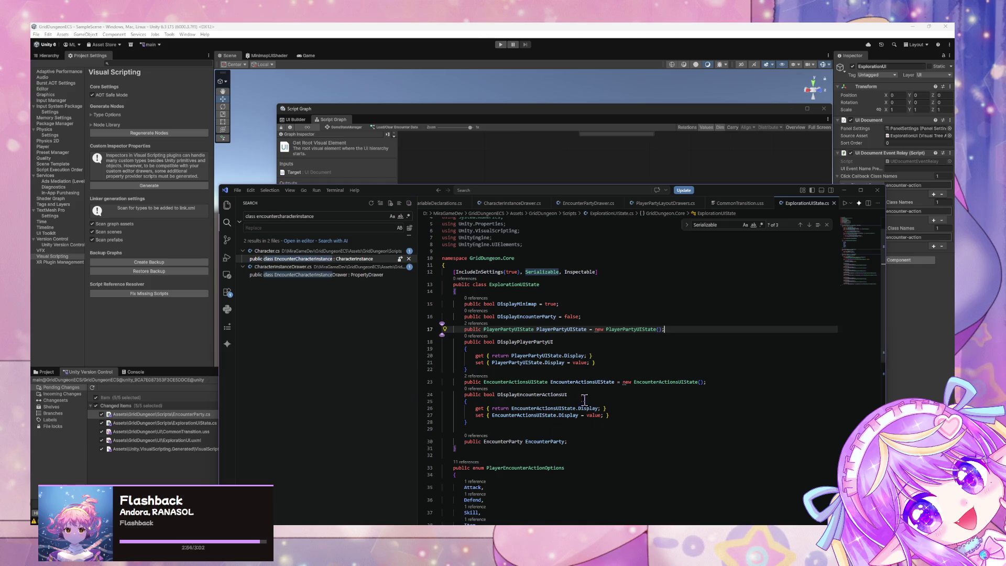
Reposition and pan the encounter loading graph to show its For Each loop, then go back to ExplorationUIState.cs.
{"action": "mouse_move", "coordinate": [410, 108]}
{"action": "left_mouse_down"}
{"action": "mouse_move", "coordinate": [566, 270]}
{"action": "mouse_move", "coordinate": [590, 236]}
{"action": "mouse_move", "coordinate": [411, 117]}
{"action": "left_mouse_up"}
{"action": "mouse_move", "coordinate": [607, 341]}
{"action": "left_mouse_down"}
{"action": "mouse_move", "coordinate": [449, 247]}
{"action": "mouse_move", "coordinate": [558, 287]}
{"action": "left_mouse_up"}
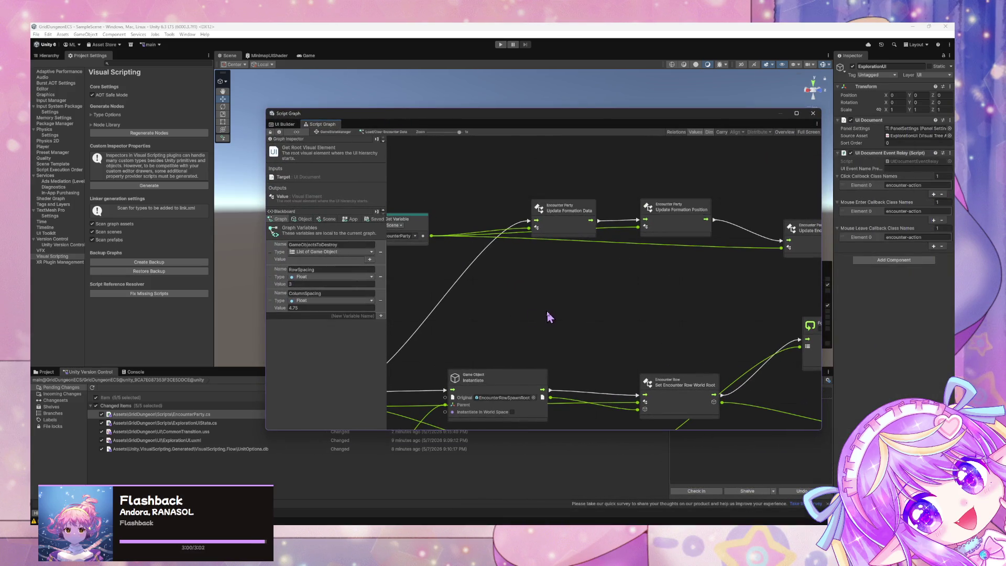
{"action": "scroll", "coordinate": [548, 314], "scroll_direction": "down", "scroll_amount": 5}
{"action": "scroll", "coordinate": [548, 314], "scroll_direction": "up", "scroll_amount": 4}
{"action": "left_click_drag", "start_coordinate": [454, 324], "coordinate": [589, 280]}
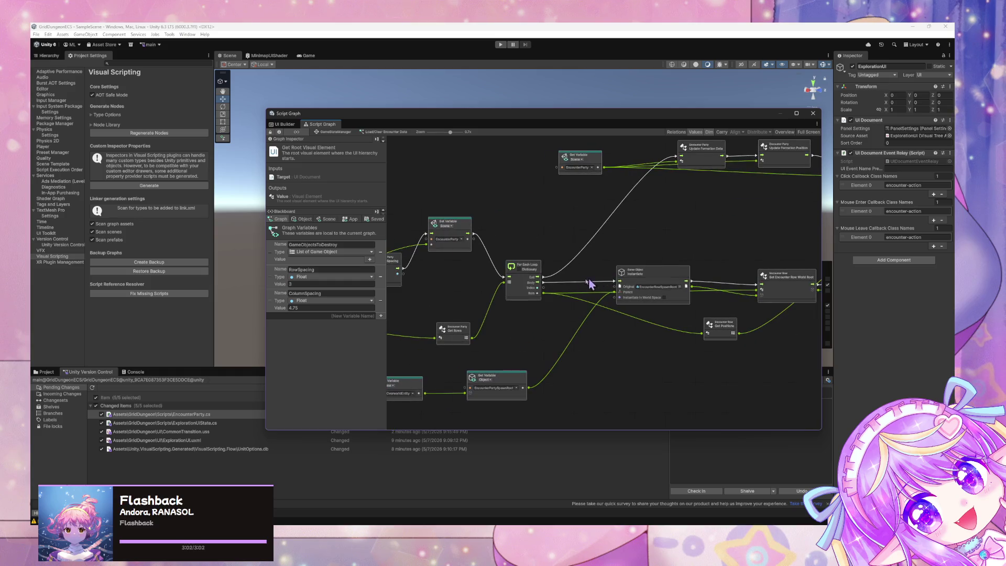
{"action": "scroll", "coordinate": [556, 294], "scroll_direction": "up", "scroll_amount": 3}
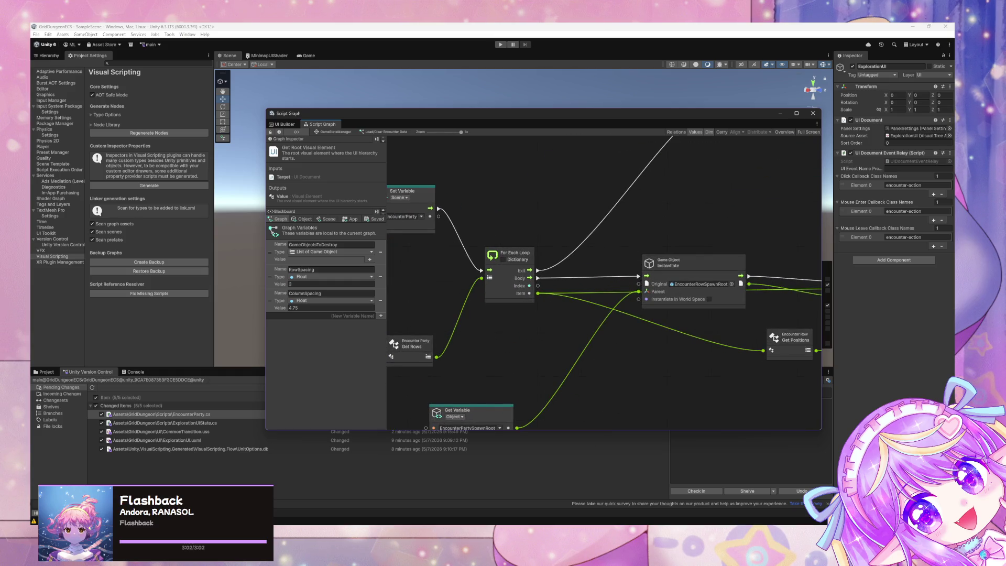
{"action": "key", "text": "alt+Tab"}
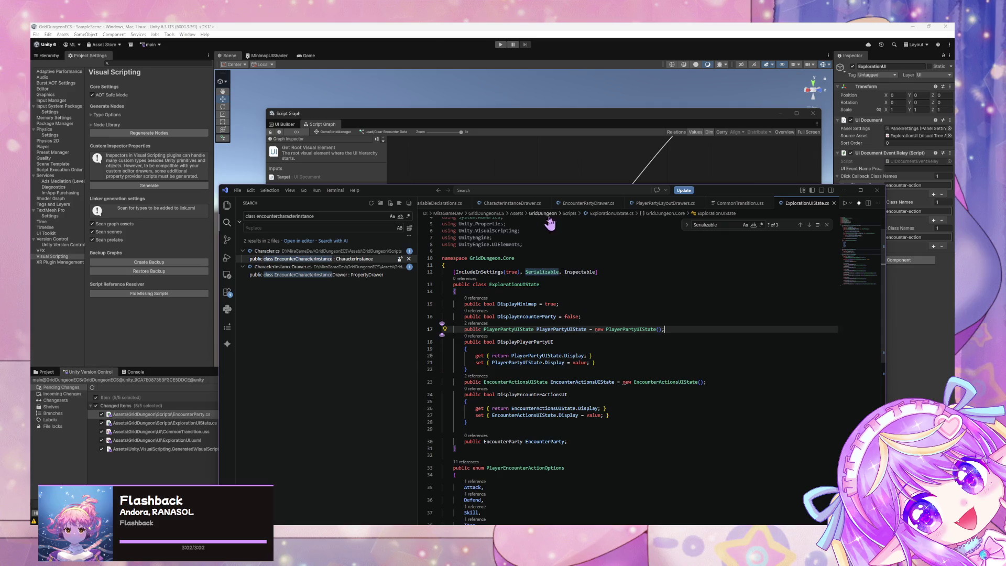
Open EncounterParty.cs through the file finder using the search 'encounter'.
{"action": "scroll", "coordinate": [548, 210], "scroll_direction": "down", "scroll_amount": 10}
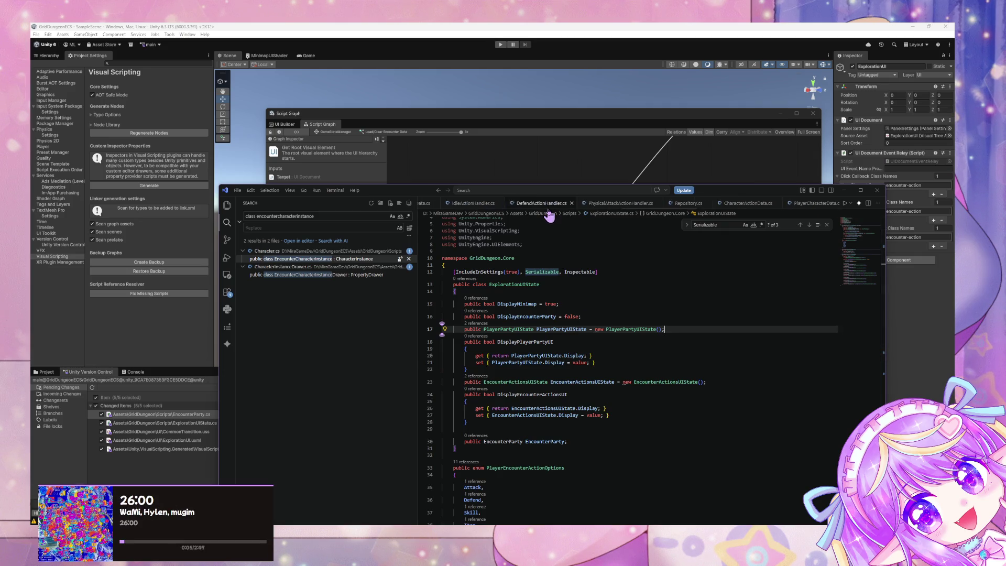
{"action": "scroll", "coordinate": [548, 210], "scroll_direction": "up", "scroll_amount": 5}
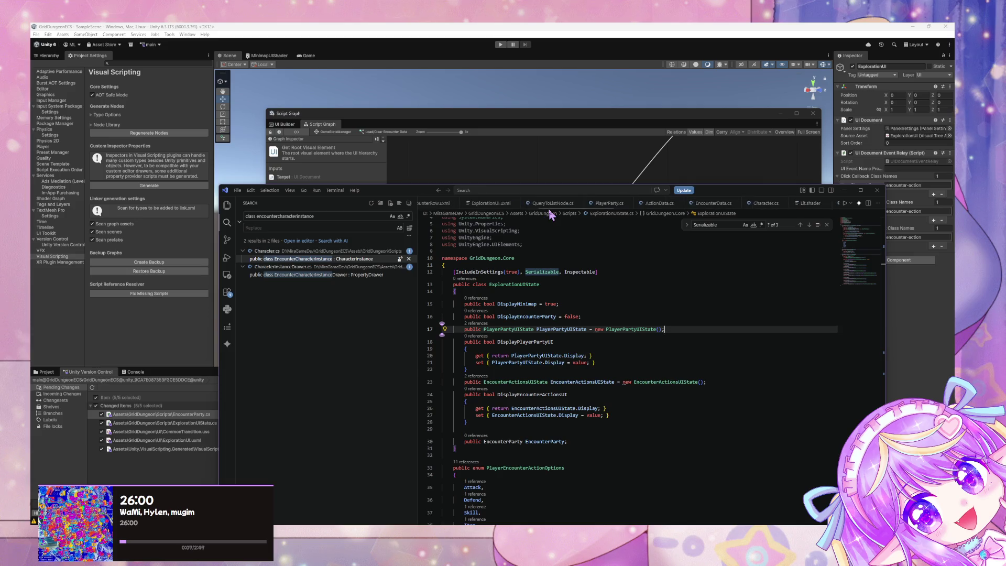
{"action": "scroll", "coordinate": [551, 214], "scroll_direction": "down", "scroll_amount": 1}
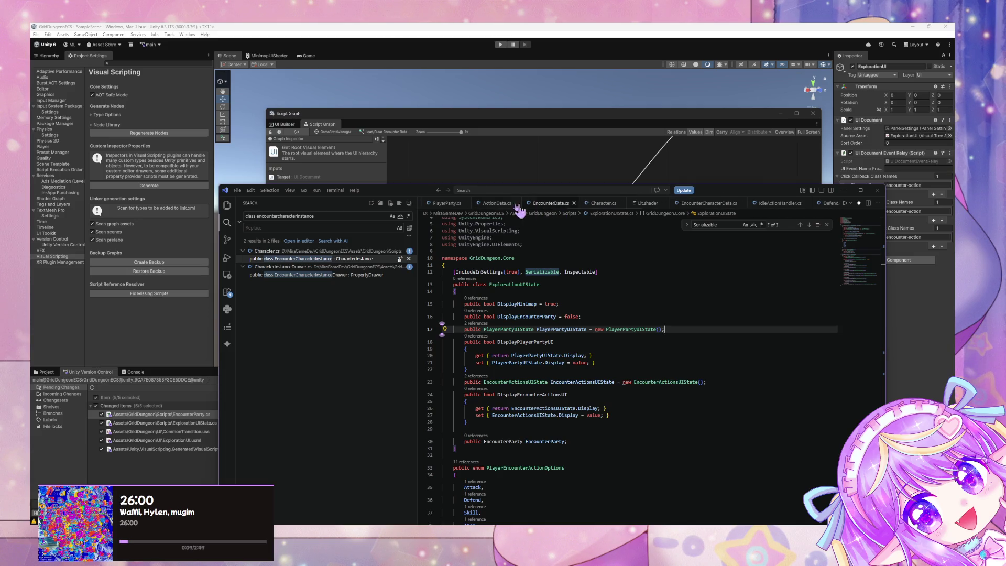
{"action": "key", "text": "ctrl+p"}
{"action": "type", "text": "encounter"}
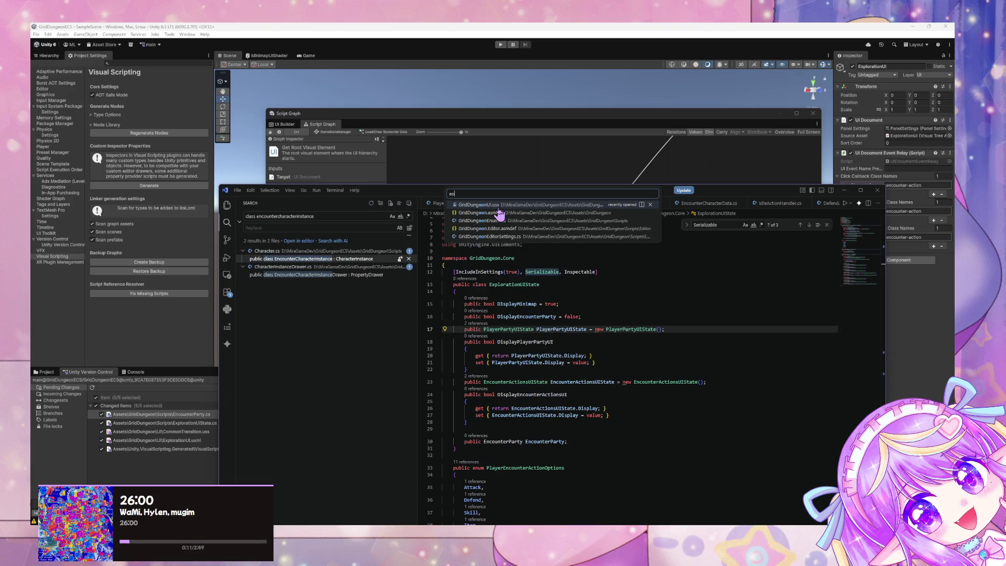
{"action": "key", "text": "Down"}
{"action": "key", "text": "Down"}
{"action": "key", "text": "Down"}
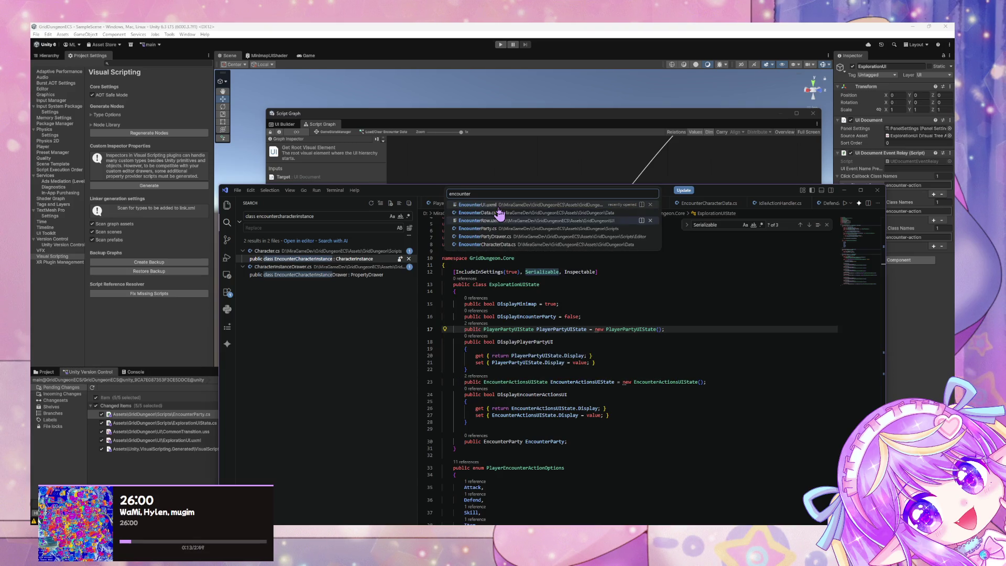
{"action": "key", "text": "Return"}
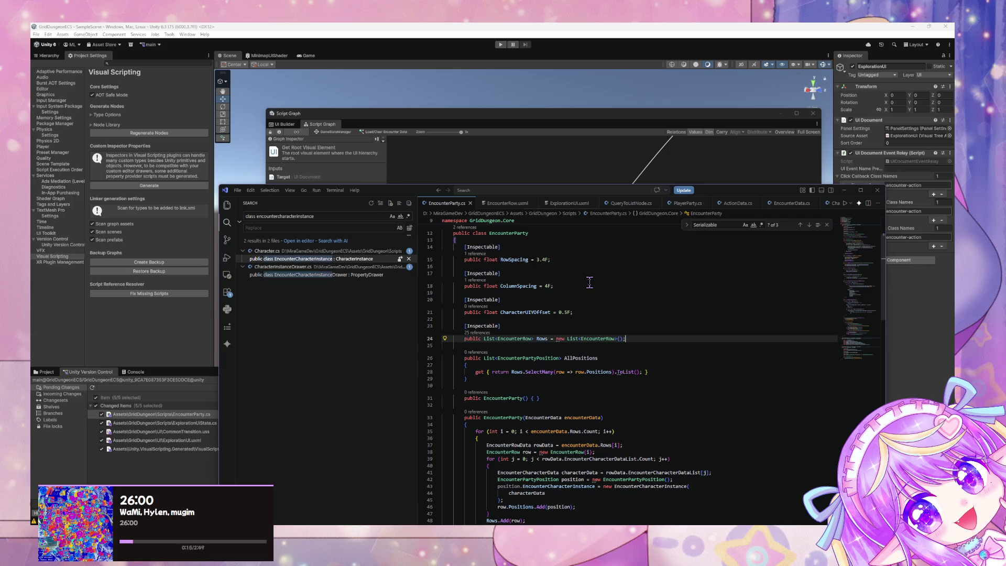
Scroll through the EncounterParty.cs code to review it.
{"action": "scroll", "coordinate": [590, 282], "scroll_direction": "down", "scroll_amount": 10}
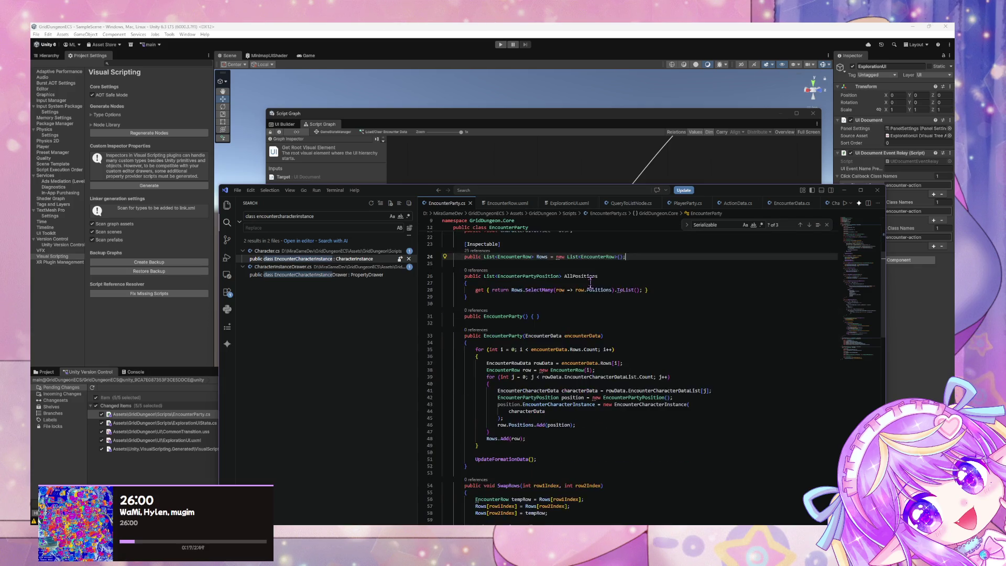
{"action": "scroll", "coordinate": [590, 283], "scroll_direction": "down", "scroll_amount": 20}
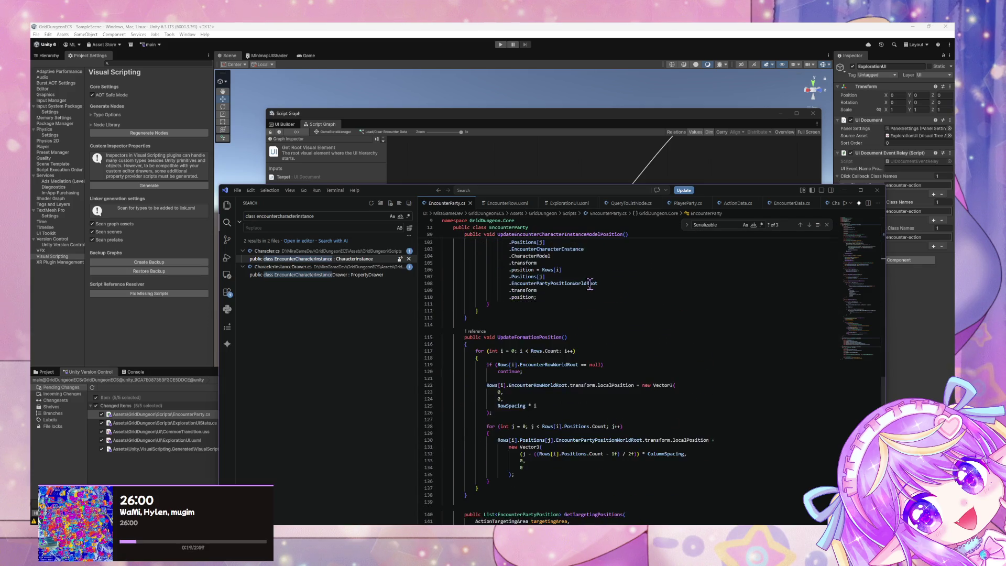
{"action": "scroll", "coordinate": [590, 284], "scroll_direction": "down", "scroll_amount": 15}
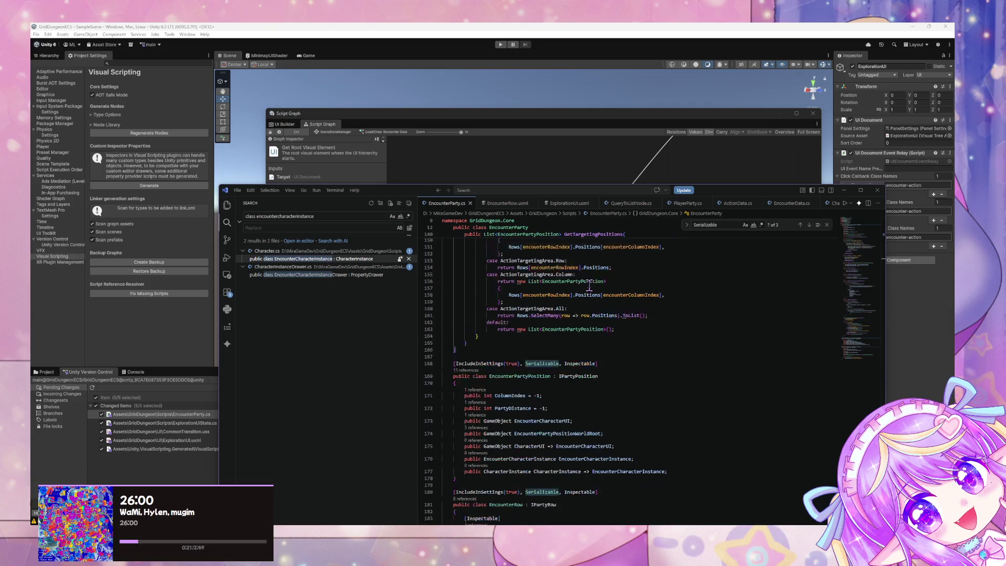
{"action": "scroll", "coordinate": [590, 286], "scroll_direction": "down", "scroll_amount": 2}
{"action": "scroll", "coordinate": [590, 286], "scroll_direction": "up", "scroll_amount": 2}
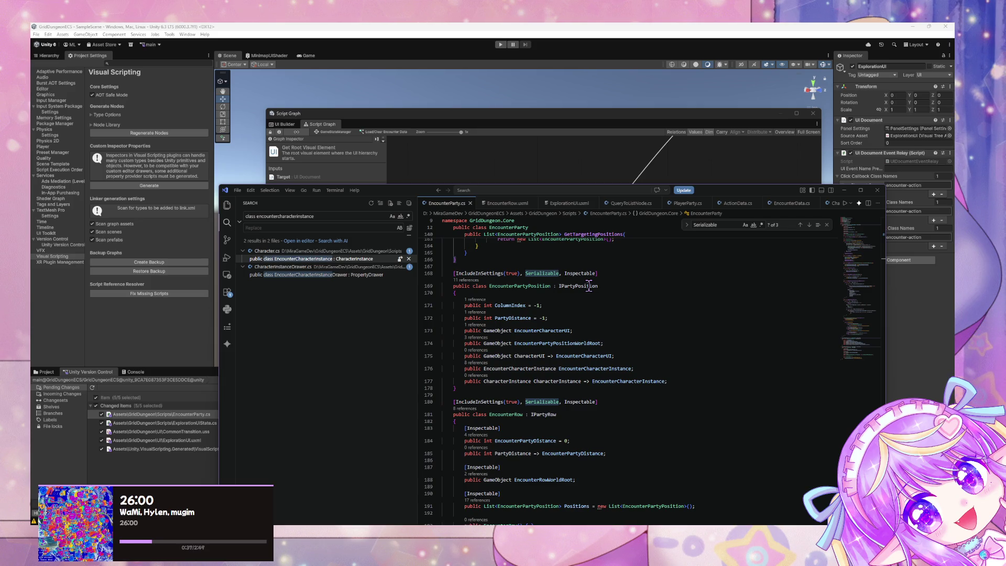
{"action": "scroll", "coordinate": [589, 285], "scroll_direction": "down", "scroll_amount": 3}
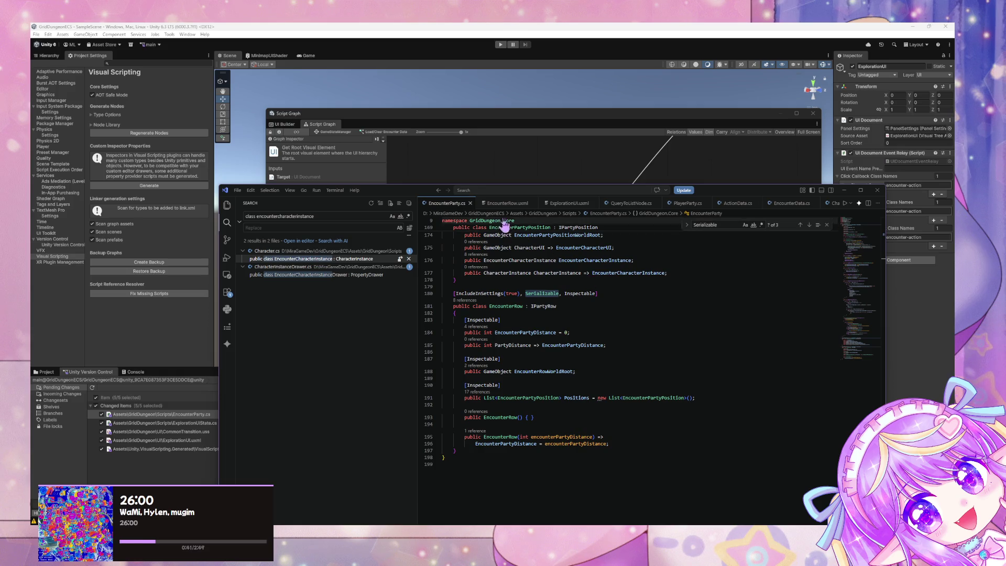
{"action": "scroll", "coordinate": [612, 310], "scroll_direction": "up", "scroll_amount": 3}
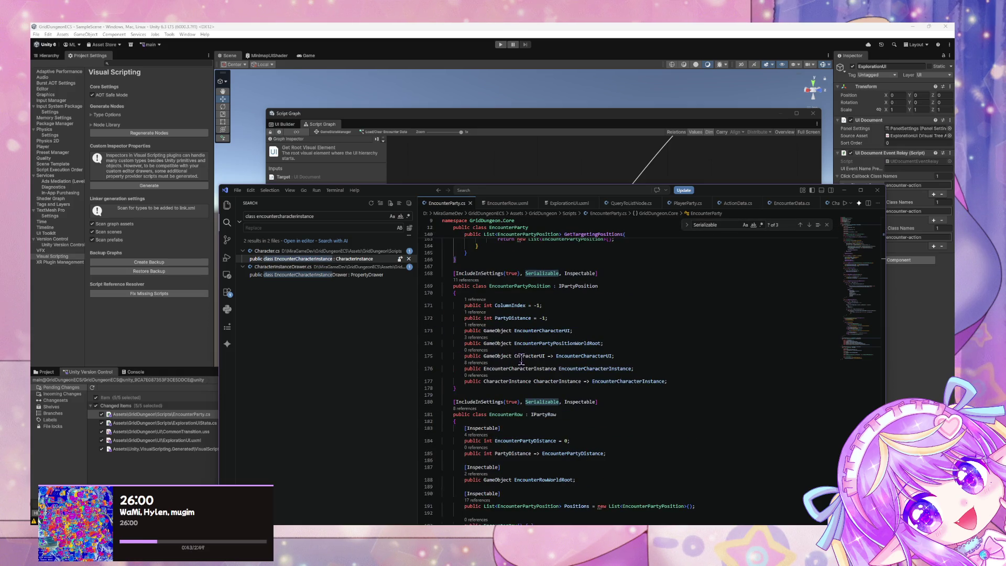
{"action": "mouse_move", "coordinate": [521, 358]}
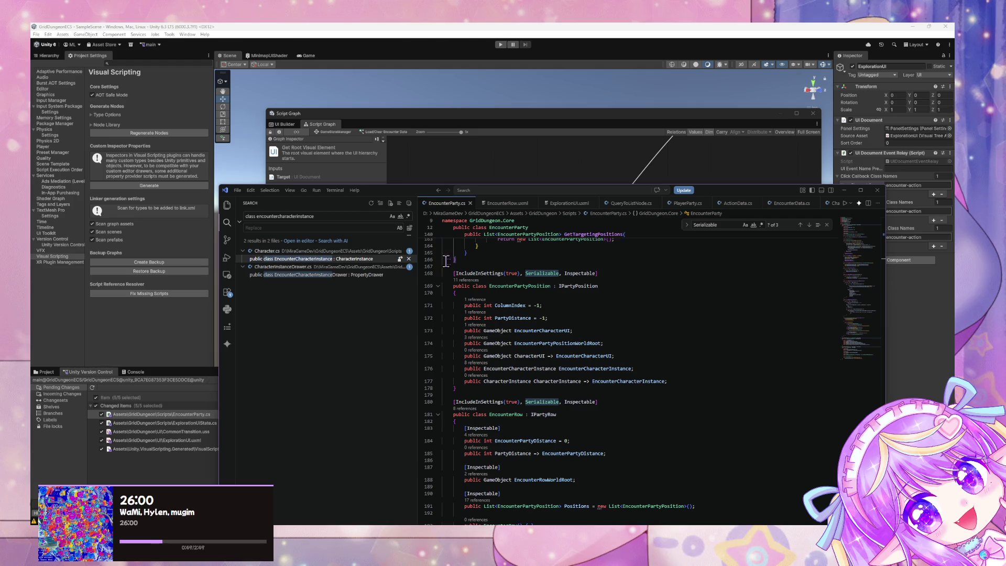
{"action": "scroll", "coordinate": [573, 325], "scroll_direction": "down", "scroll_amount": 4}
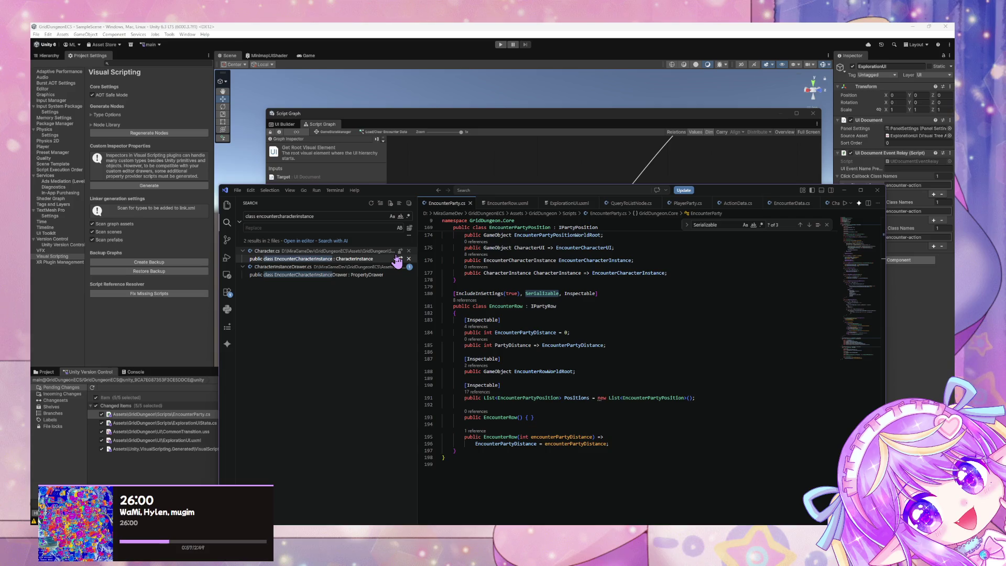
{"action": "scroll", "coordinate": [582, 272], "scroll_direction": "up", "scroll_amount": 3}
Select IPartyPosition and search the whole project for it.
{"action": "left_click", "coordinate": [568, 301]}
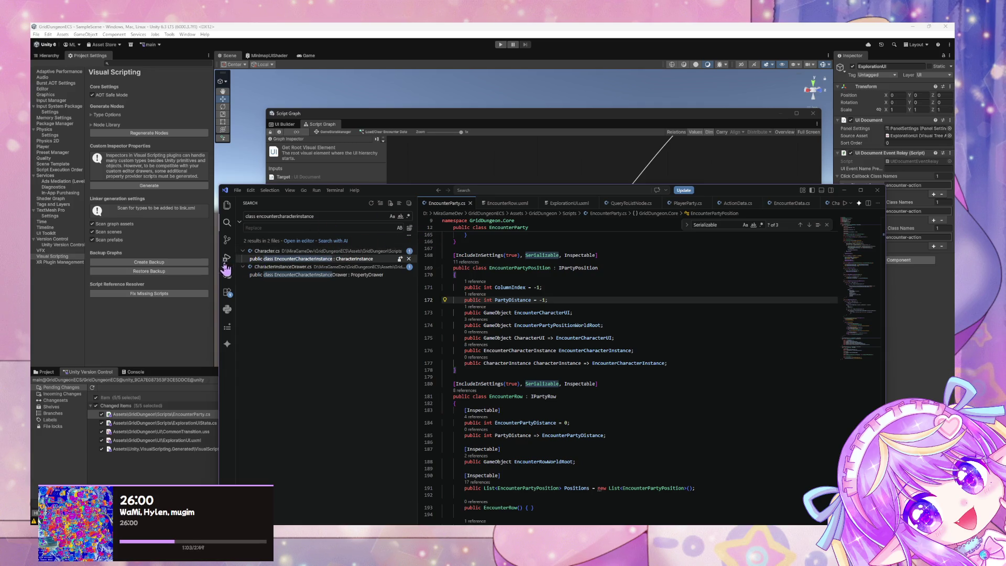
{"action": "double_click", "coordinate": [577, 268]}
{"action": "key", "text": "ctrl+shift+f"}
{"action": "left_click", "coordinate": [281, 274]}
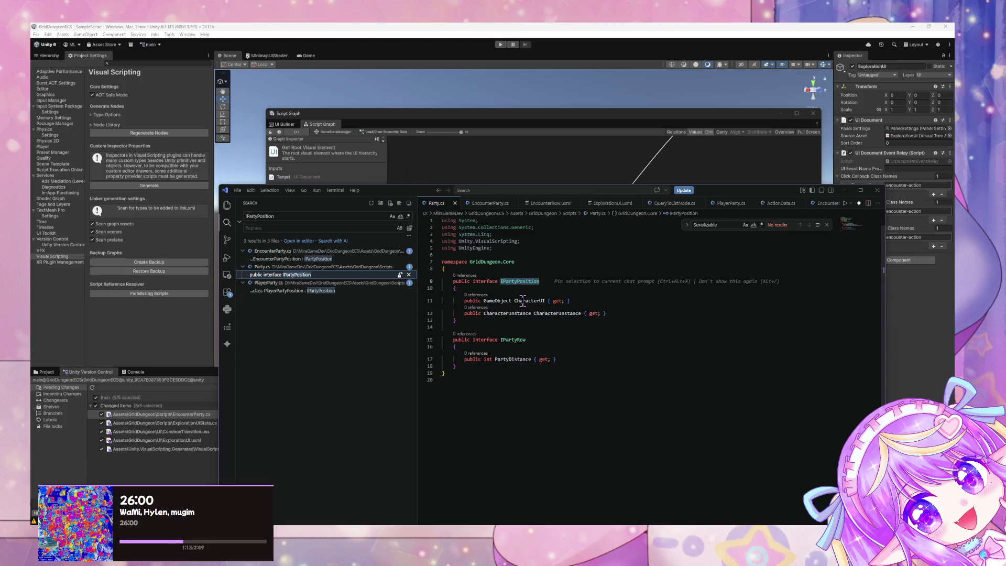
View the Party.cs match defining IPartyPosition, then return to EncounterParty.cs near the Rows field.
{"action": "left_click", "coordinate": [535, 359]}
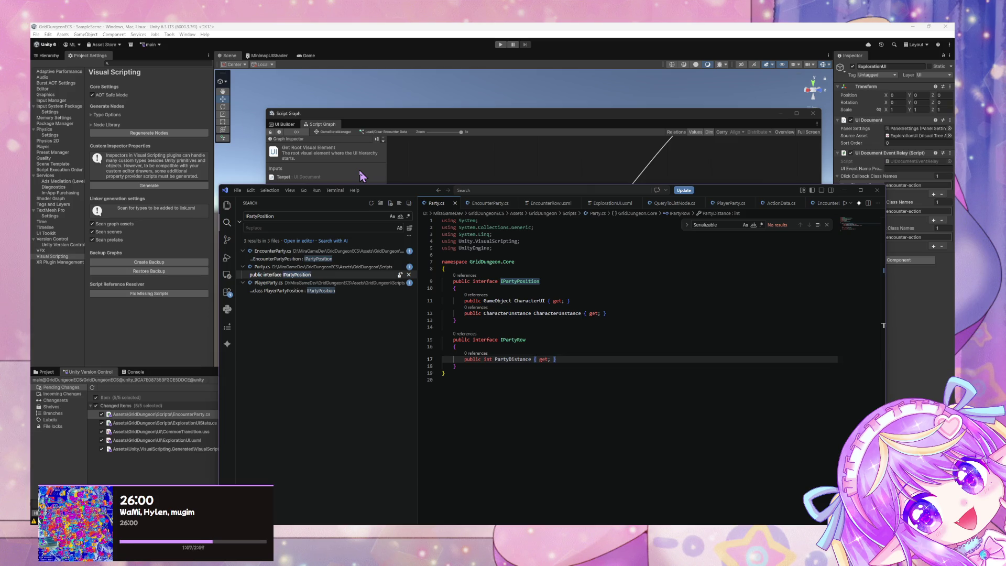
{"action": "left_click", "coordinate": [489, 203]}
{"action": "scroll", "coordinate": [609, 305], "scroll_direction": "up", "scroll_amount": 8}
{"action": "scroll", "coordinate": [587, 292], "scroll_direction": "up", "scroll_amount": 10}
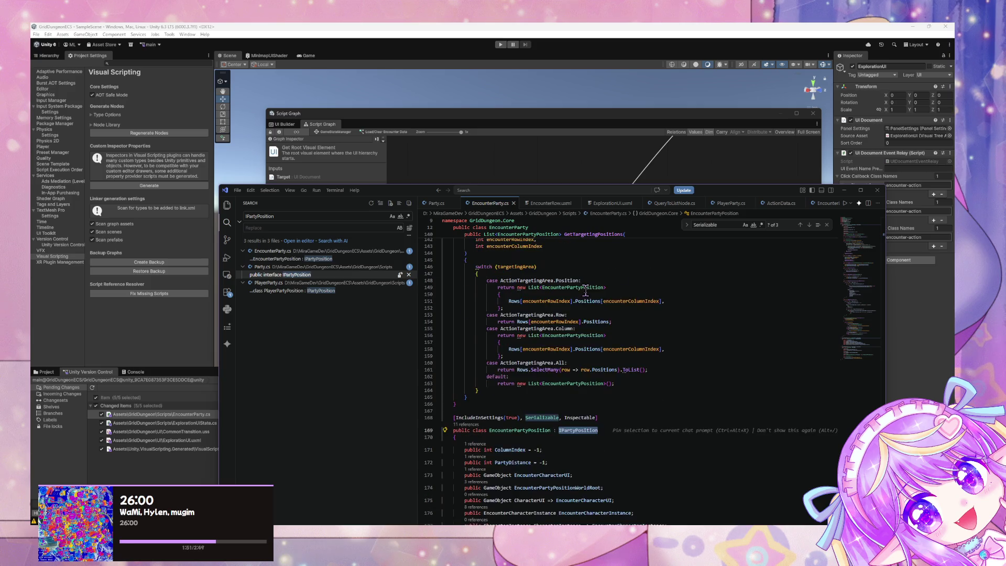
{"action": "scroll", "coordinate": [586, 292], "scroll_direction": "up", "scroll_amount": 13}
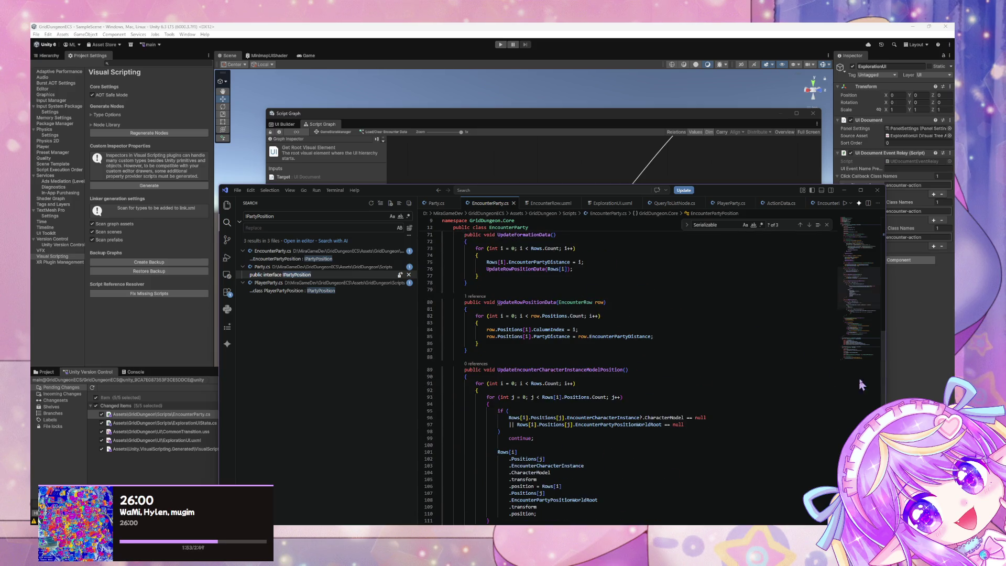
{"action": "mouse_move", "coordinate": [883, 376]}
{"action": "left_mouse_down"}
{"action": "mouse_move", "coordinate": [897, 282]}
{"action": "mouse_move", "coordinate": [892, 304]}
{"action": "left_mouse_up"}
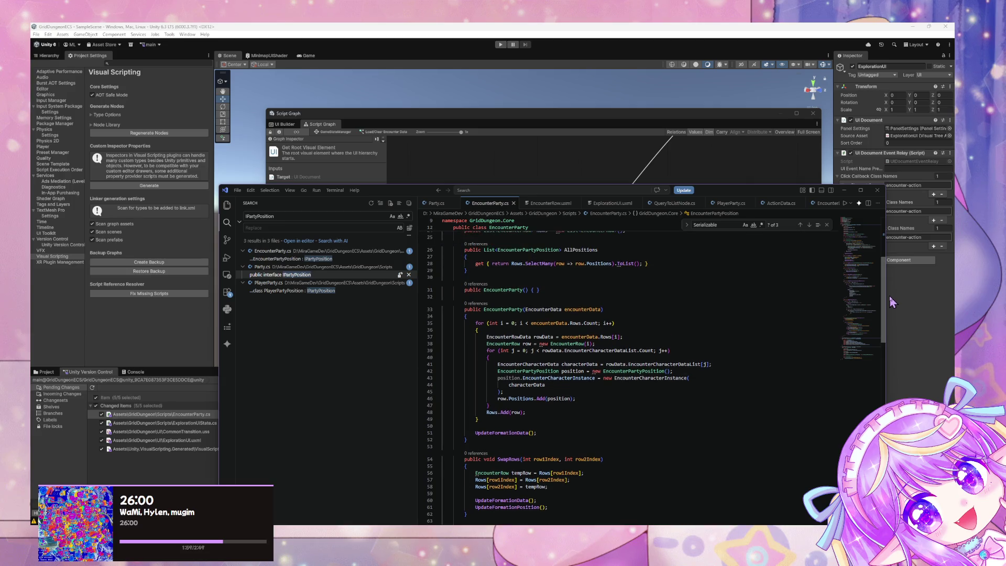
{"action": "scroll", "coordinate": [646, 284], "scroll_direction": "up", "scroll_amount": 9}
{"action": "scroll", "coordinate": [647, 284], "scroll_direction": "down", "scroll_amount": 1}
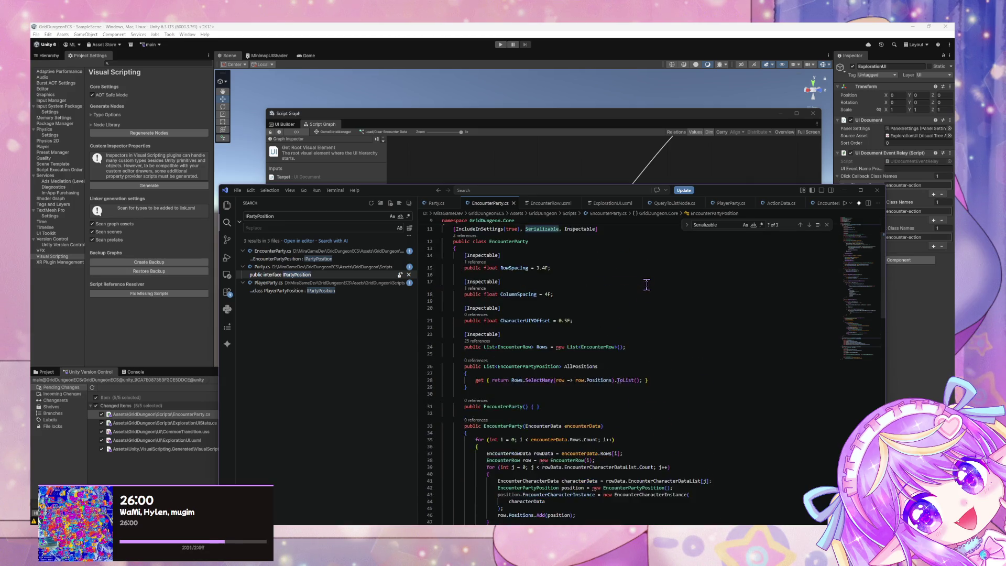
Add a new line after the Rows field and type '[Create' above AllPositions.
{"action": "left_click", "coordinate": [587, 297]}
{"action": "left_click", "coordinate": [613, 389]}
{"action": "left_click", "coordinate": [656, 407]}
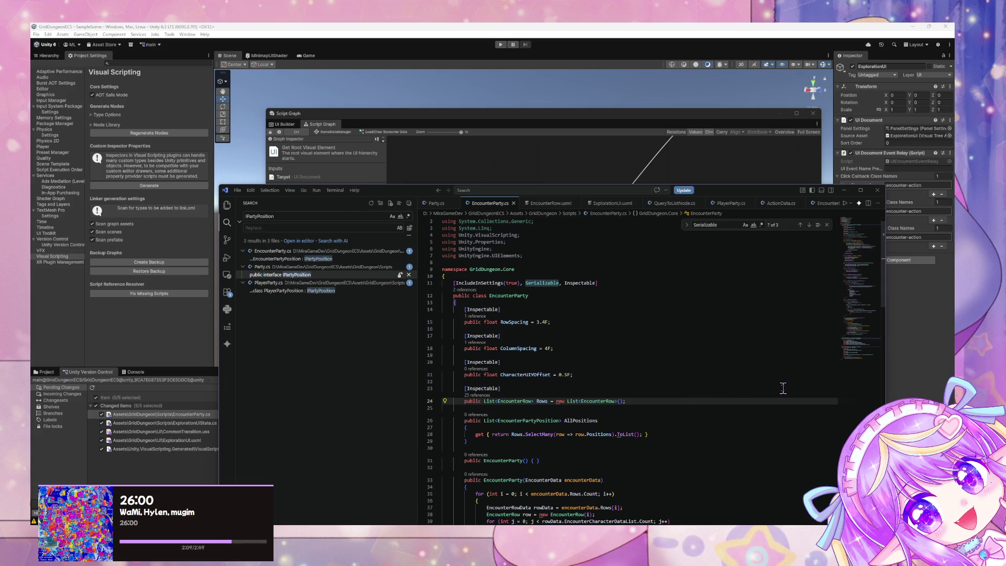
{"action": "key", "text": "Return"}
{"action": "key", "text": "Return"}
{"action": "type", "text": "[Create"}
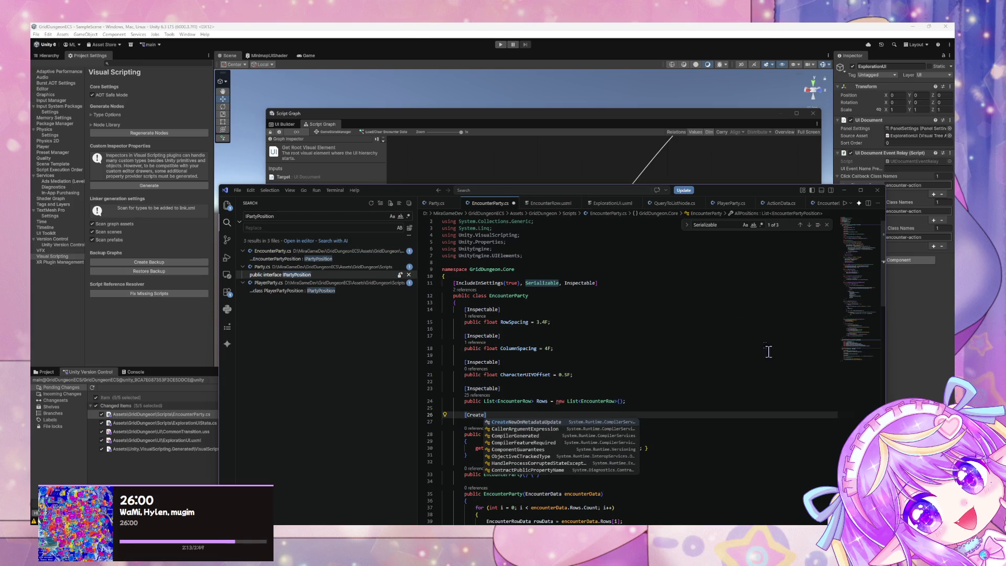
Search the project for '[Create' (26 results in 11 files) and maximise the editor.
{"action": "triple_click", "coordinate": [317, 218]}
{"action": "key", "text": "BackSpace"}
{"action": "type", "text": "reate"}
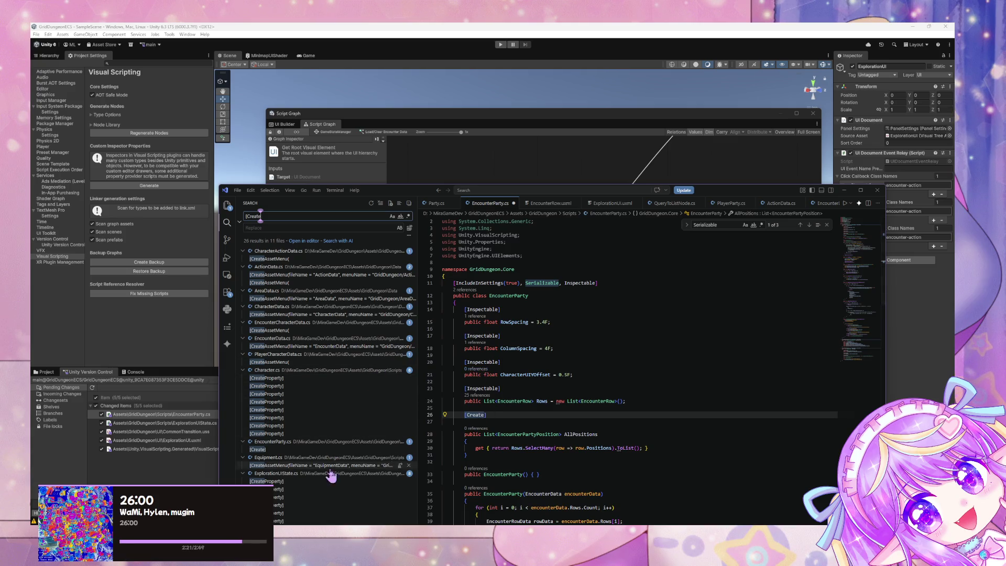
{"action": "double_click", "coordinate": [409, 191]}
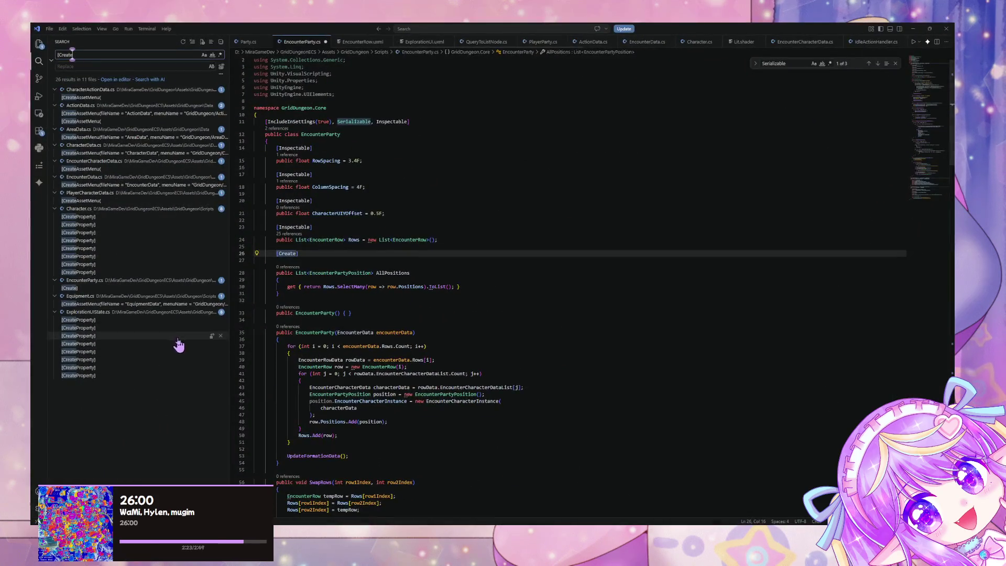
Undo the unfinished [Create line and indent the empty line 26.
{"action": "left_click", "coordinate": [300, 253]}
{"action": "key", "text": "ctrl+z"}
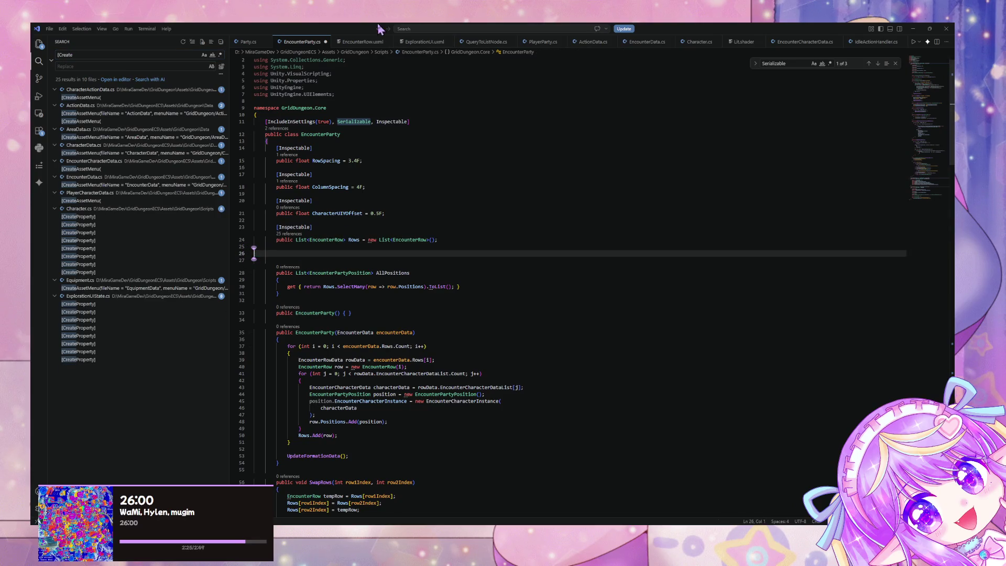
{"action": "key", "text": "Tab"}
{"action": "key", "text": "Tab"}
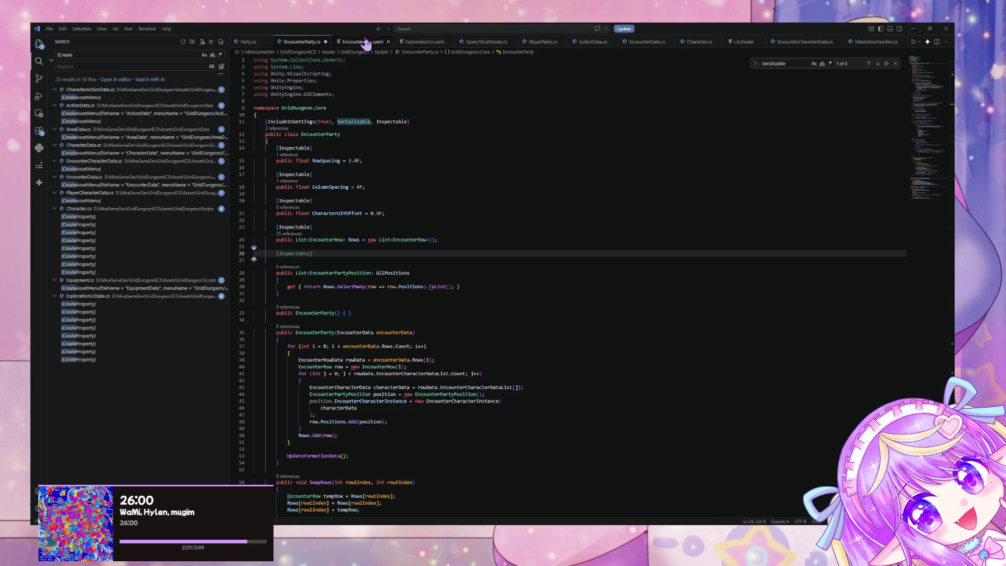
Close GameStateManager.asset and browse the open files, ending back in EncounterParty.cs.
{"action": "scroll", "coordinate": [414, 43], "scroll_direction": "up", "scroll_amount": 3}
{"action": "scroll", "coordinate": [378, 43], "scroll_direction": "up", "scroll_amount": 1}
{"action": "scroll", "coordinate": [343, 43], "scroll_direction": "up", "scroll_amount": 1}
{"action": "scroll", "coordinate": [343, 43], "scroll_direction": "up", "scroll_amount": 2}
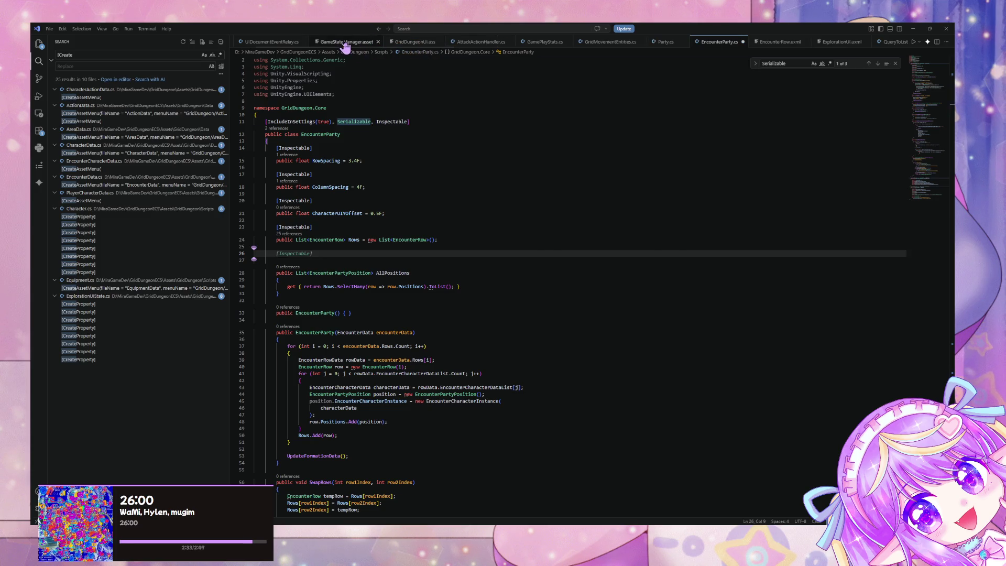
{"action": "left_click", "coordinate": [346, 44]}
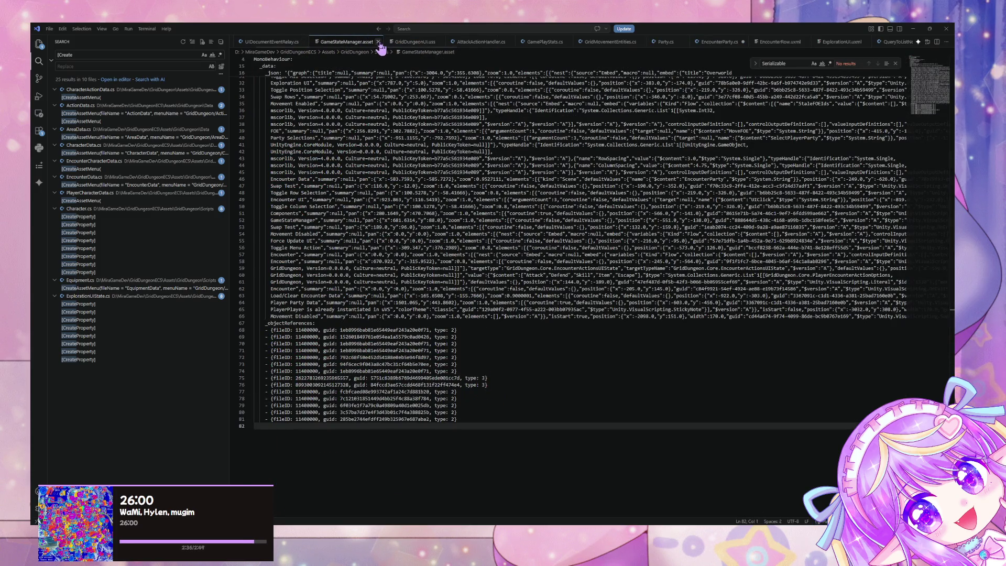
{"action": "left_click", "coordinate": [378, 42]}
{"action": "left_click", "coordinate": [343, 42]}
{"action": "left_click", "coordinate": [401, 42]}
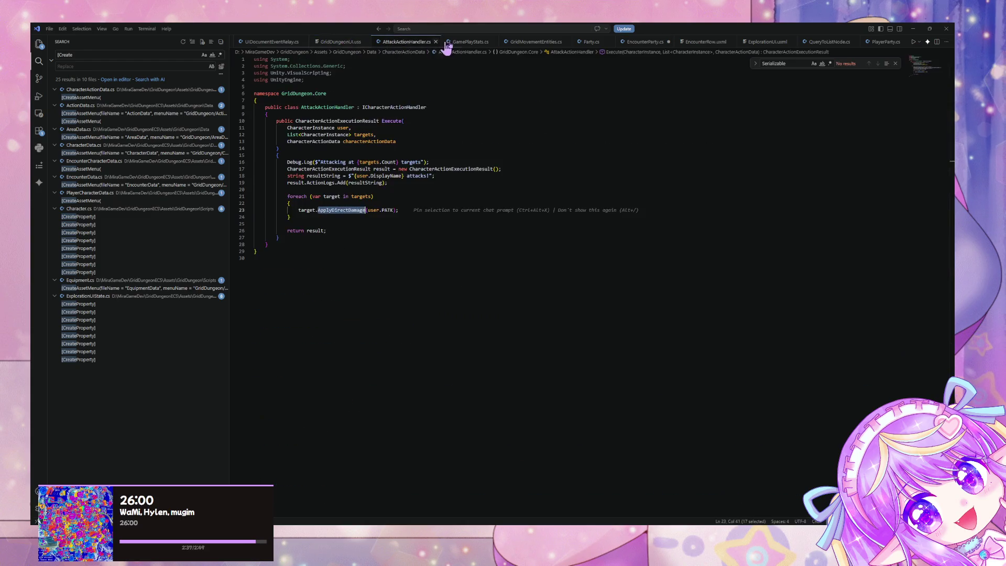
{"action": "left_click", "coordinate": [458, 42]}
{"action": "left_click", "coordinate": [524, 42]}
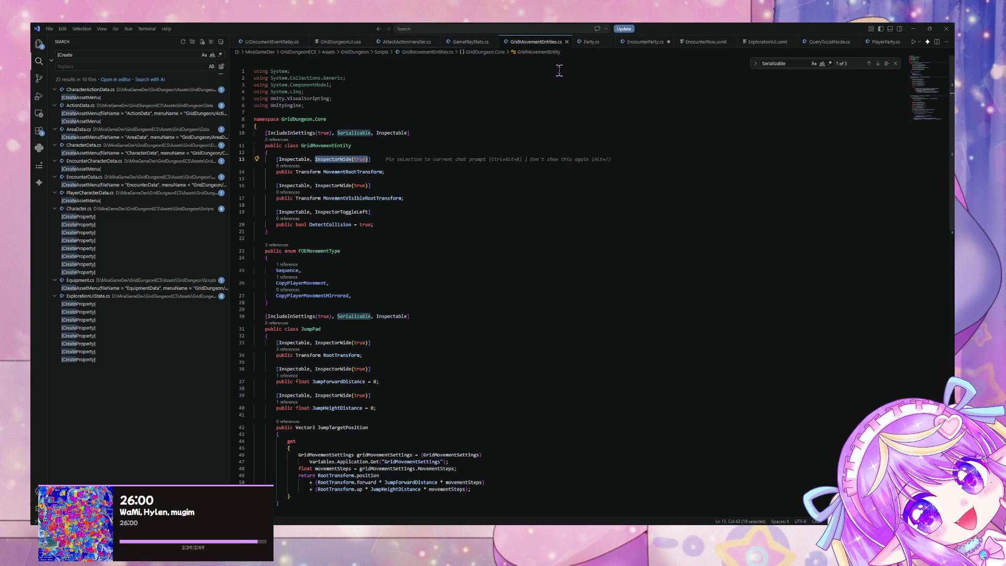
{"action": "scroll", "coordinate": [508, 113], "scroll_direction": "down", "scroll_amount": 10}
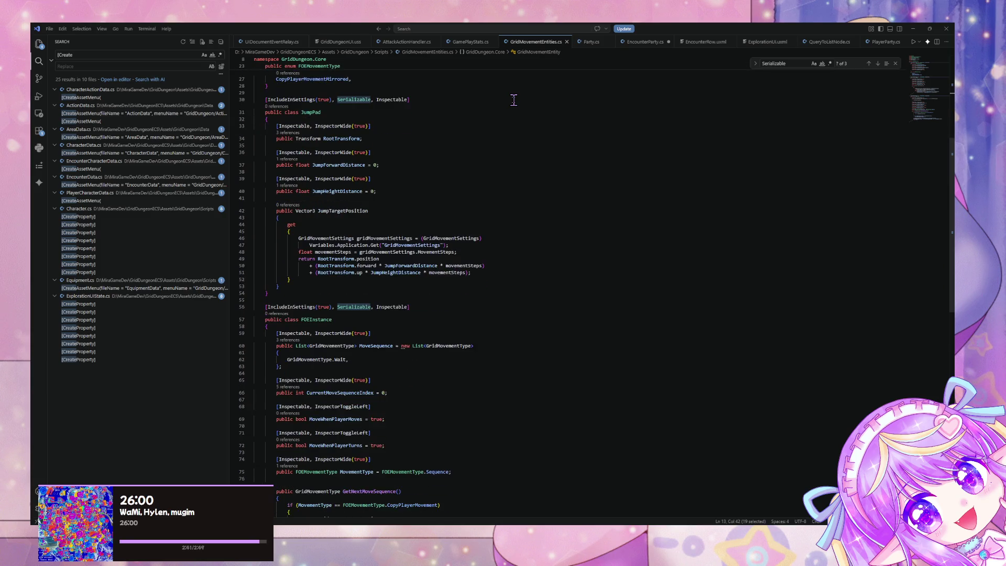
{"action": "scroll", "coordinate": [514, 99], "scroll_direction": "down", "scroll_amount": 10}
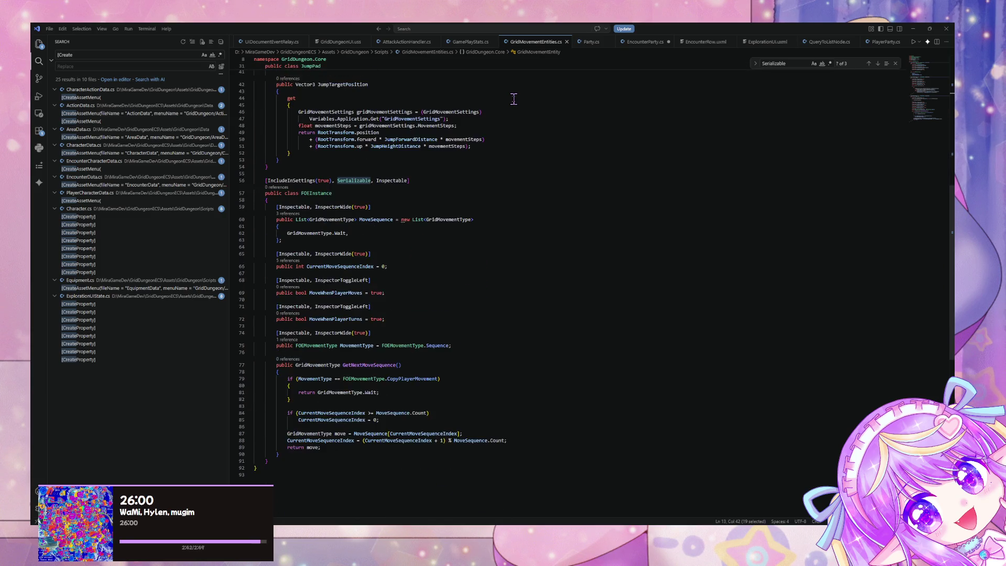
{"action": "left_click", "coordinate": [592, 43]}
{"action": "left_click", "coordinate": [639, 43]}
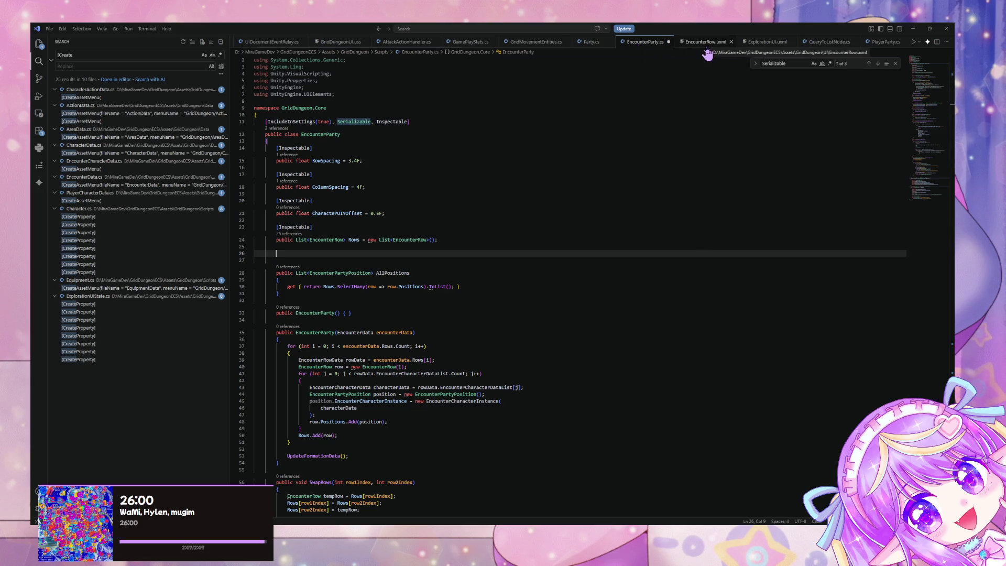
Open ExplorationUIState.cs and select the [CreateProperty] attribute on line 65.
{"action": "key", "text": "ctrl+p"}
{"action": "type", "text": "exok"}
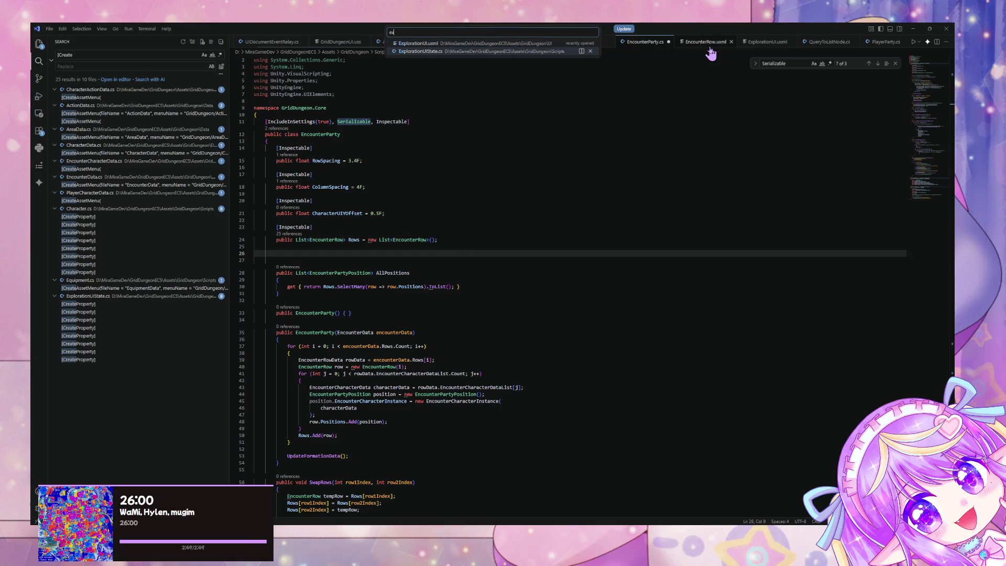
{"action": "key", "text": "Return"}
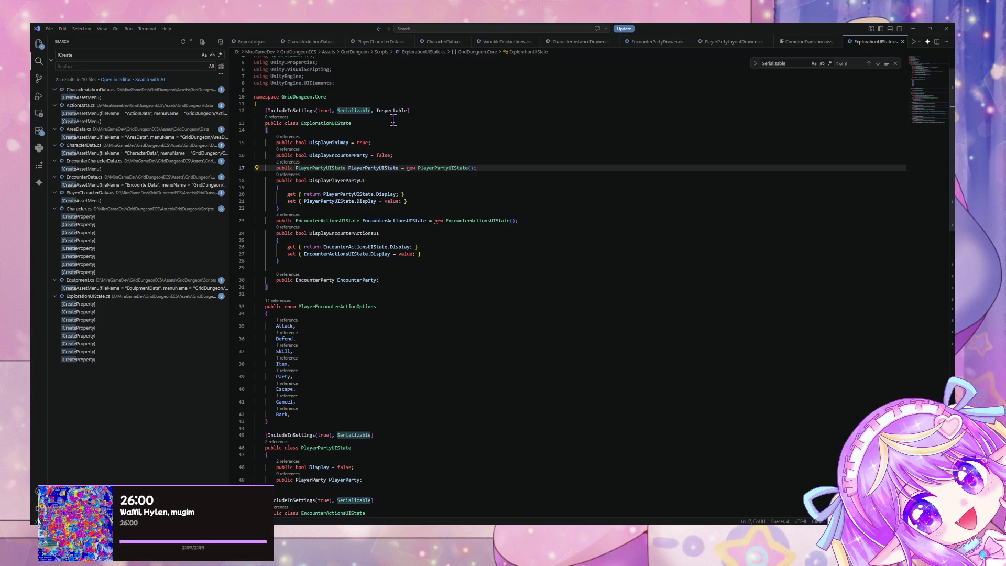
{"action": "scroll", "coordinate": [390, 155], "scroll_direction": "down", "scroll_amount": 5}
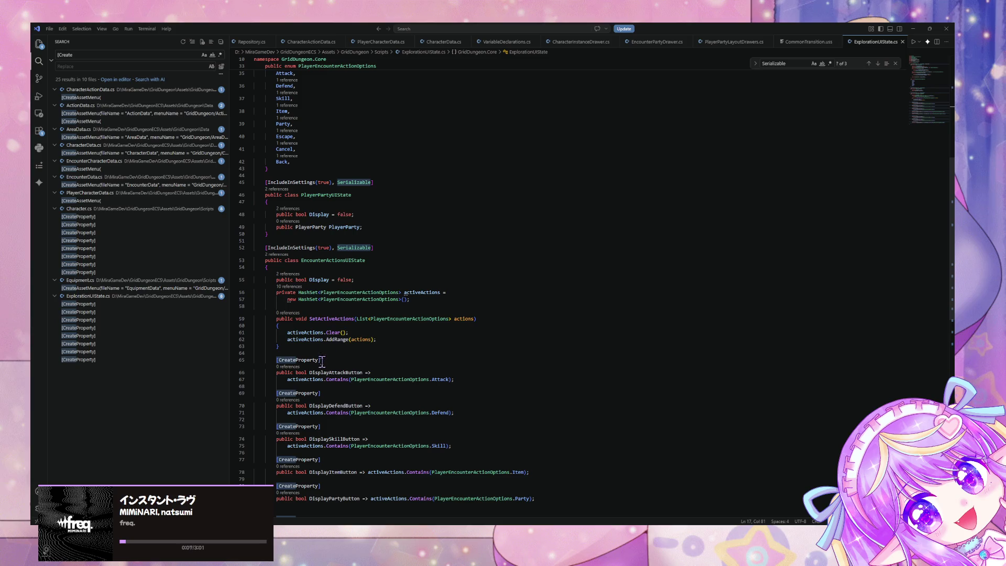
{"action": "left_click_drag", "start_coordinate": [320, 360], "coordinate": [278, 360]}
{"action": "key", "text": "shift+Left"}
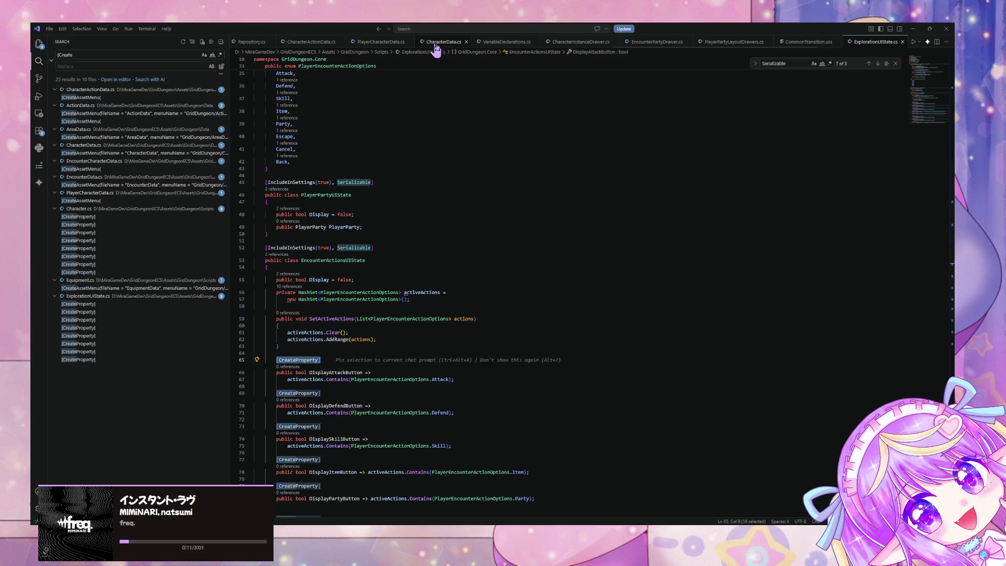
Reopen EncounterParty.cs via the 'encount' file search and place the caret on blank line 26.
{"action": "key", "text": "ctrl+p"}
{"action": "type", "text": "encount"}
{"action": "key", "text": "Down"}
{"action": "key", "text": "Down"}
{"action": "key", "text": "Down"}
{"action": "key", "text": "Return"}
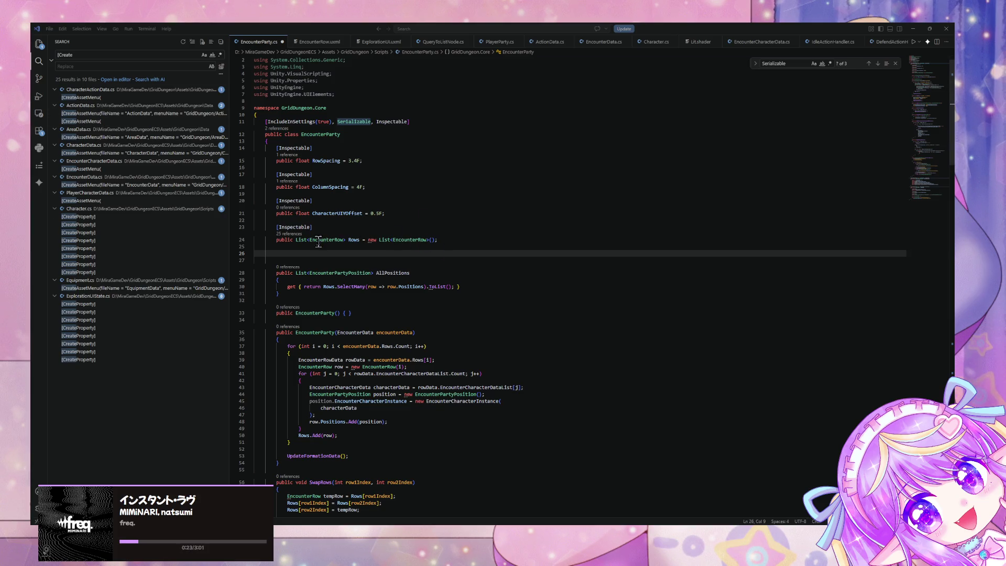
{"action": "left_click", "coordinate": [309, 255]}
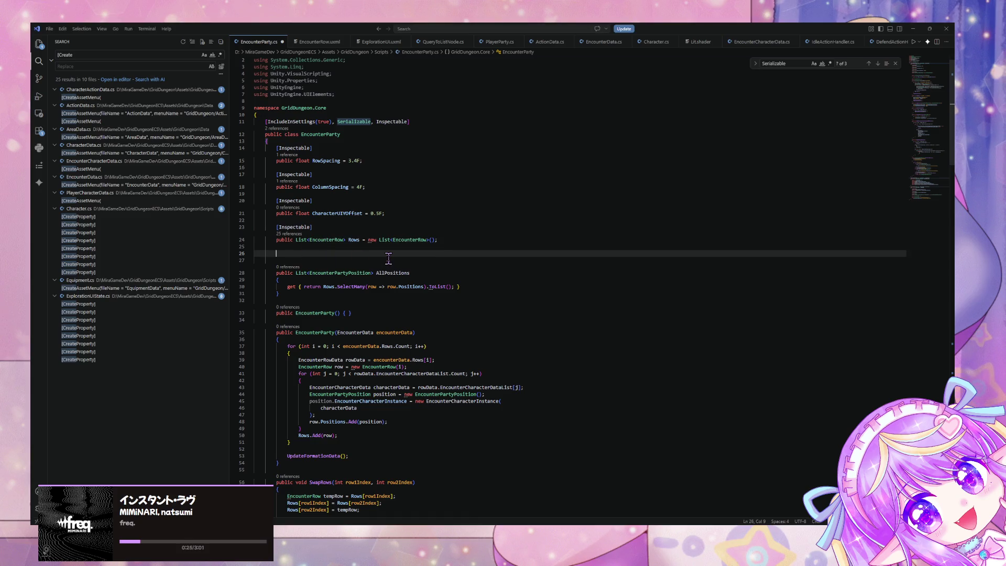
Type [CreateProperty] public int MaxRowColumnCount and accept Copilot's Rows.Select(...).Max() suggestion.
{"action": "type", "text": "[CreateProperty]"}
{"action": "key", "text": "Return"}
{"action": "type", "text": "public get"}
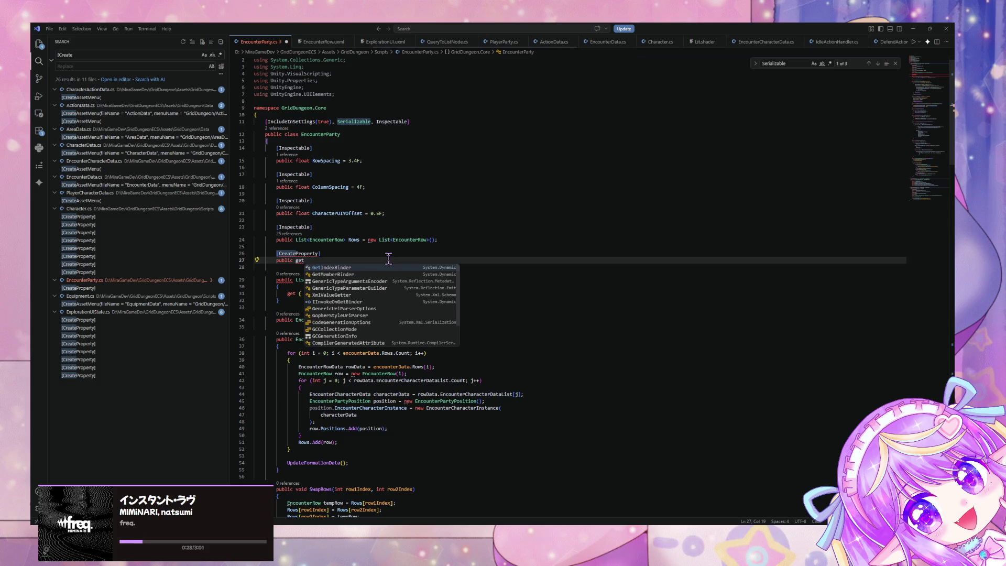
{"action": "key", "text": "Escape"}
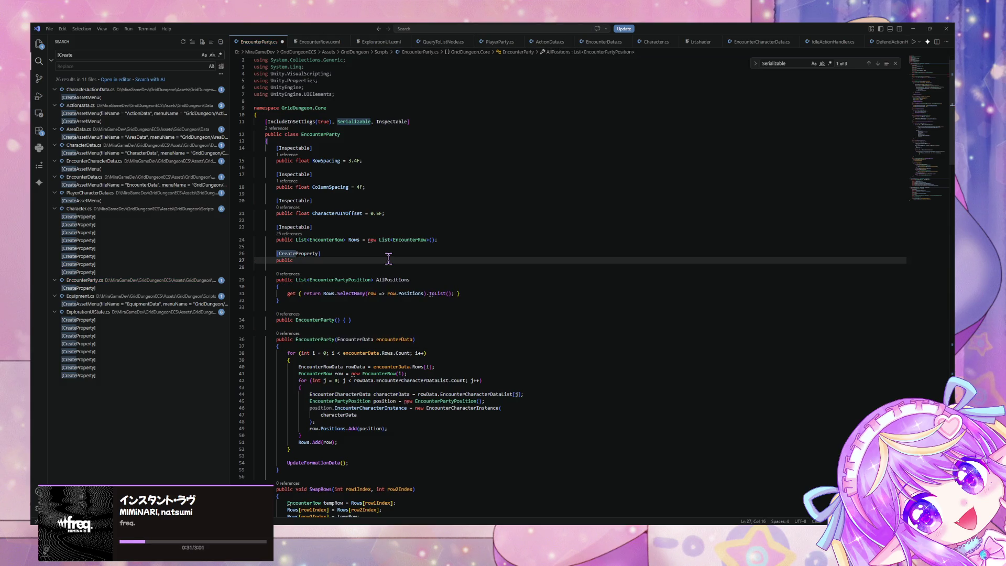
{"action": "type", "text": "int "}
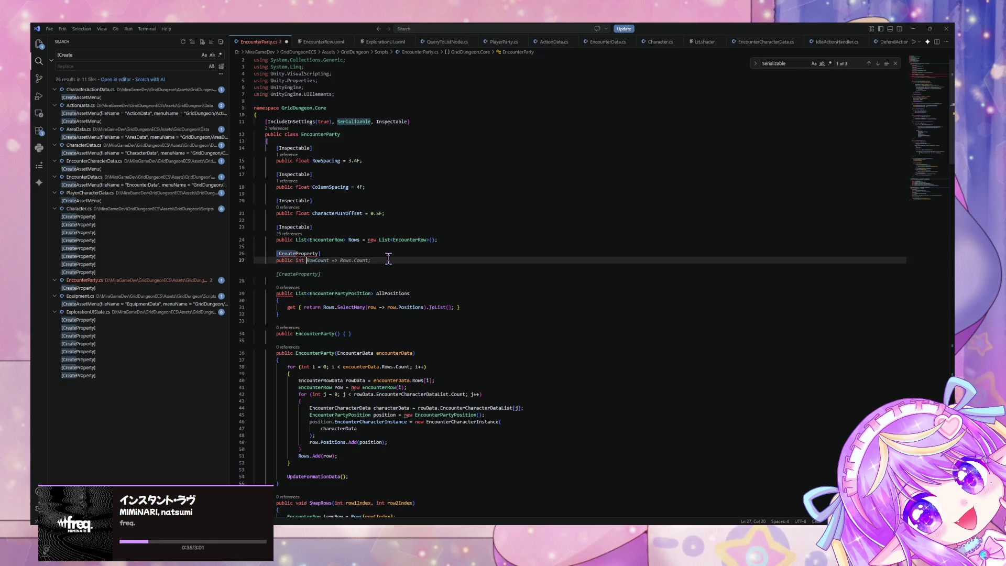
{"action": "type", "text": "Max"}
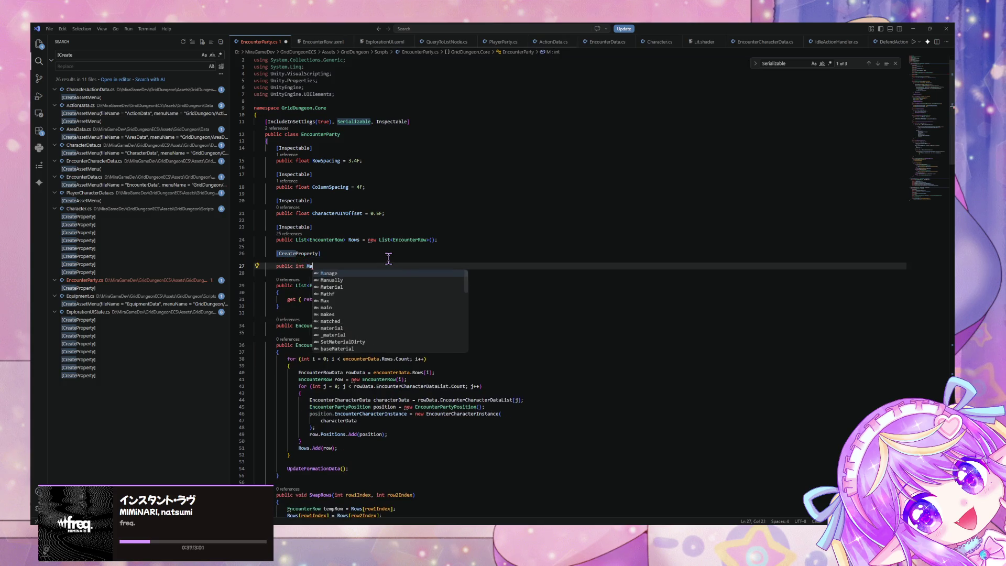
{"action": "type", "text": "Col"}
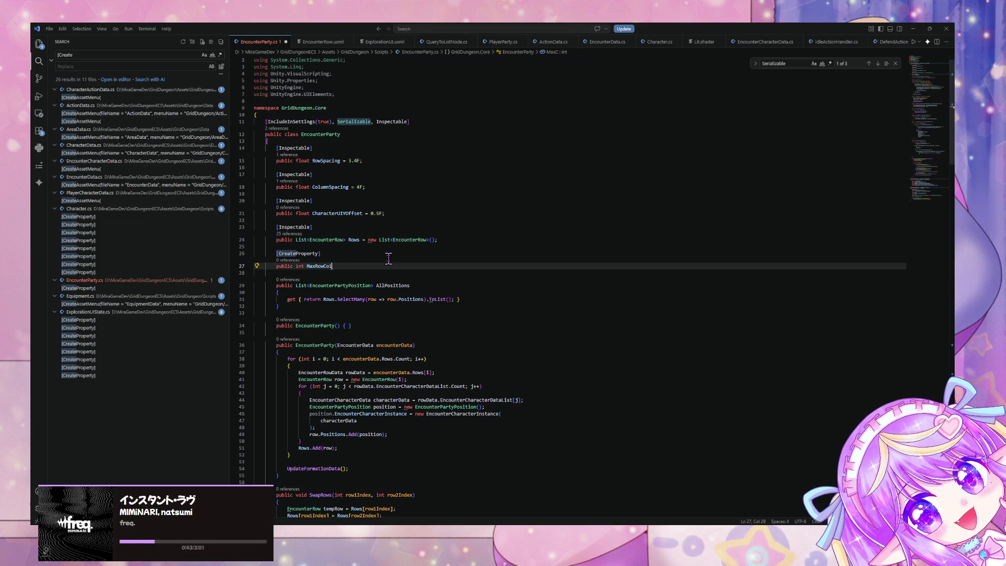
{"action": "type", "text": "umnCount"}
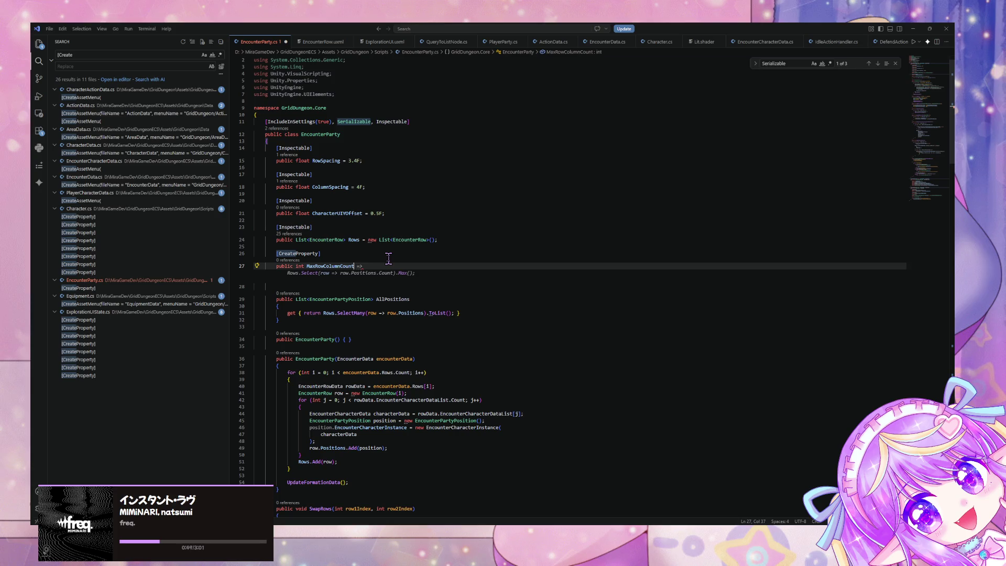
{"action": "key", "text": "Tab"}
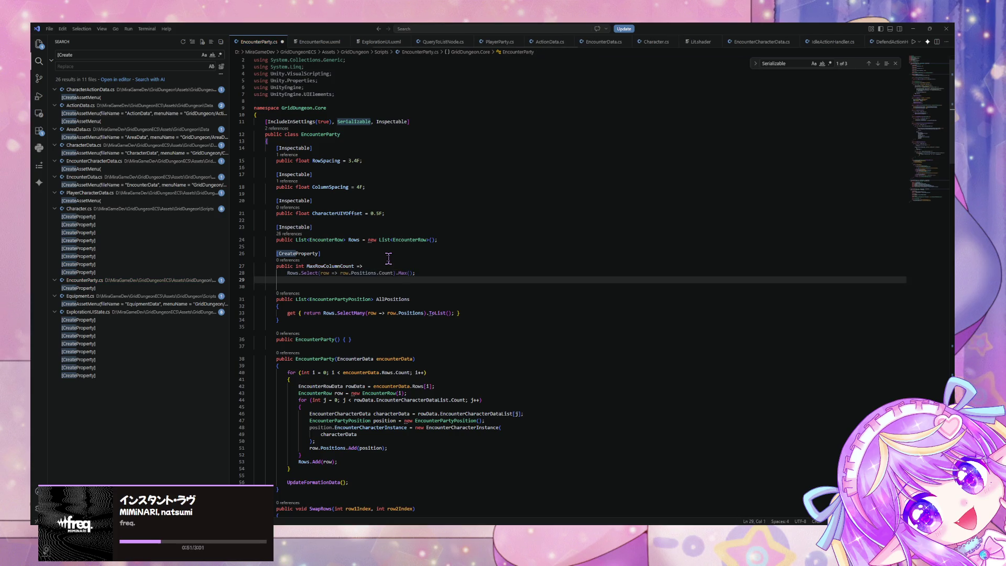
{"action": "key", "text": "BackSpace"}
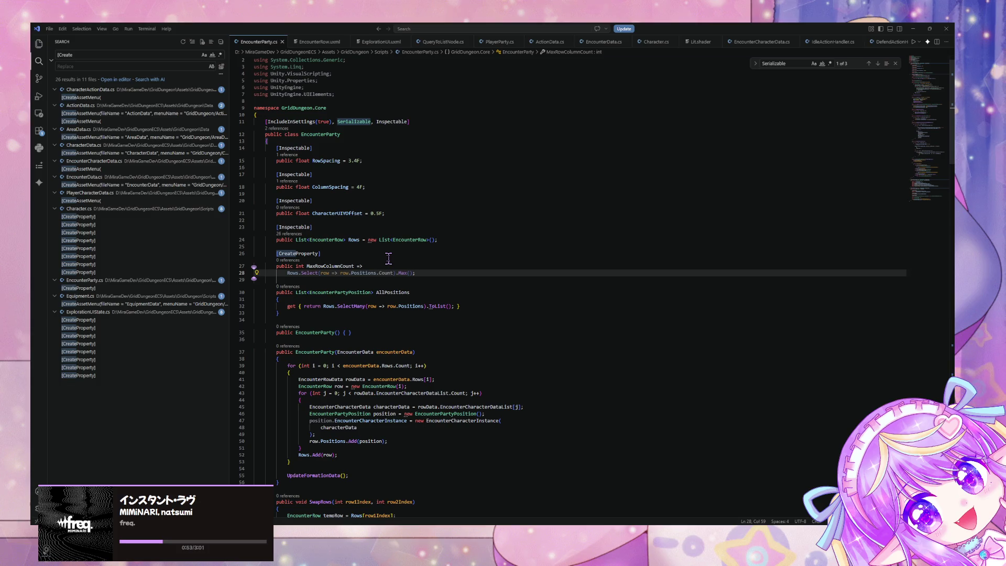
{"action": "double_click", "coordinate": [318, 29]}
Switch to Unity so the edited scripts recompile, then minimise VS Code.
{"action": "mouse_move", "coordinate": [342, 124]}
{"action": "left_mouse_down"}
{"action": "mouse_move", "coordinate": [326, 283]}
{"action": "mouse_move", "coordinate": [370, 141]}
{"action": "mouse_move", "coordinate": [390, 129]}
{"action": "mouse_move", "coordinate": [414, 354]}
{"action": "mouse_move", "coordinate": [352, 176]}
{"action": "left_mouse_up"}
{"action": "left_click", "coordinate": [412, 153]}
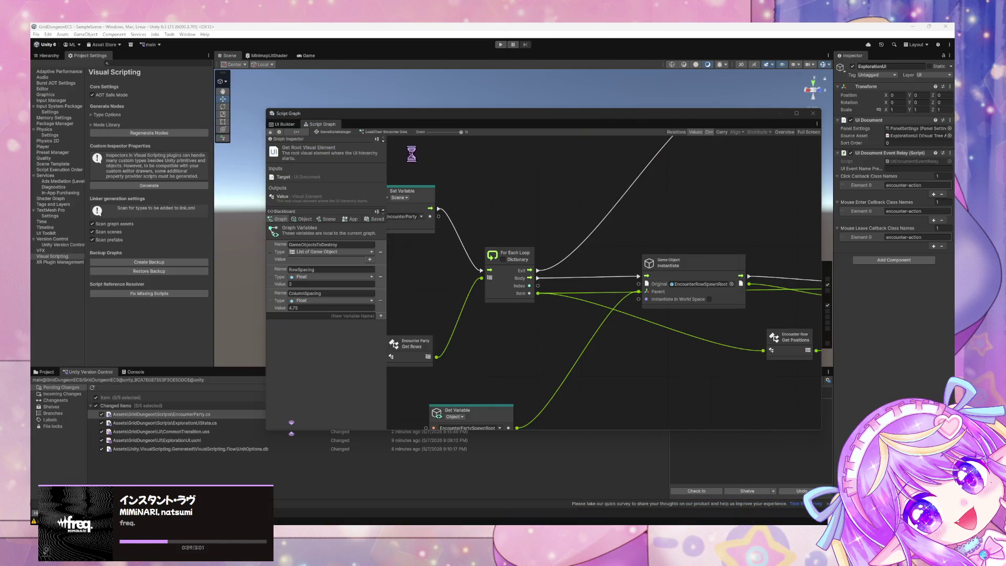
{"action": "mouse_move", "coordinate": [623, 522]}
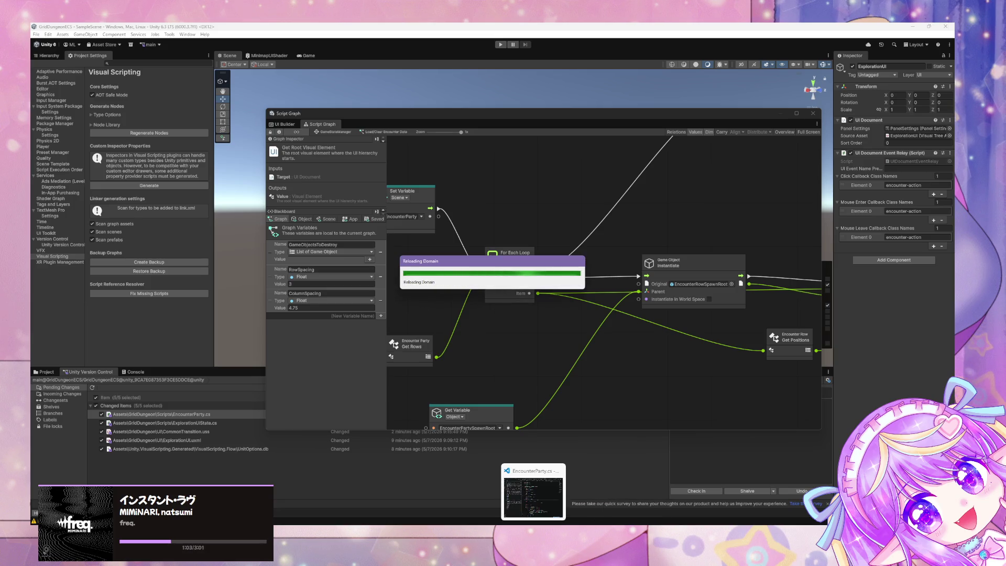
{"action": "left_click", "coordinate": [533, 523]}
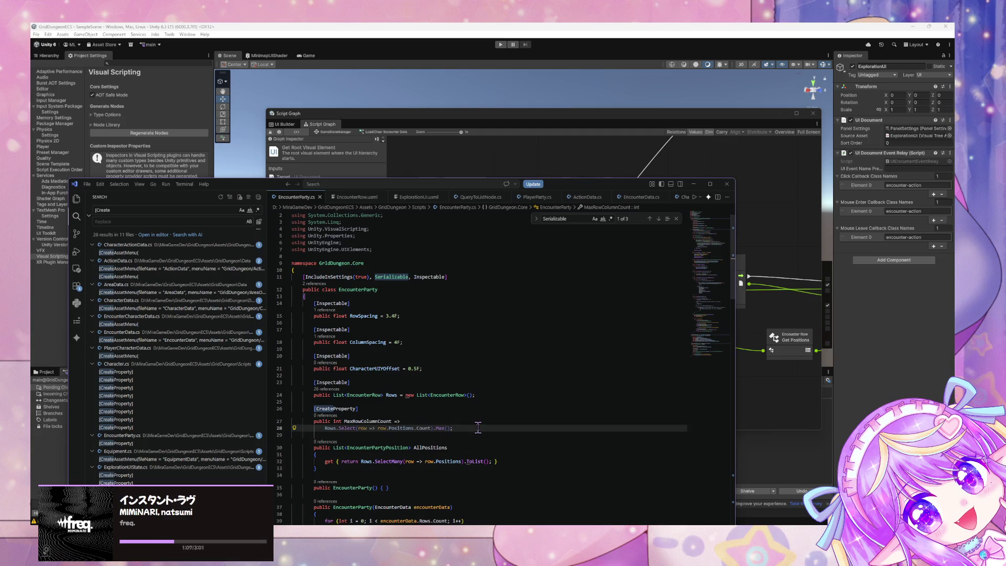
{"action": "left_click", "coordinate": [692, 184]}
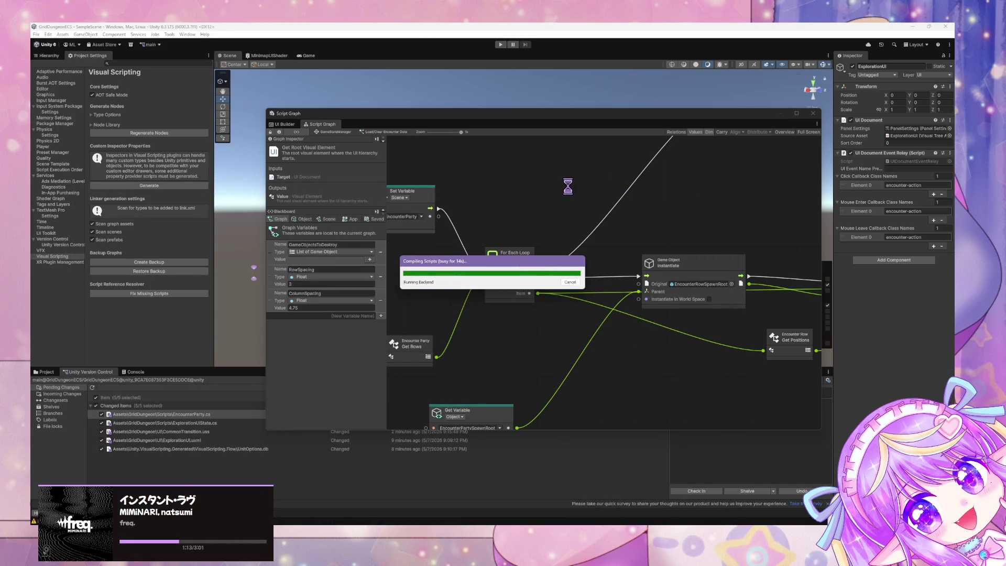
{"action": "mouse_move", "coordinate": [517, 523]}
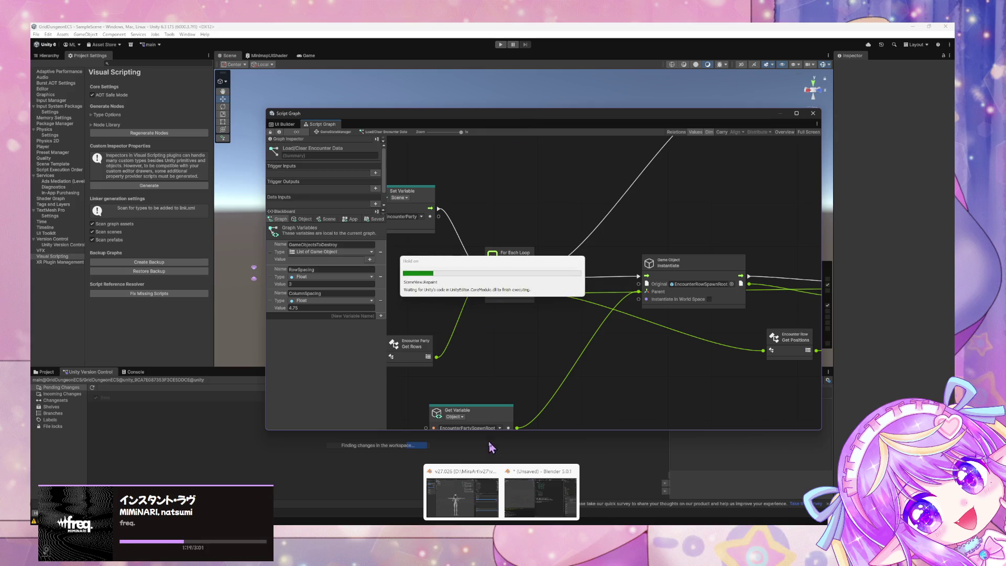
Rearrange the Script Graph and version control panels, then show the SampleScene hierarchy and UI Builder.
{"action": "mouse_move", "coordinate": [383, 121]}
{"action": "left_mouse_down"}
{"action": "mouse_move", "coordinate": [511, 250]}
{"action": "mouse_move", "coordinate": [304, 76]}
{"action": "mouse_move", "coordinate": [598, 387]}
{"action": "mouse_move", "coordinate": [629, 400]}
{"action": "left_mouse_up"}
{"action": "left_click_drag", "start_coordinate": [526, 369], "coordinate": [527, 295]}
{"action": "key", "text": "alt+Tab"}
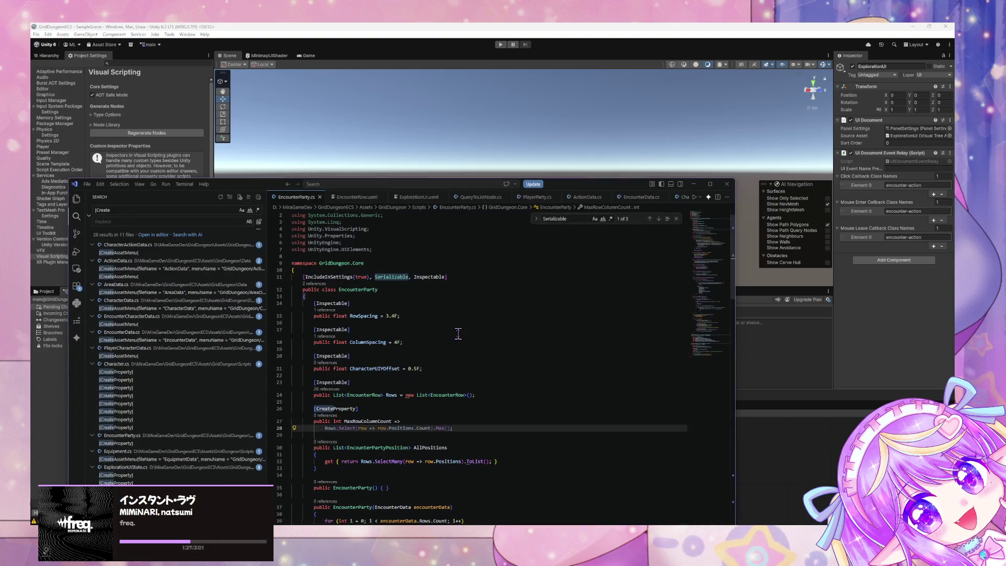
{"action": "mouse_move", "coordinate": [274, 186]}
{"action": "left_mouse_down"}
{"action": "mouse_move", "coordinate": [600, 229]}
{"action": "mouse_move", "coordinate": [96, 303]}
{"action": "left_mouse_up"}
{"action": "mouse_move", "coordinate": [679, 402]}
{"action": "left_mouse_down"}
{"action": "mouse_move", "coordinate": [533, 135]}
{"action": "mouse_move", "coordinate": [411, 157]}
{"action": "mouse_move", "coordinate": [292, 281]}
{"action": "mouse_move", "coordinate": [390, 337]}
{"action": "left_mouse_up"}
{"action": "left_click", "coordinate": [49, 55]}
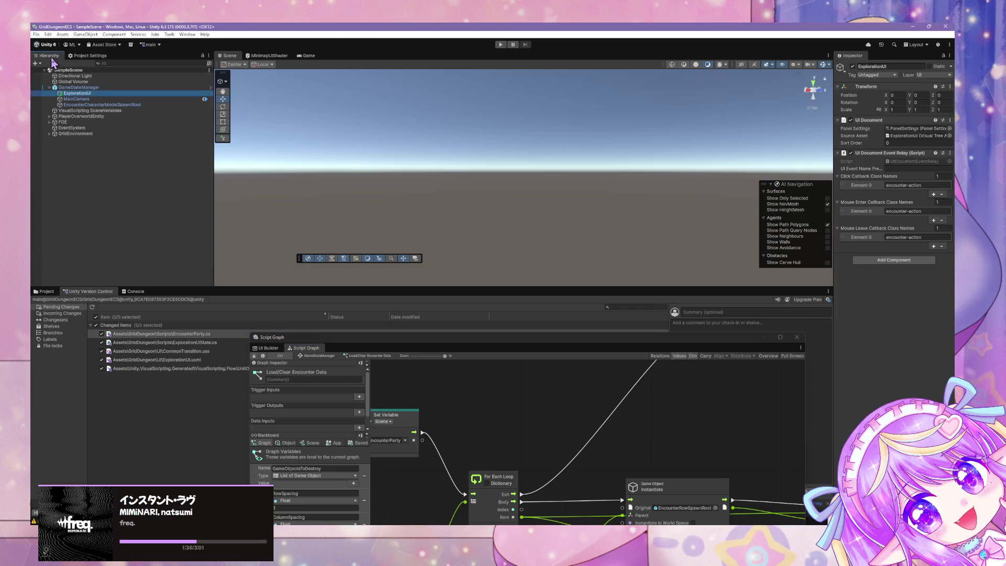
{"action": "left_click", "coordinate": [274, 355]}
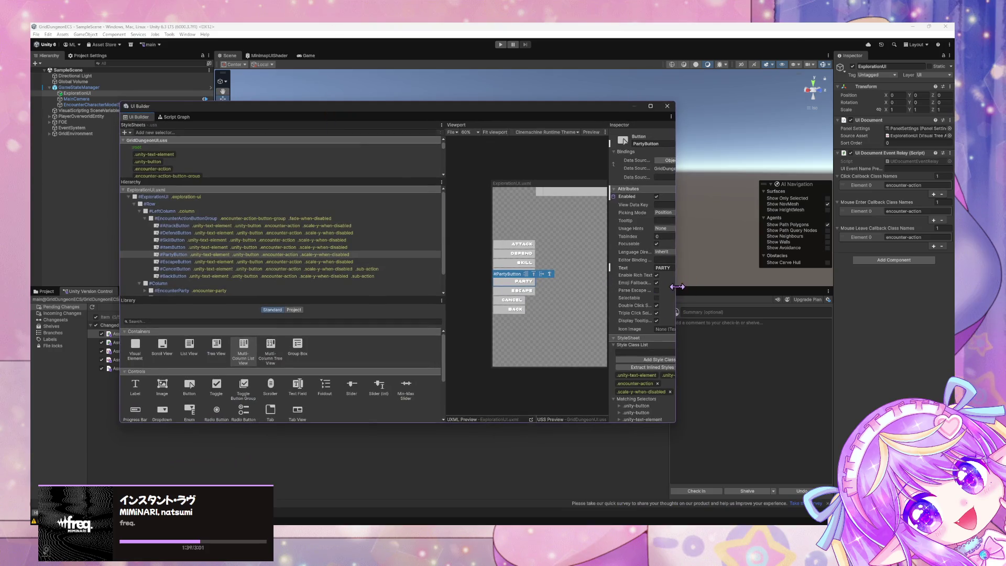
Maximise UI Builder, select the MultiColumnListView and widen the Inspector.
{"action": "left_click_drag", "start_coordinate": [764, 286], "coordinate": [844, 287]}
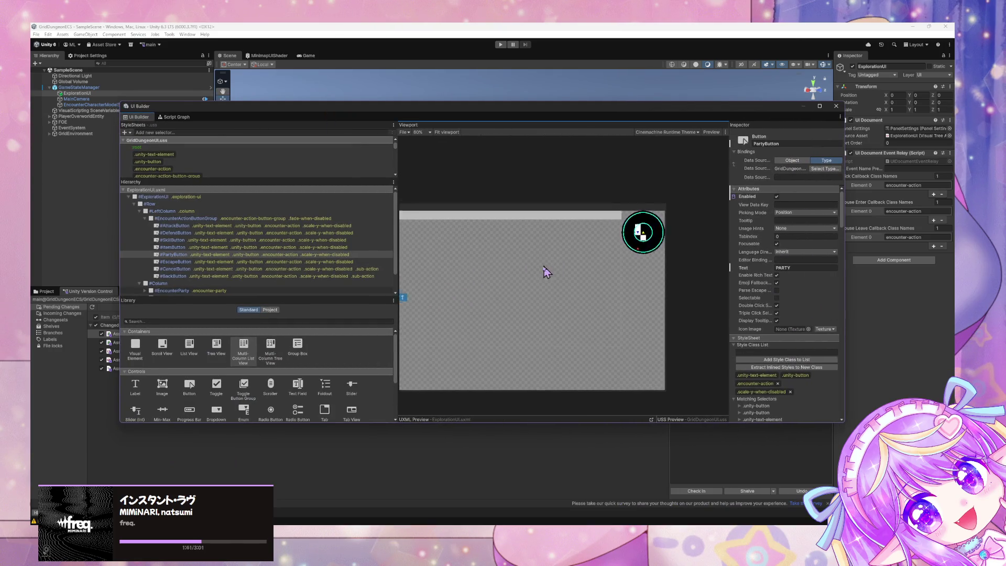
{"action": "left_click", "coordinate": [820, 106]}
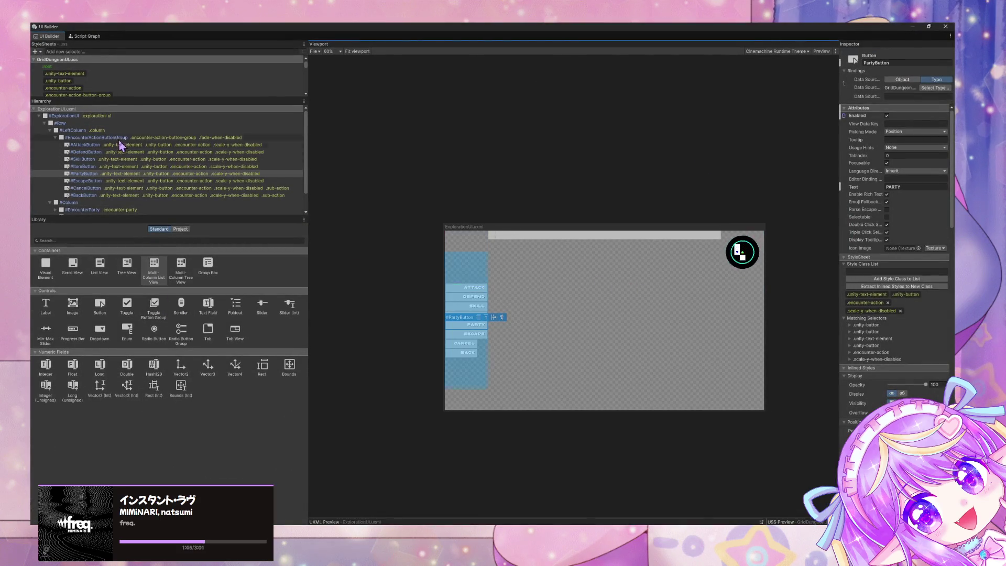
{"action": "scroll", "coordinate": [134, 142], "scroll_direction": "down", "scroll_amount": 2}
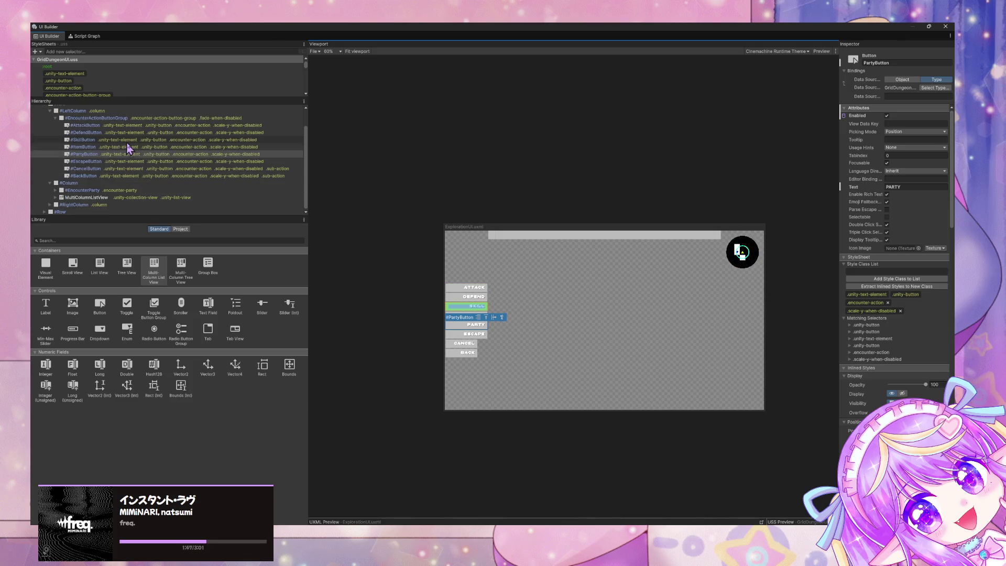
{"action": "left_click", "coordinate": [523, 242]}
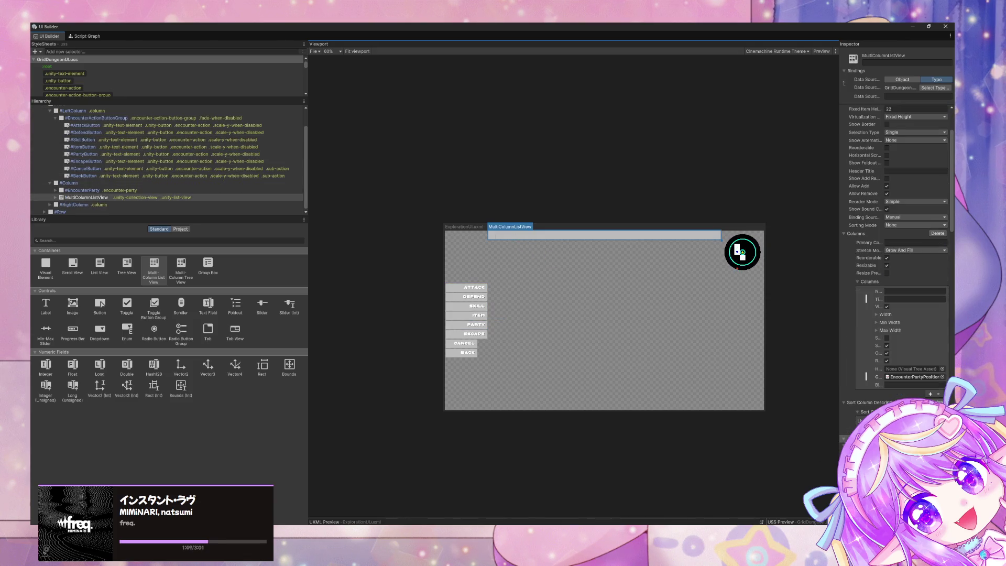
{"action": "mouse_move", "coordinate": [845, 332]}
{"action": "left_mouse_down"}
{"action": "mouse_move", "coordinate": [631, 324]}
{"action": "mouse_move", "coordinate": [620, 346]}
{"action": "left_mouse_up"}
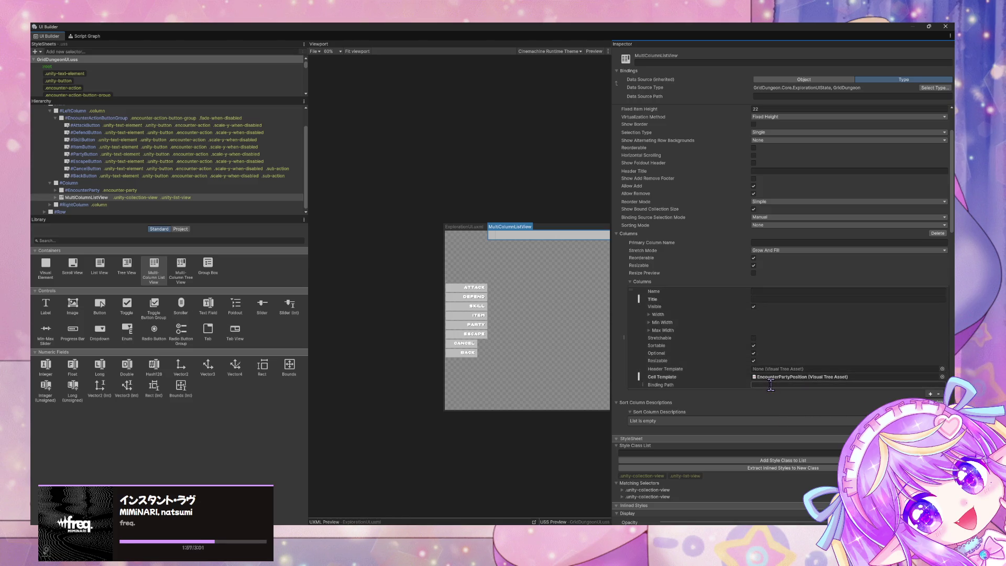
Inspect the column Width, Min Width and Max Width settings, then delete the MultiColumnListView.
{"action": "left_click", "coordinate": [650, 315]}
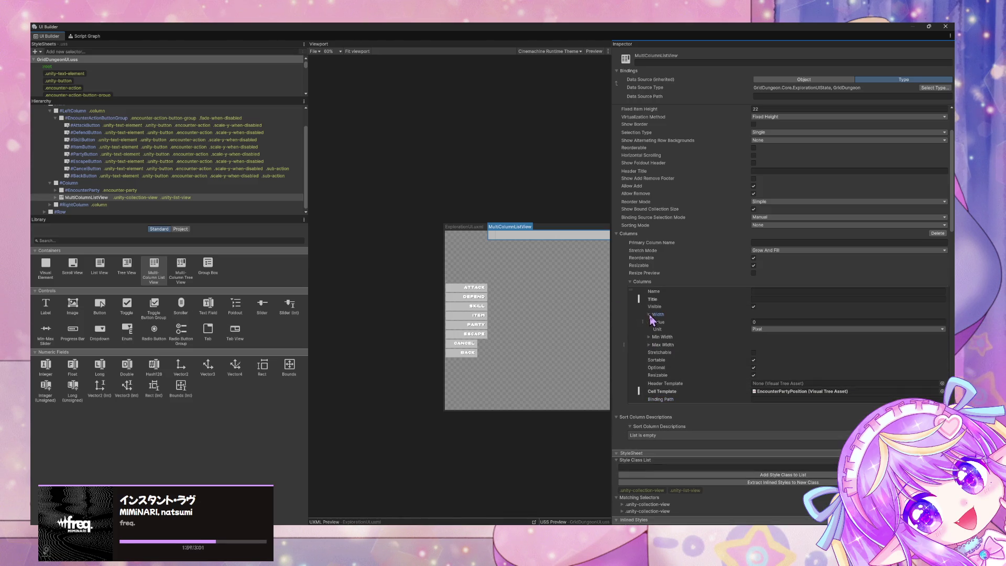
{"action": "left_click", "coordinate": [650, 337]}
{"action": "left_click", "coordinate": [650, 359]}
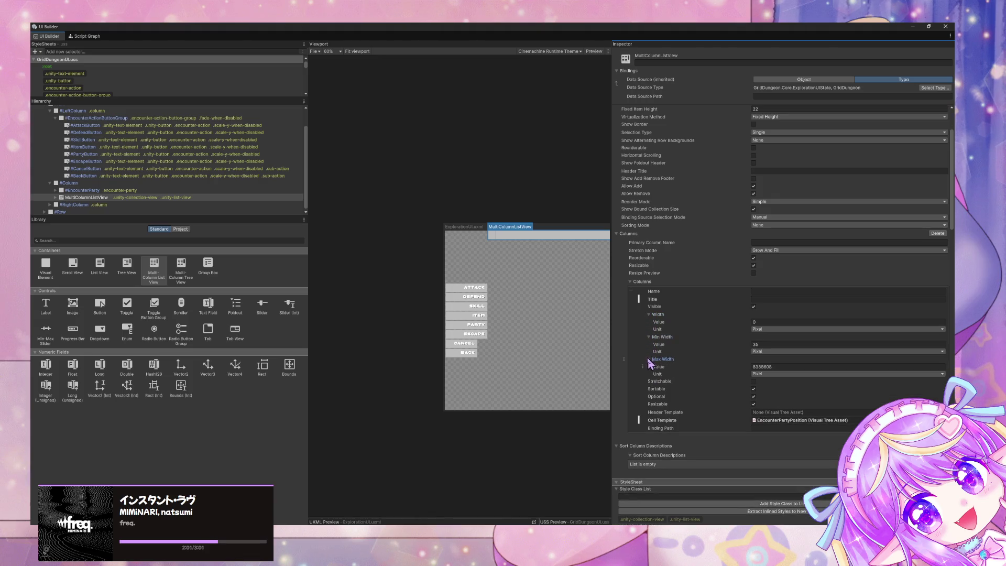
{"action": "left_click", "coordinate": [692, 298]}
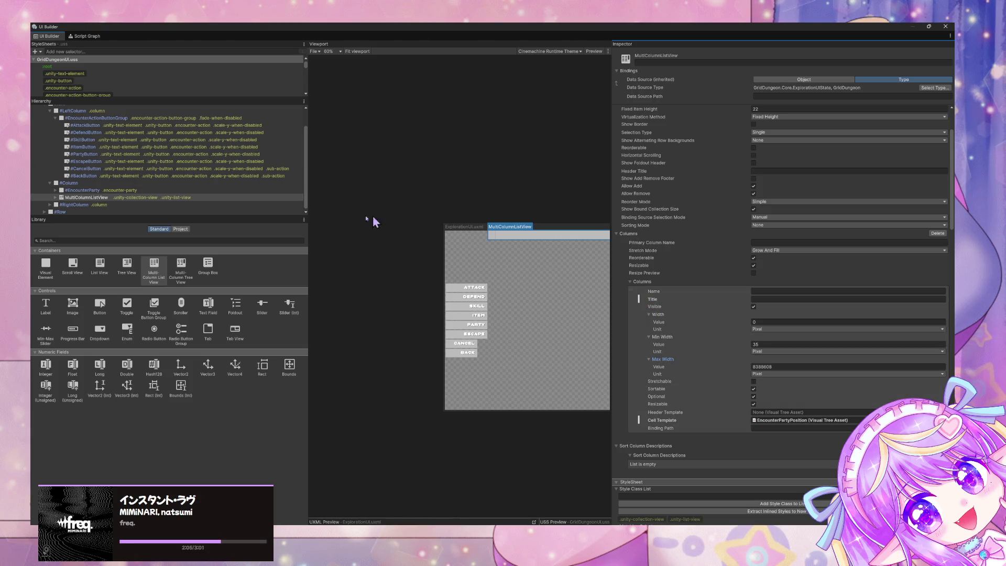
{"action": "left_click", "coordinate": [176, 199]}
{"action": "key", "text": "Delete"}
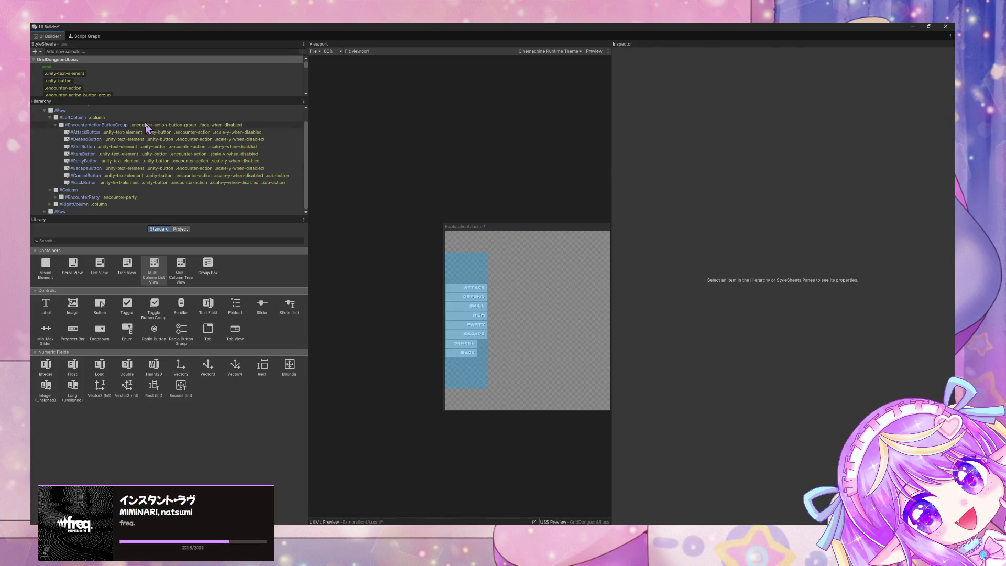
Expand #EncounterParty in the hierarchy and select its #EncounterRows child element.
{"action": "left_click", "coordinate": [148, 126]}
{"action": "left_click", "coordinate": [55, 202]}
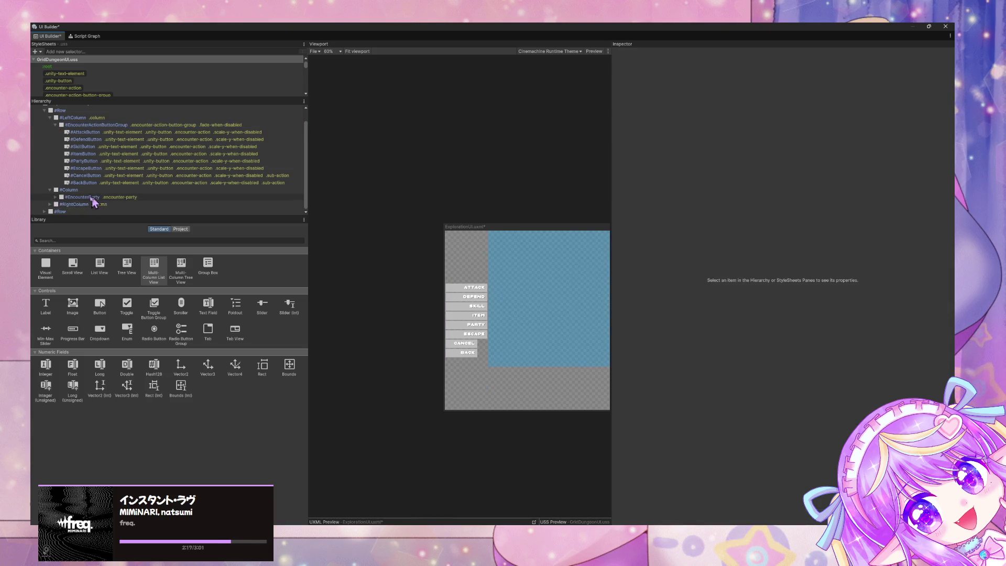
{"action": "left_click", "coordinate": [55, 197]}
{"action": "left_click", "coordinate": [116, 205]}
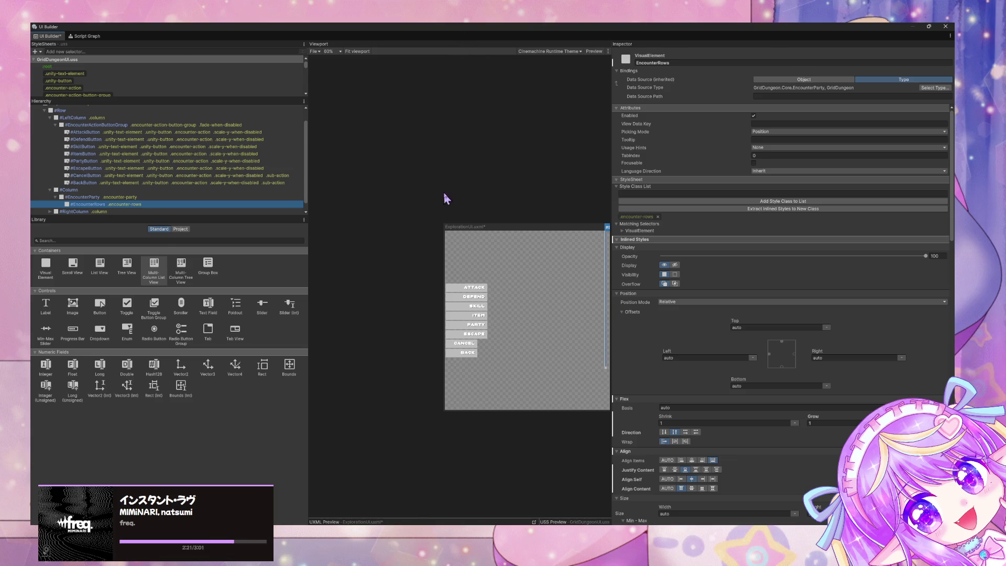
Float the UI Builder window and widen it by dragging its right edge outward.
{"action": "key", "text": "super+Down"}
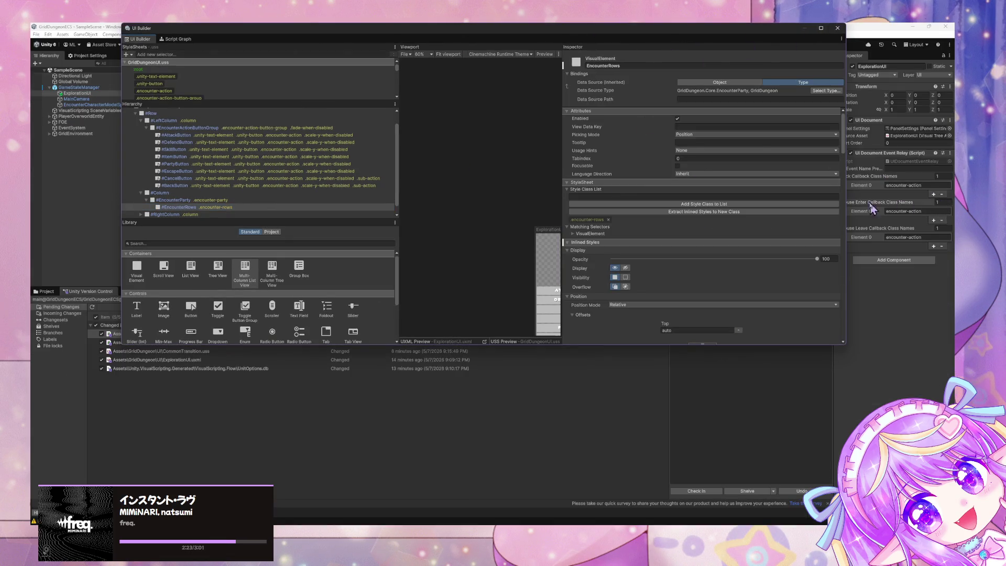
{"action": "left_click_drag", "start_coordinate": [846, 202], "coordinate": [951, 203]}
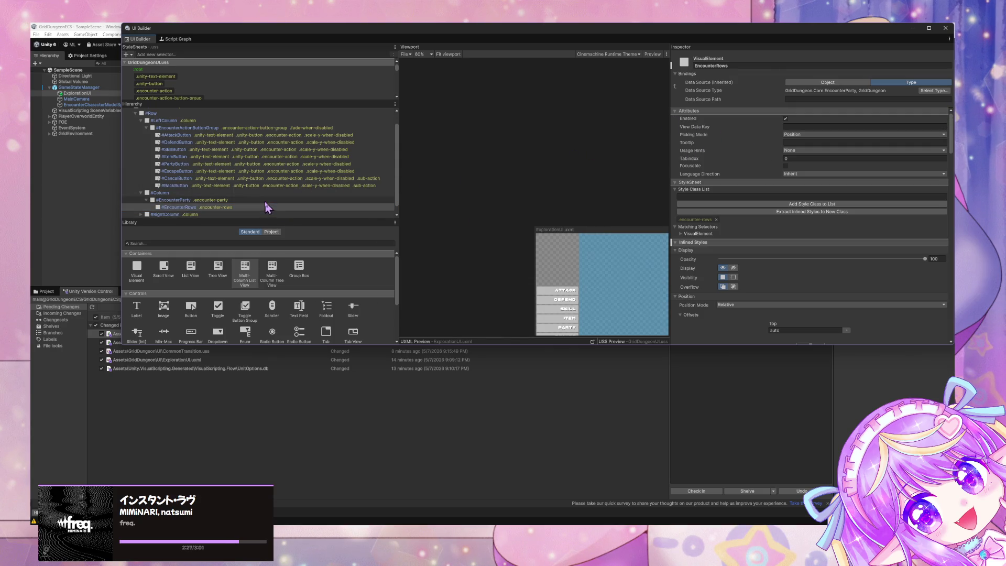
{"action": "key", "text": "alt+Tab"}
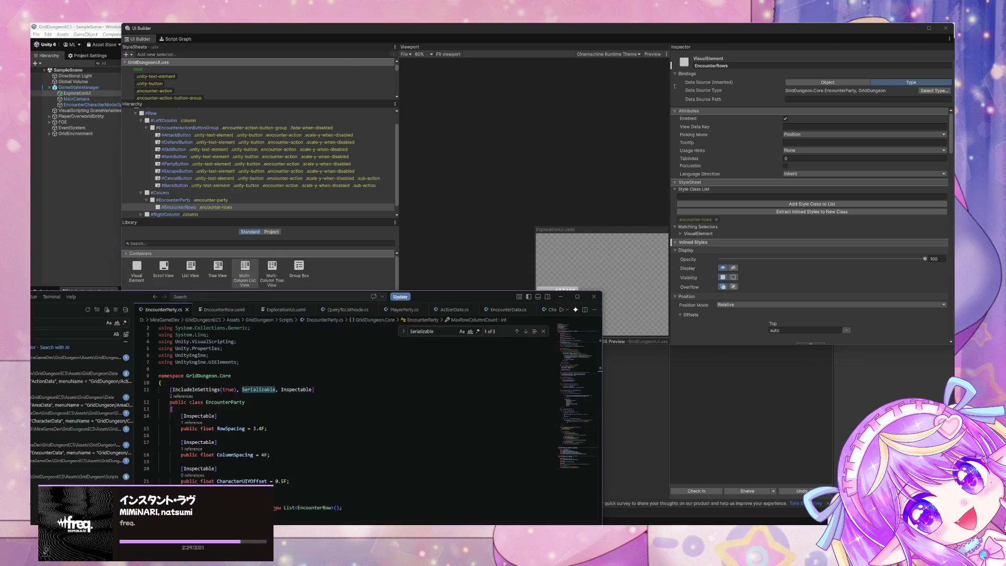
Open ExplorationUIState.cs in VS Code via the quick file search.
{"action": "left_click_drag", "start_coordinate": [151, 298], "coordinate": [449, 207]}
{"action": "key", "text": "ctrl+p"}
{"action": "type", "text": "ENCOUNTER"}
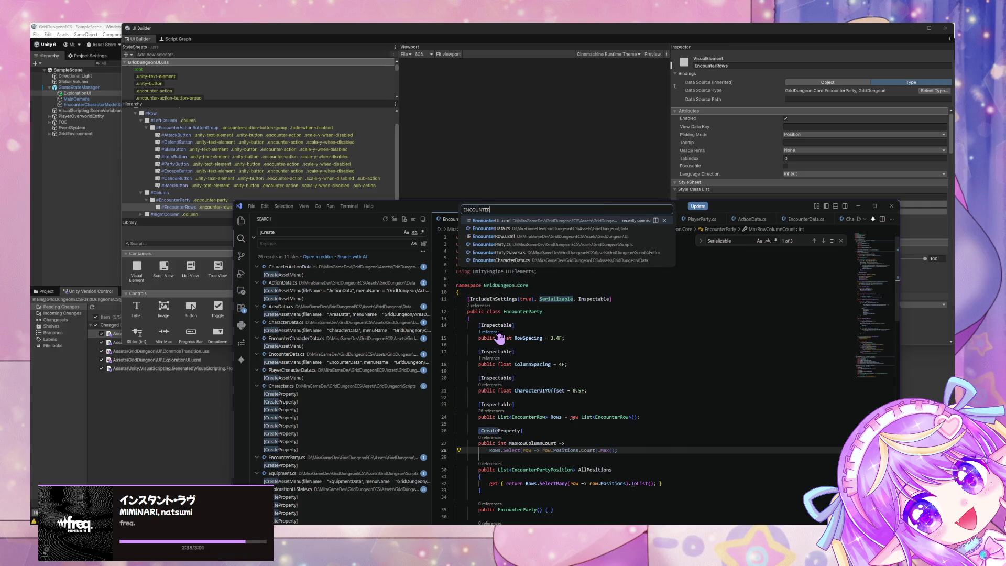
{"action": "key", "text": "ctrl+a"}
{"action": "type", "text": "EXPLO"}
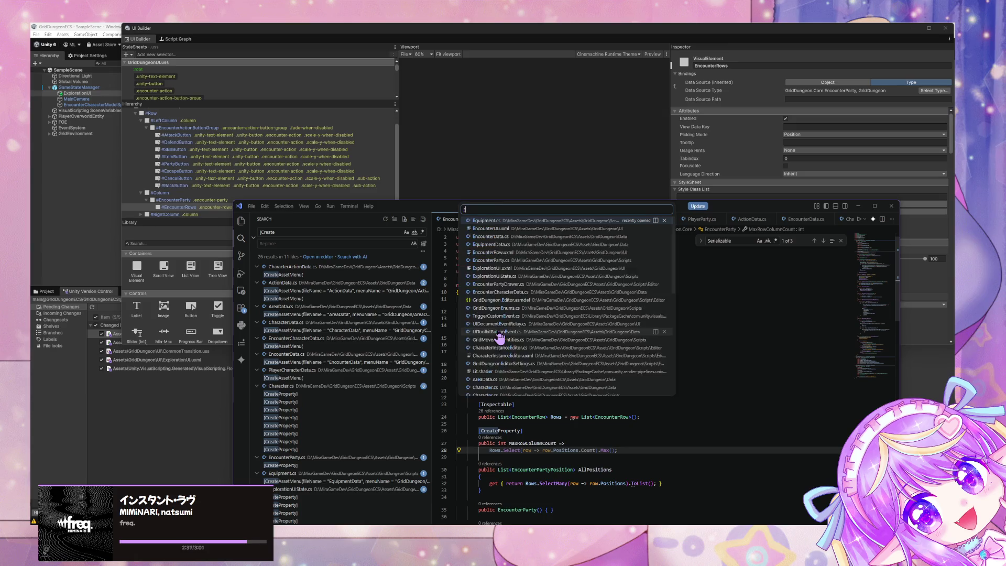
{"action": "key", "text": "Down"}
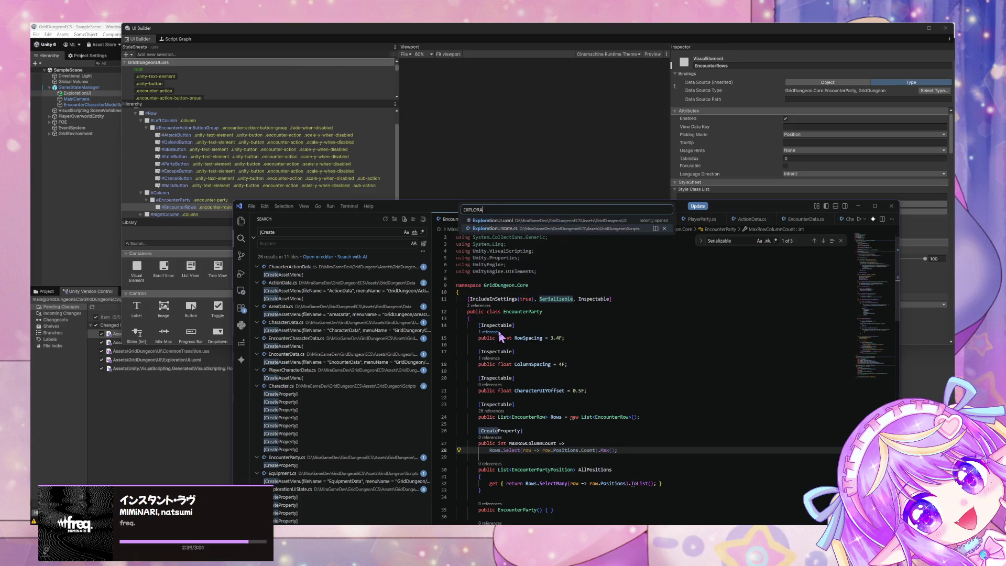
{"action": "key", "text": "Return"}
Delete the old EncounterParty field on line 30 of ExplorationUIState.
{"action": "left_click_drag", "start_coordinate": [398, 211], "coordinate": [339, 113]}
{"action": "scroll", "coordinate": [532, 279], "scroll_direction": "up", "scroll_amount": 10}
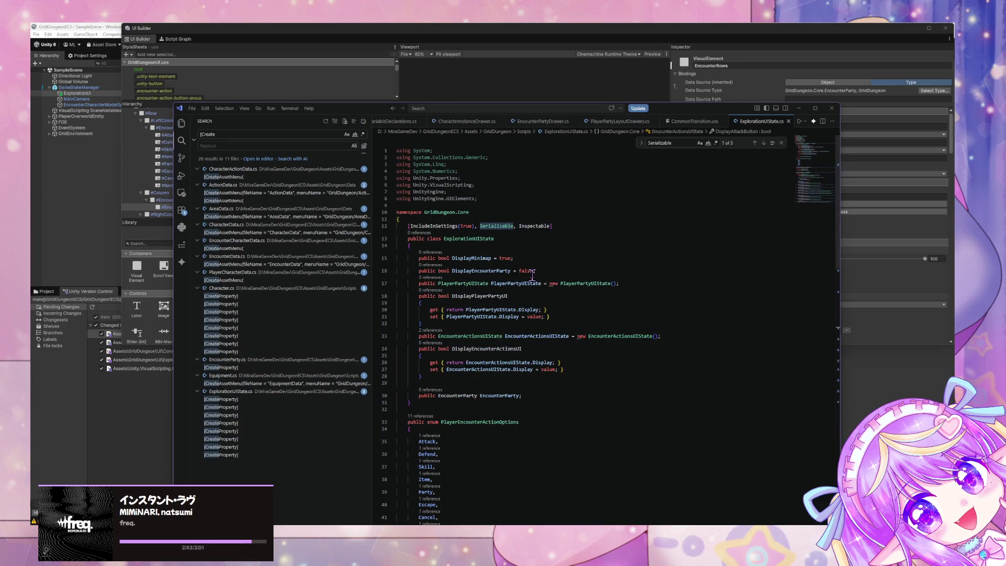
{"action": "left_click", "coordinate": [543, 397]}
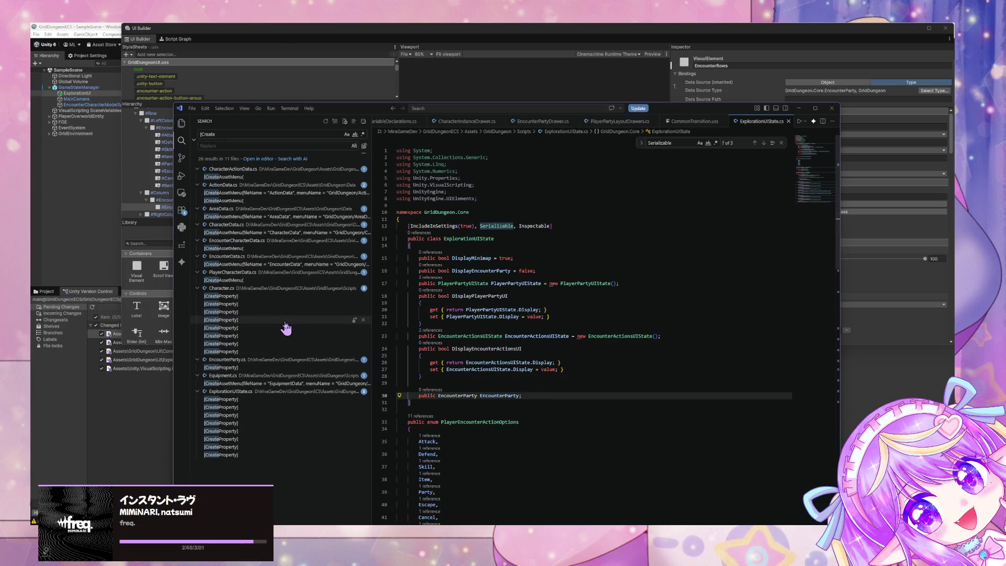
{"action": "key", "text": "ctrl+shift+Left"}
{"action": "key", "text": "ctrl+shift+Left"}
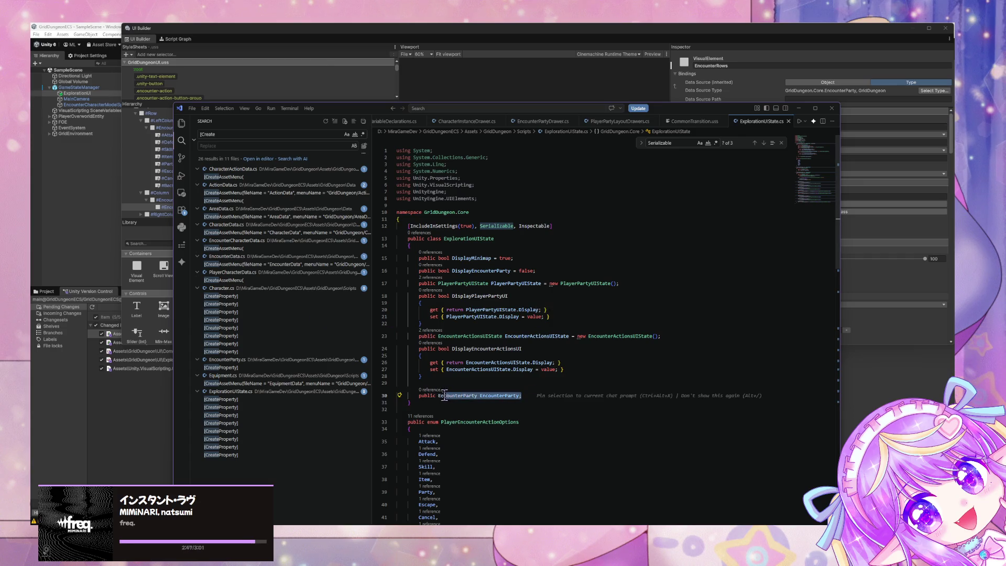
{"action": "key", "text": "BackSpace"}
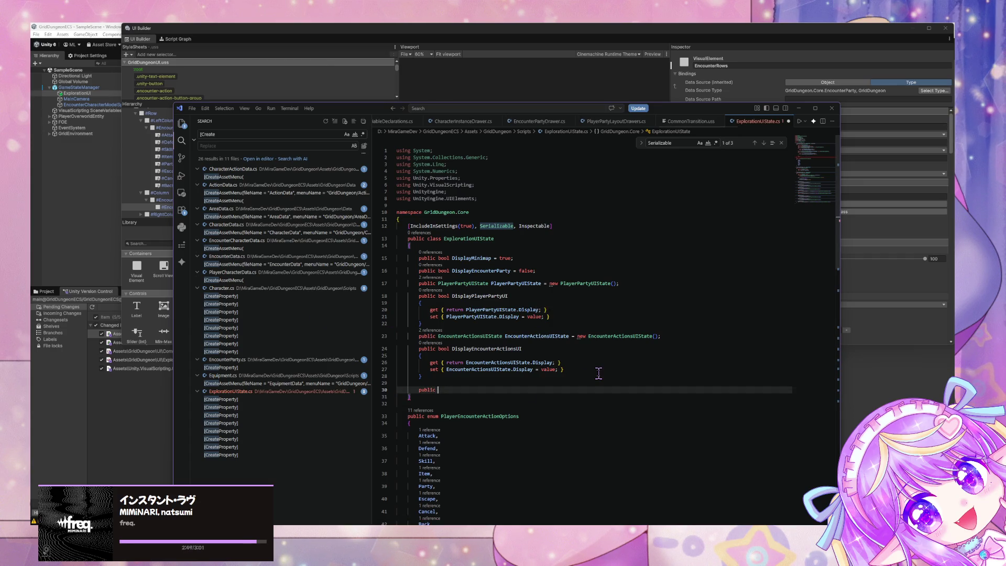
Add an EncounterPartyUIState field and a DisplayEncounterPartyUI property wrapping its Display.
{"action": "type", "text": "Encounter"}
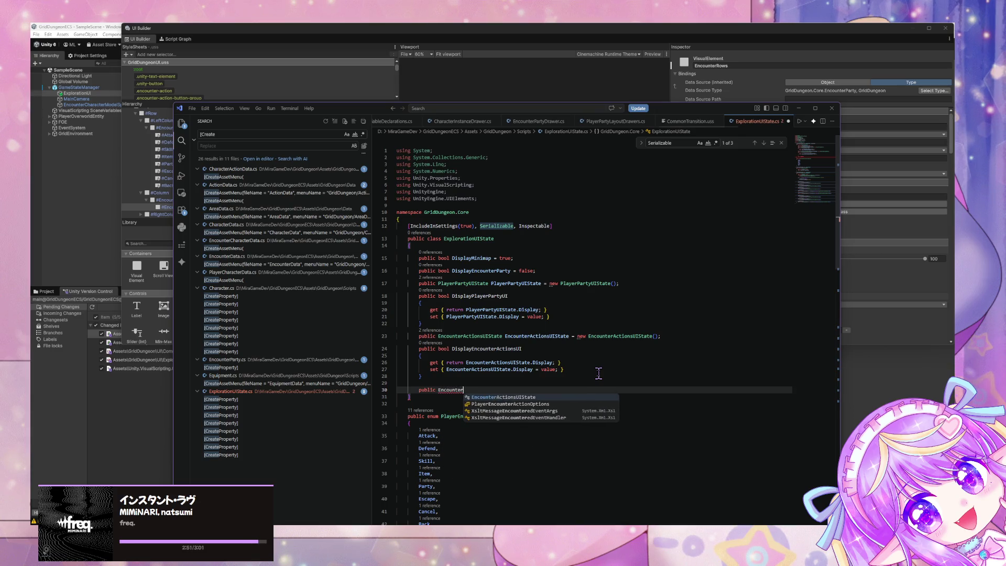
{"action": "type", "text": "Party"}
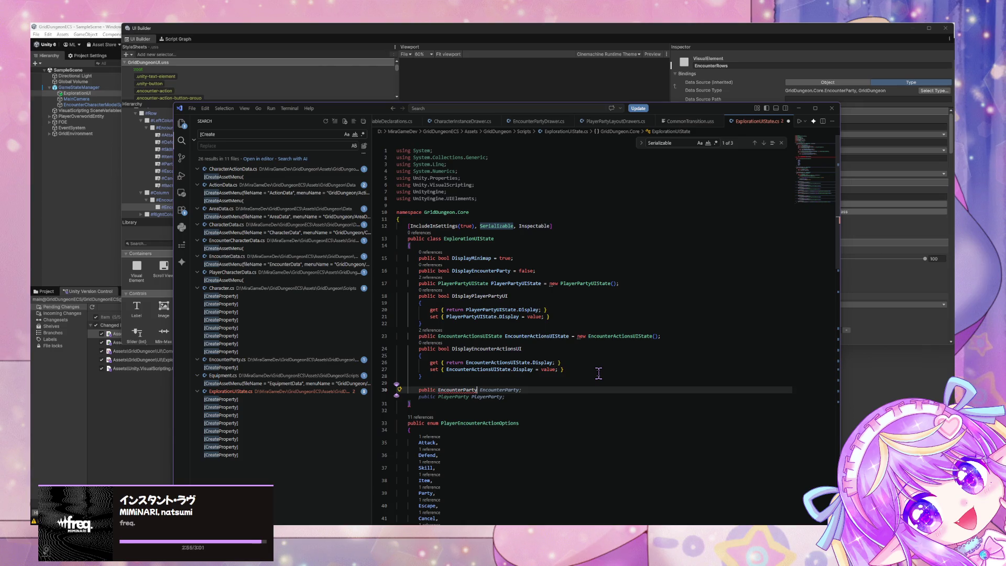
{"action": "type", "text": "UIState"}
{"action": "key", "text": "Tab"}
{"action": "key", "text": "Return"}
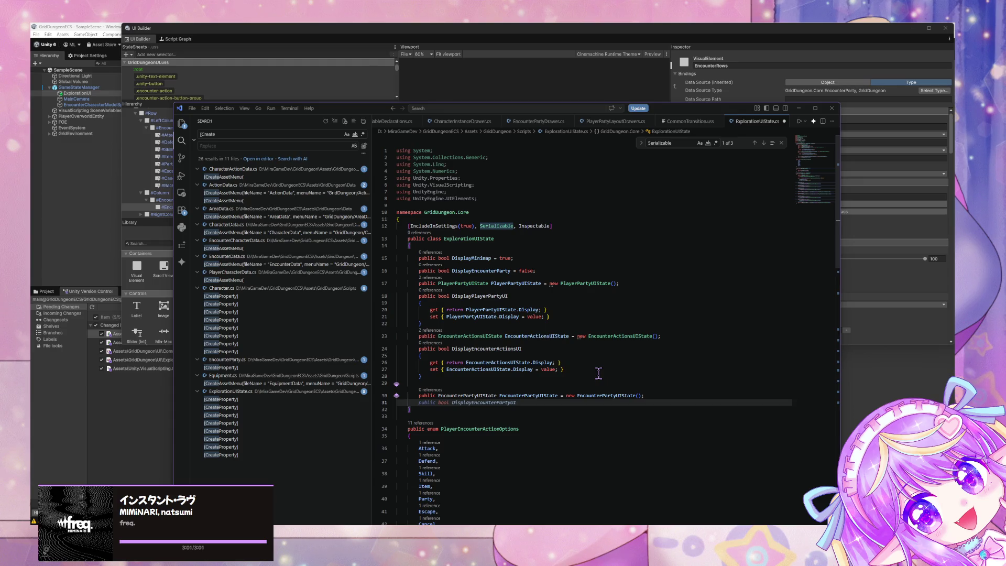
{"action": "key", "text": "Tab"}
{"action": "key", "text": "Tab"}
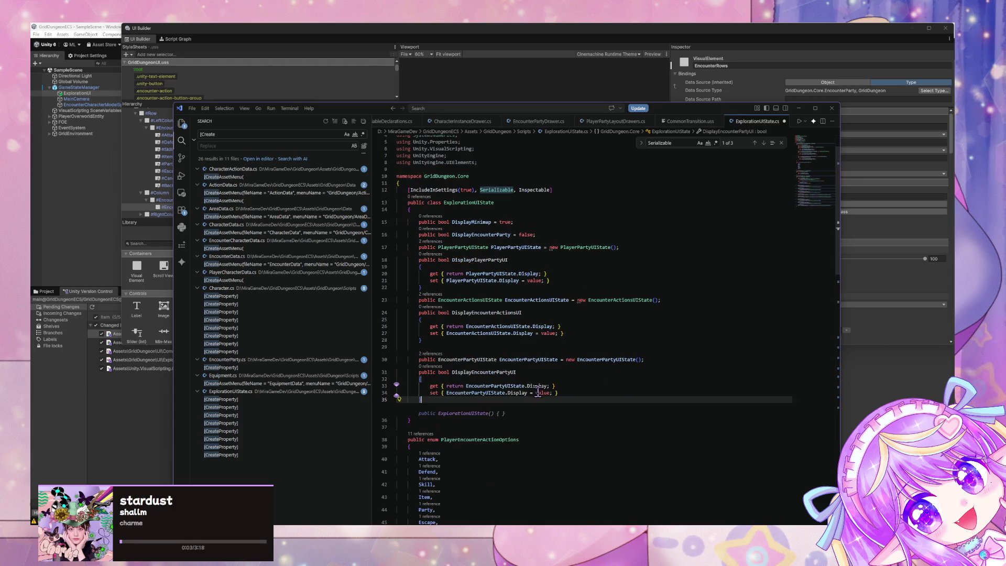
{"action": "scroll", "coordinate": [461, 393], "scroll_direction": "down", "scroll_amount": 15}
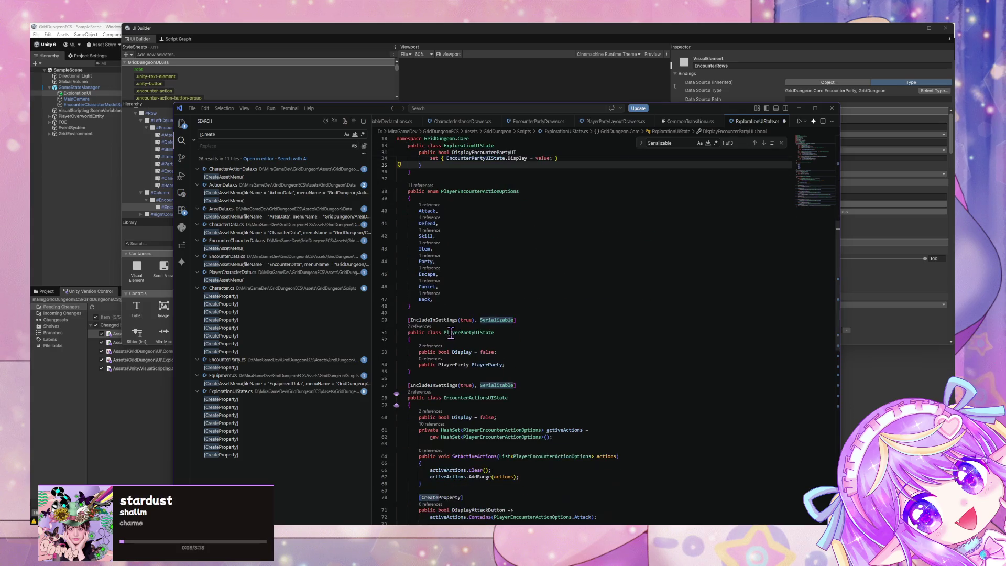
{"action": "scroll", "coordinate": [451, 333], "scroll_direction": "up", "scroll_amount": 10}
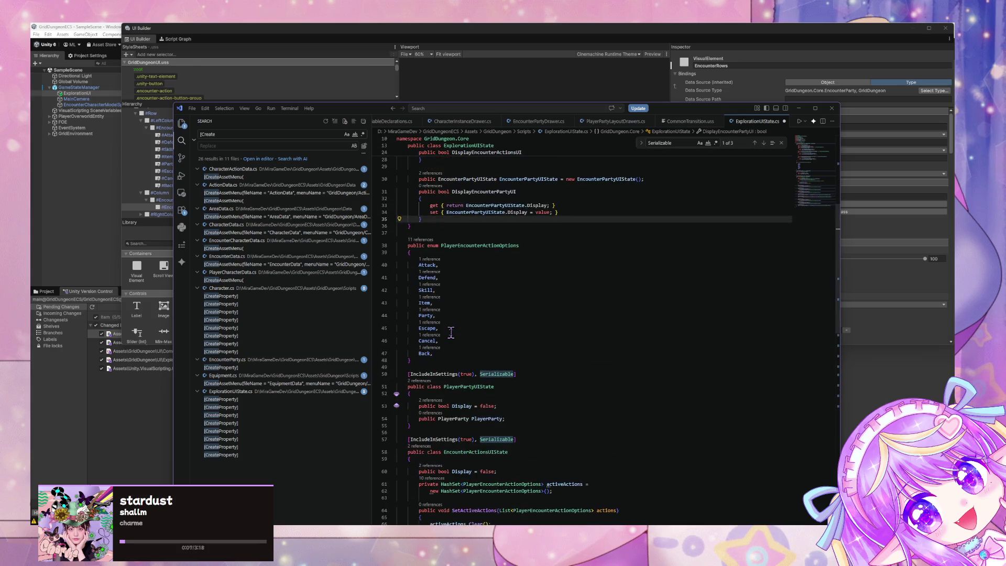
{"action": "left_click", "coordinate": [429, 281]}
{"action": "scroll", "coordinate": [429, 282], "scroll_direction": "up", "scroll_amount": 5}
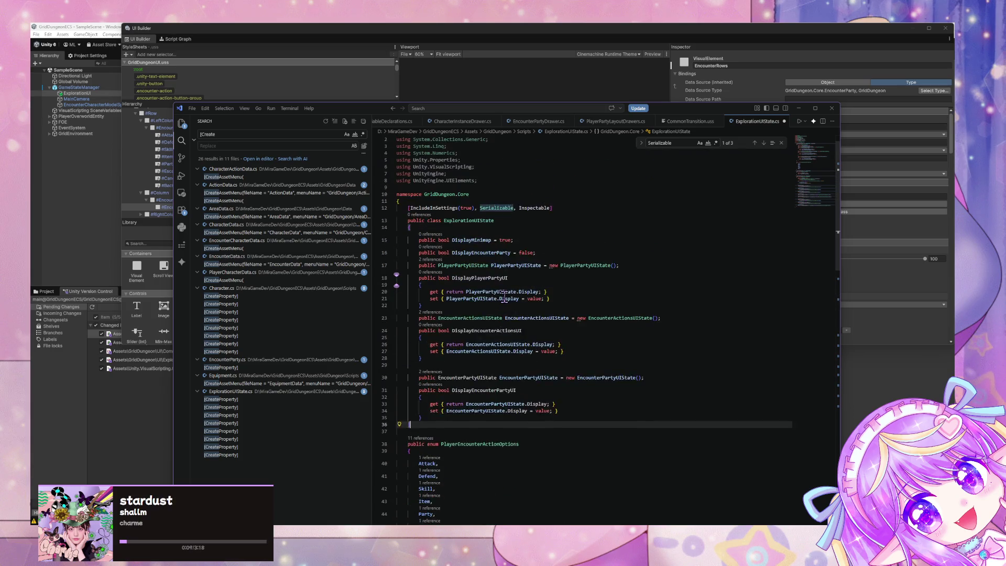
Declare public class EncounterPartyUIState and accept the suggested Display and EncounterParty body.
{"action": "key", "text": "Return"}
{"action": "key", "text": "Return"}
{"action": "type", "text": "pub"}
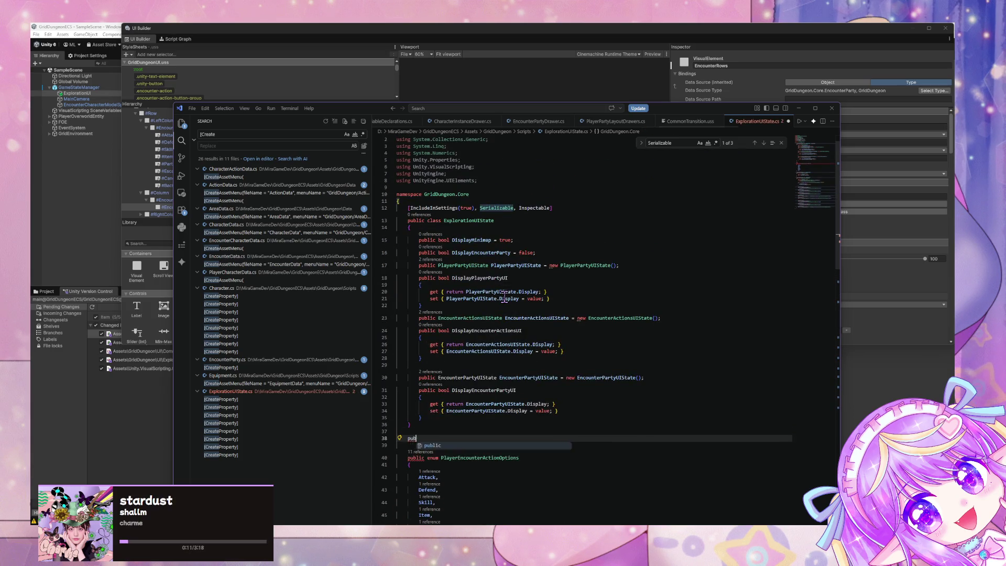
{"action": "type", "text": "lic class "}
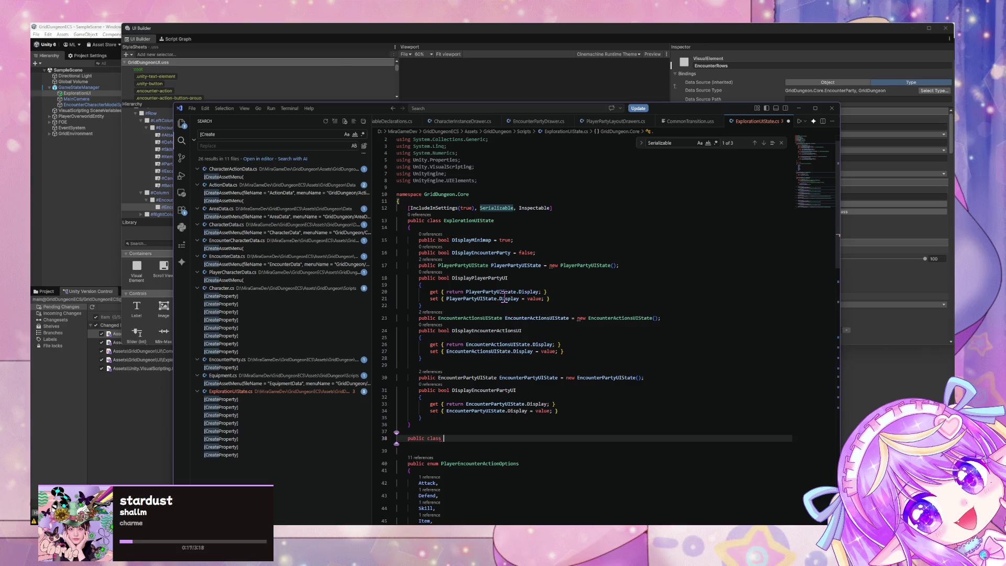
{"action": "type", "text": "E"}
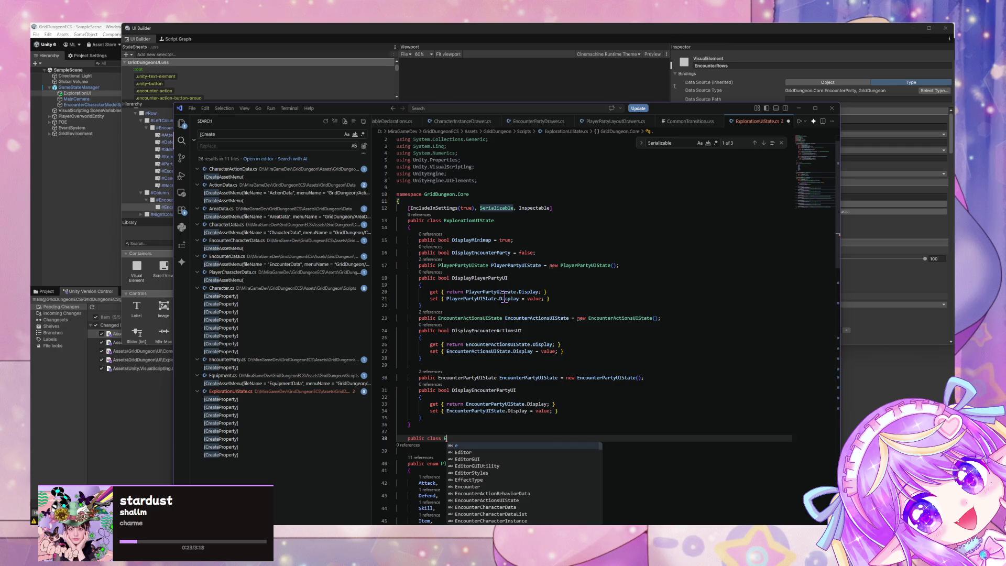
{"action": "type", "text": "ncounterPartyUIState"}
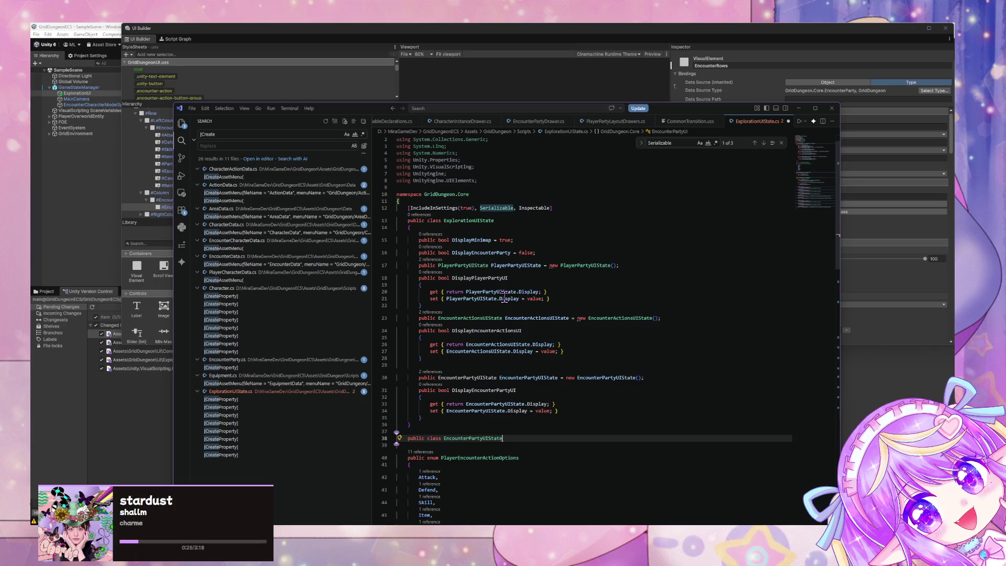
{"action": "key", "text": "Return"}
{"action": "key", "text": "Tab"}
{"action": "scroll", "coordinate": [500, 314], "scroll_direction": "down", "scroll_amount": 5}
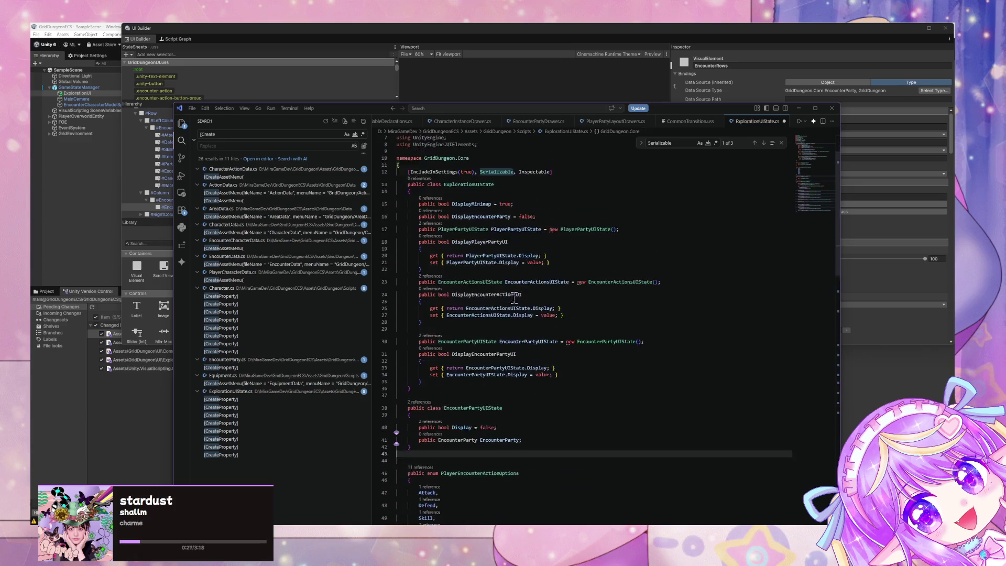
Cut the new EncounterPartyUIState class and remove the leftover blank lines.
{"action": "left_click_drag", "start_coordinate": [398, 346], "coordinate": [377, 307]}
{"action": "key", "text": "ctrl+c"}
{"action": "key", "text": "BackSpace"}
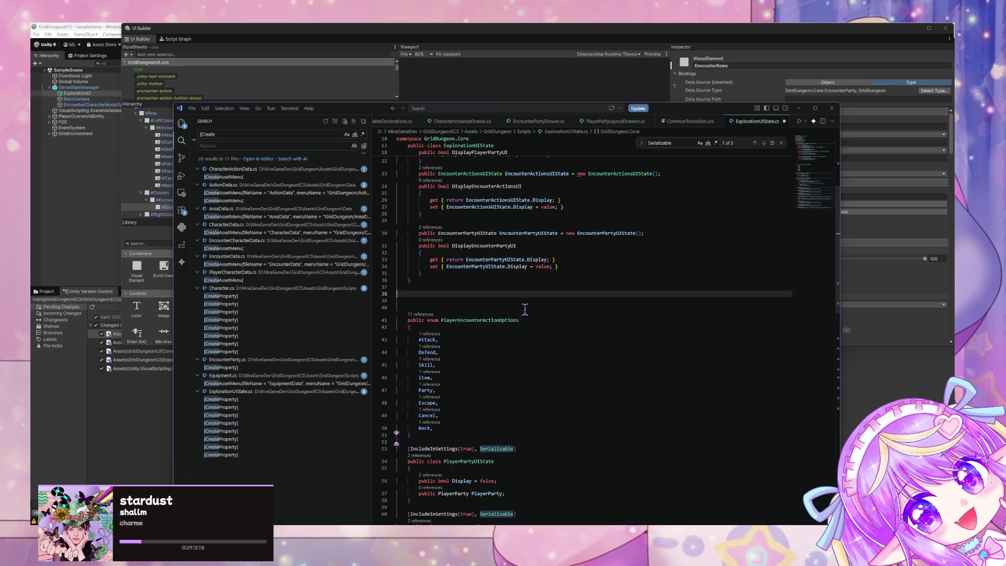
{"action": "key", "text": "Delete"}
{"action": "key", "text": "Delete"}
{"action": "key", "text": "Delete"}
{"action": "scroll", "coordinate": [527, 314], "scroll_direction": "down", "scroll_amount": 5}
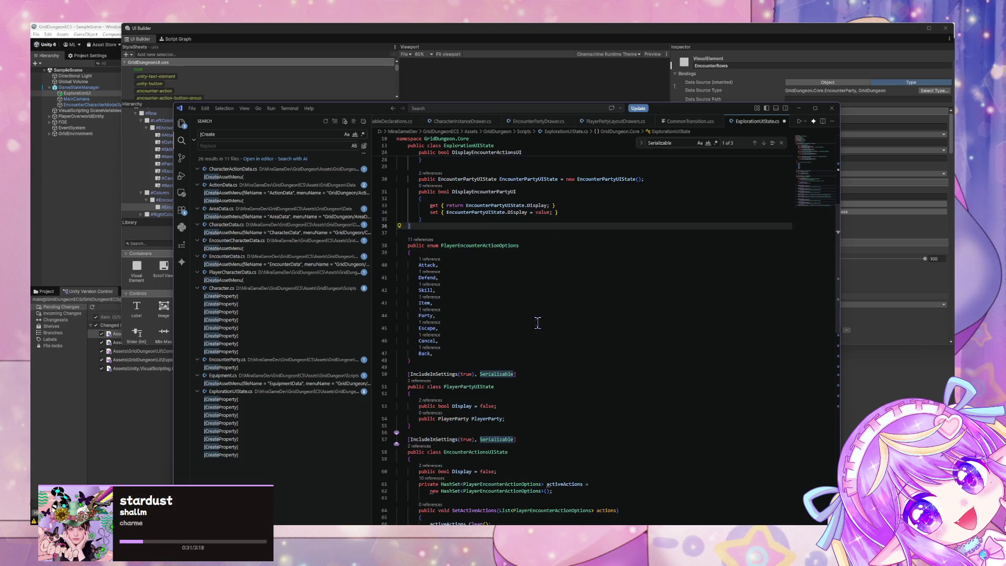
{"action": "scroll", "coordinate": [539, 320], "scroll_direction": "down", "scroll_amount": 5}
{"action": "scroll", "coordinate": [539, 320], "scroll_direction": "up", "scroll_amount": 6}
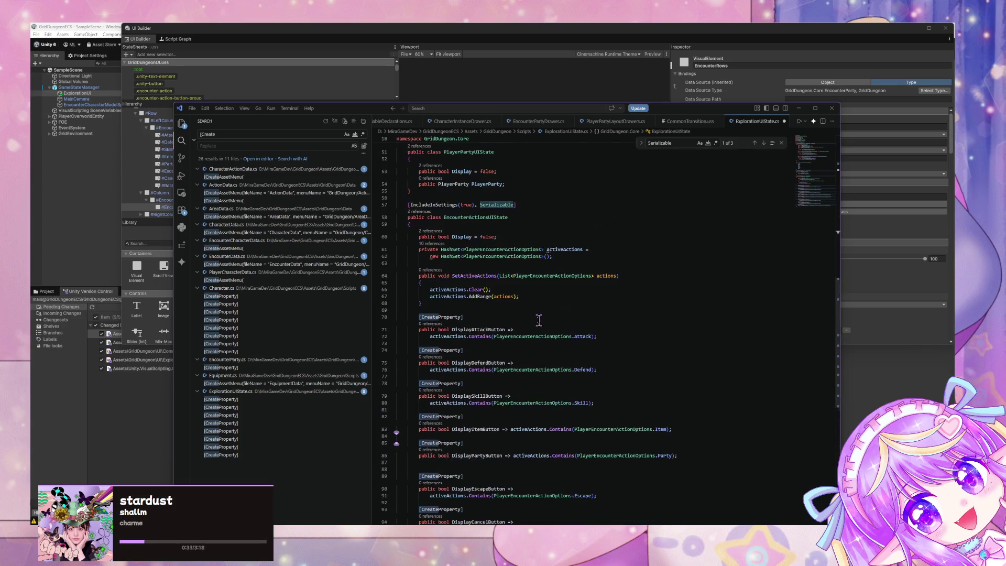
Paste EncounterPartyUIState after PlayerPartyUIState and fix its indentation and opening brace.
{"action": "left_click", "coordinate": [451, 319]}
{"action": "key", "text": "Return"}
{"action": "key", "text": "Return"}
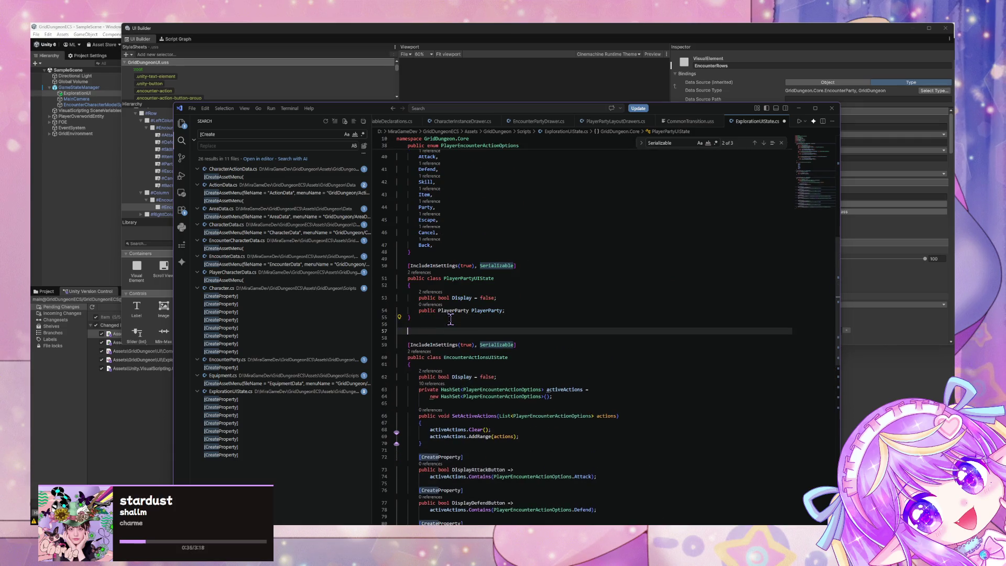
{"action": "key", "text": "ctrl+v"}
{"action": "left_click", "coordinate": [420, 336]}
{"action": "key", "text": "BackSpace"}
{"action": "key", "text": "Down"}
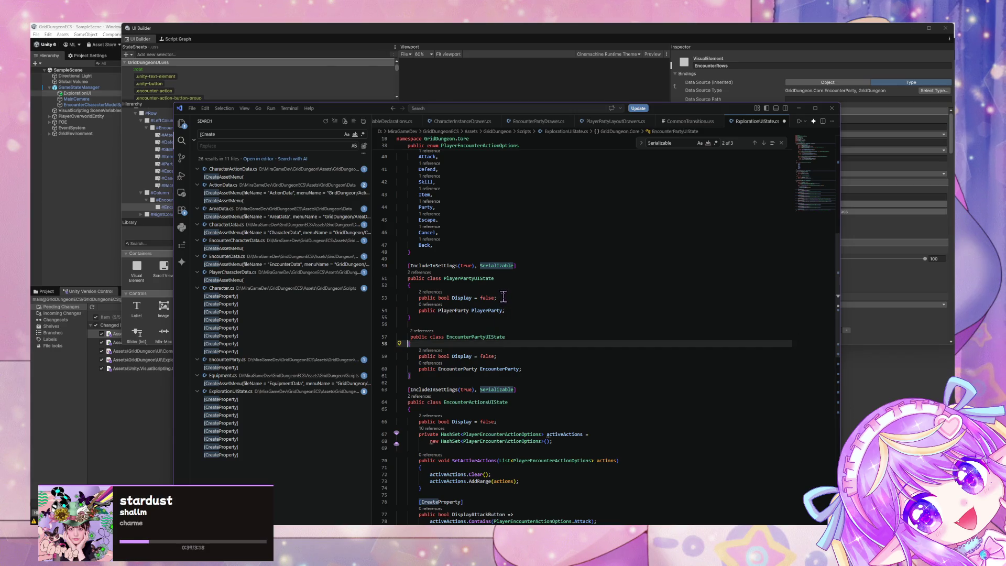
{"action": "type", "text": "{"}
Copy the [IncludeInSettings(true), Serializable] attribute onto EncounterPartyUIState and separate the two classes.
{"action": "left_click_drag", "start_coordinate": [516, 266], "coordinate": [406, 264]}
{"action": "key", "text": "ctrl+c"}
{"action": "left_click", "coordinate": [414, 324]}
{"action": "key", "text": "ctrl+v"}
{"action": "left_click", "coordinate": [428, 311]}
{"action": "left_click", "coordinate": [404, 324]}
{"action": "key", "text": "Return"}
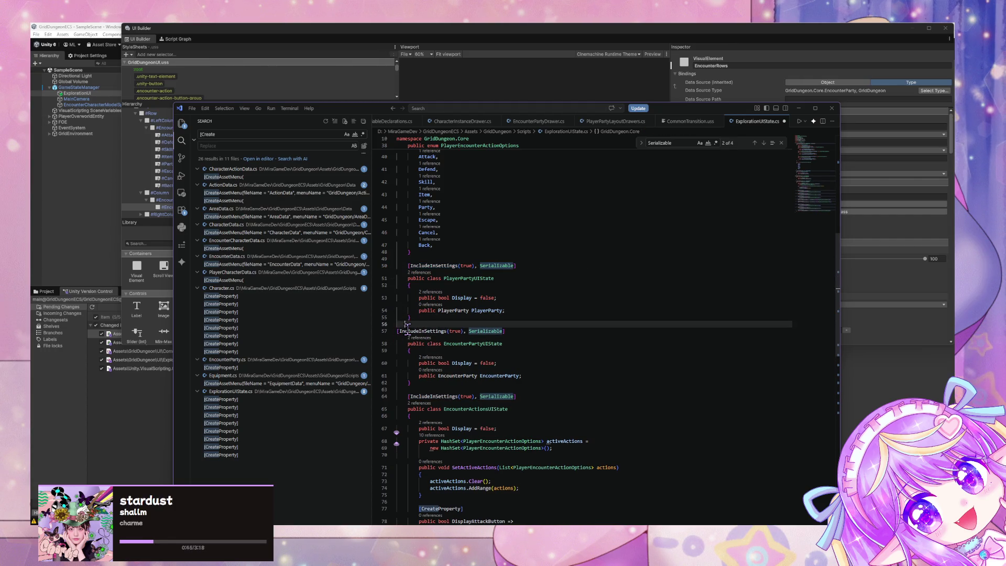
{"action": "left_click", "coordinate": [407, 327]}
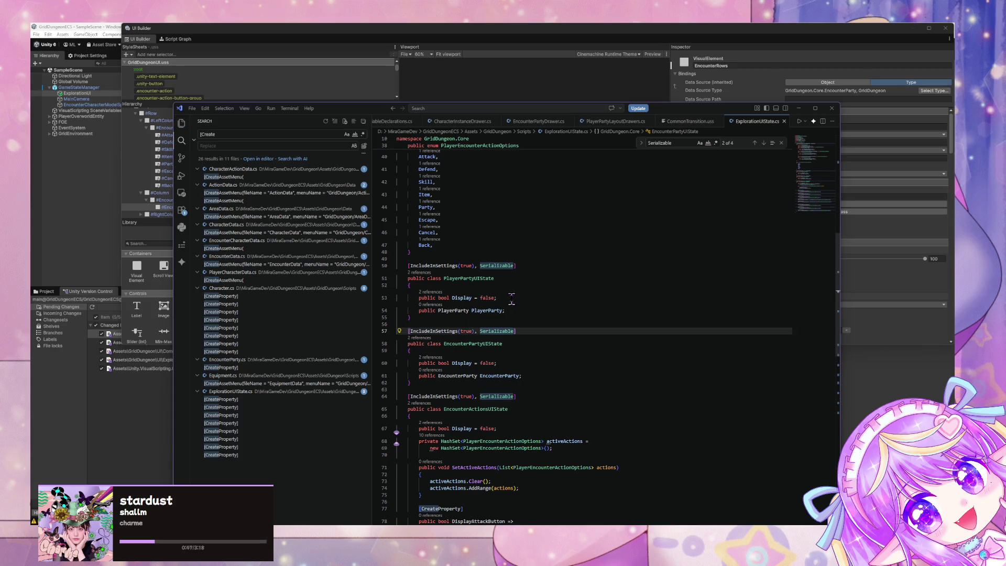
{"action": "scroll", "coordinate": [472, 314], "scroll_direction": "up", "scroll_amount": 10}
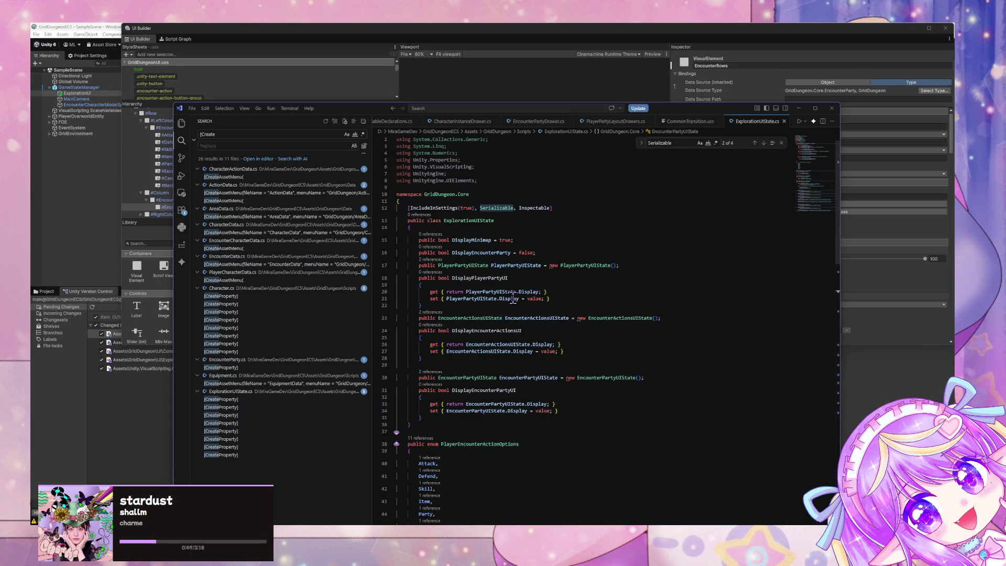
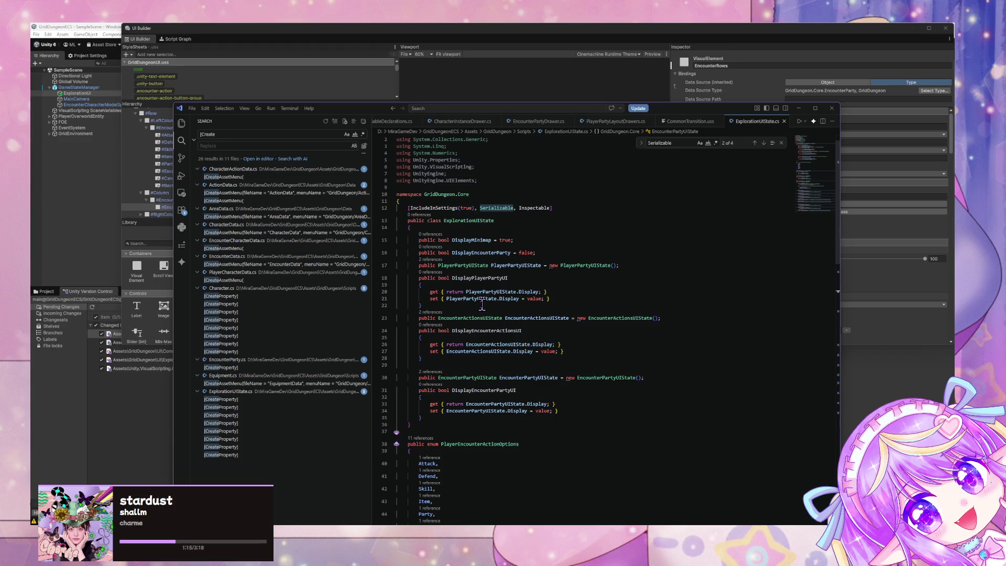
Move VS Code aside and widen the UI Builder canvas preview to show EncounterRows.
{"action": "mouse_move", "coordinate": [367, 108]}
{"action": "left_mouse_down"}
{"action": "mouse_move", "coordinate": [584, 339]}
{"action": "mouse_move", "coordinate": [425, 342]}
{"action": "left_mouse_up"}
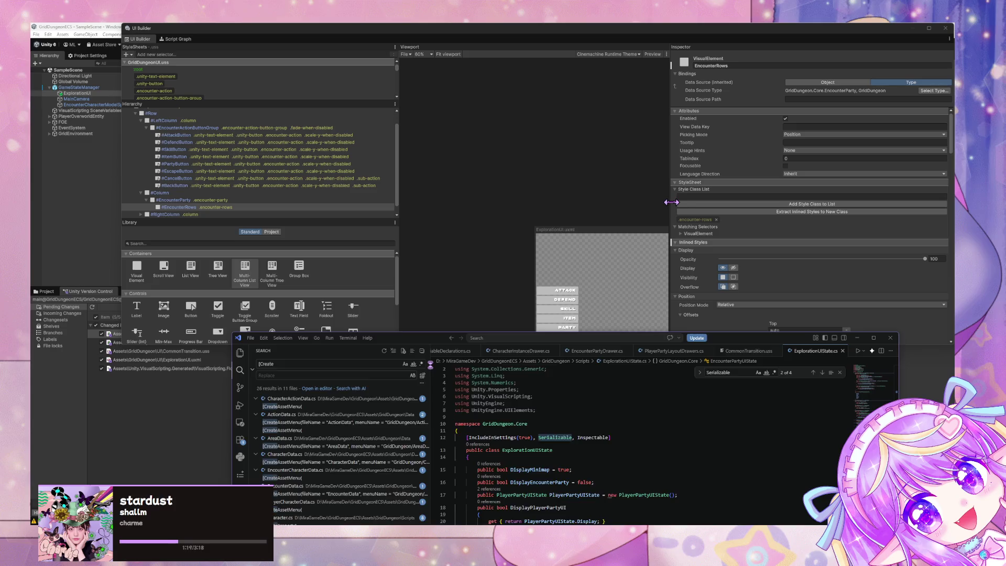
{"action": "left_click", "coordinate": [672, 203]}
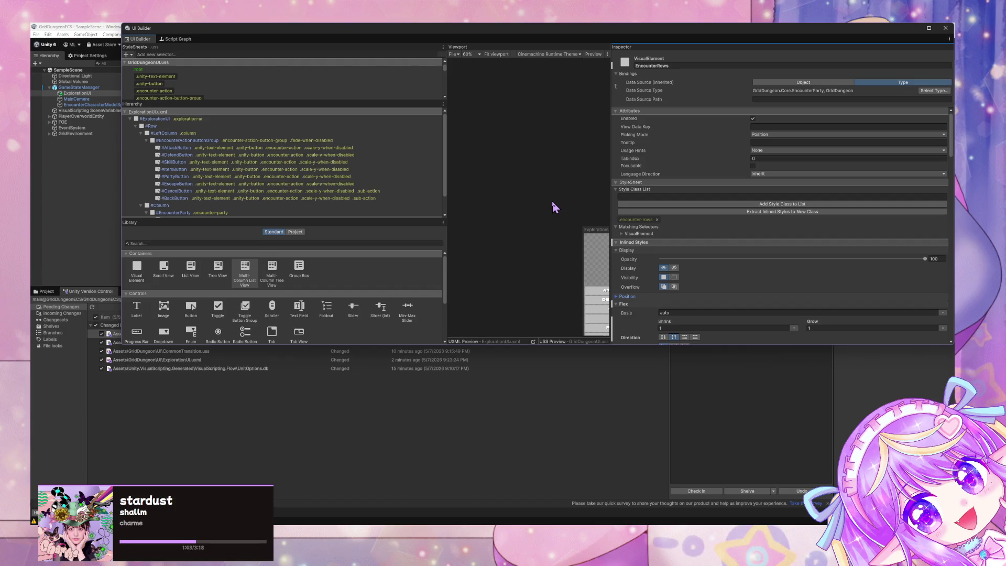
{"action": "left_click_drag", "start_coordinate": [609, 183], "coordinate": [721, 193]}
{"action": "left_click_drag", "start_coordinate": [645, 198], "coordinate": [508, 122]}
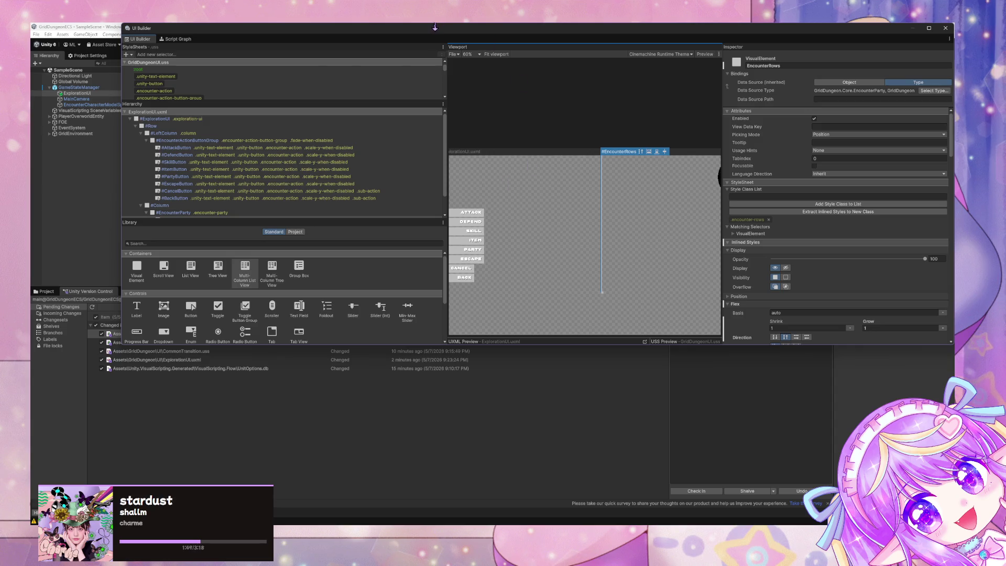
{"action": "mouse_move", "coordinate": [431, 34]}
{"action": "left_mouse_down"}
{"action": "mouse_move", "coordinate": [447, 225]}
{"action": "mouse_move", "coordinate": [418, 107]}
{"action": "left_mouse_up"}
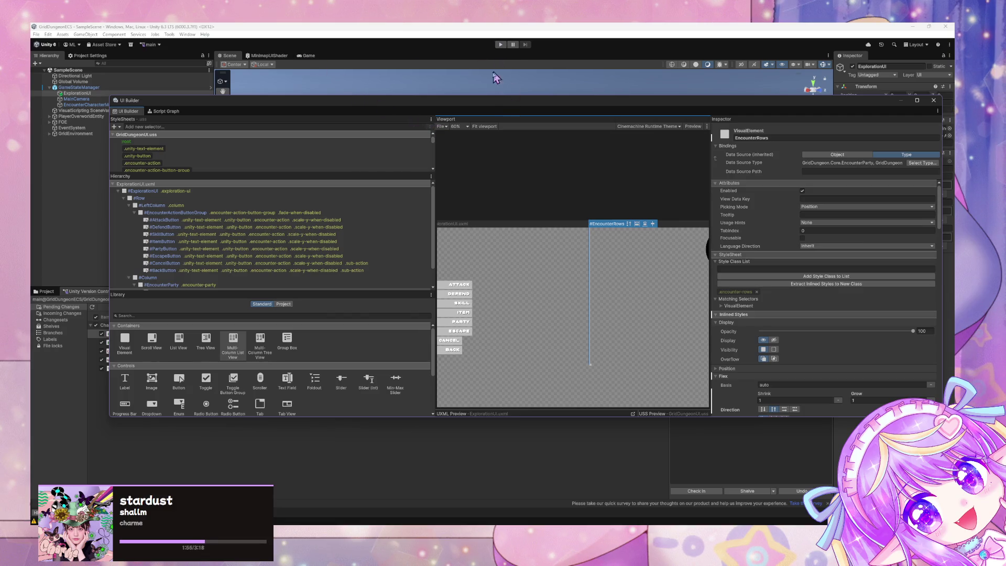
{"action": "left_click_drag", "start_coordinate": [488, 106], "coordinate": [504, 188]}
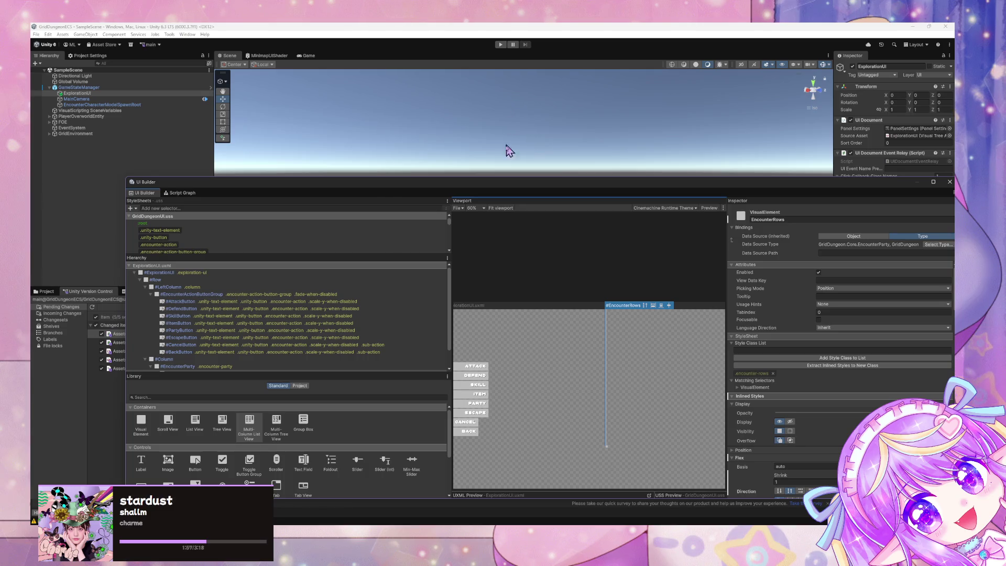
Select EncounterParty and make its data source inherited from ExplorationUIState.
{"action": "scroll", "coordinate": [223, 277], "scroll_direction": "down", "scroll_amount": 2}
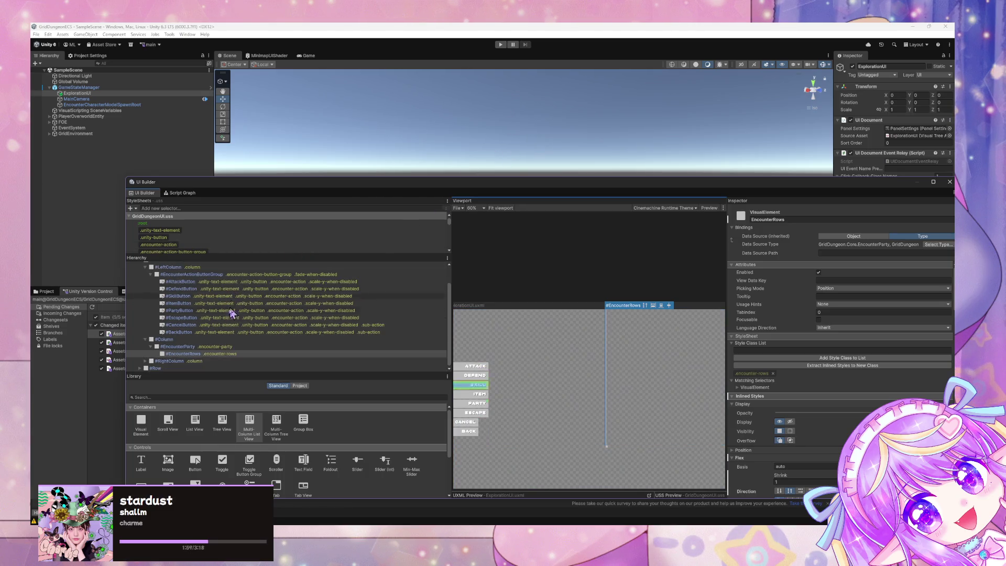
{"action": "left_click", "coordinate": [199, 346]}
{"action": "left_click", "coordinate": [863, 253]}
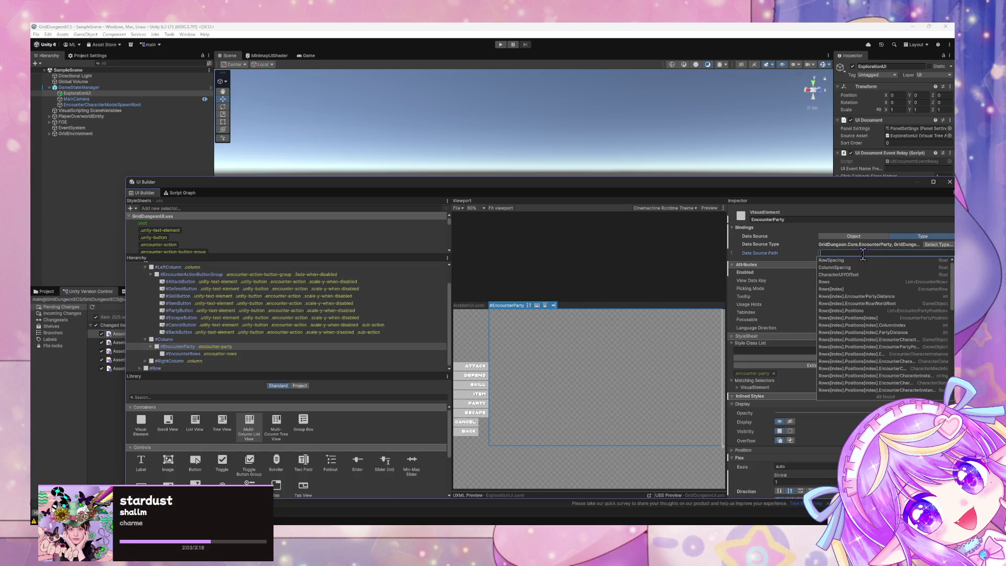
{"action": "type", "text": "encounter"}
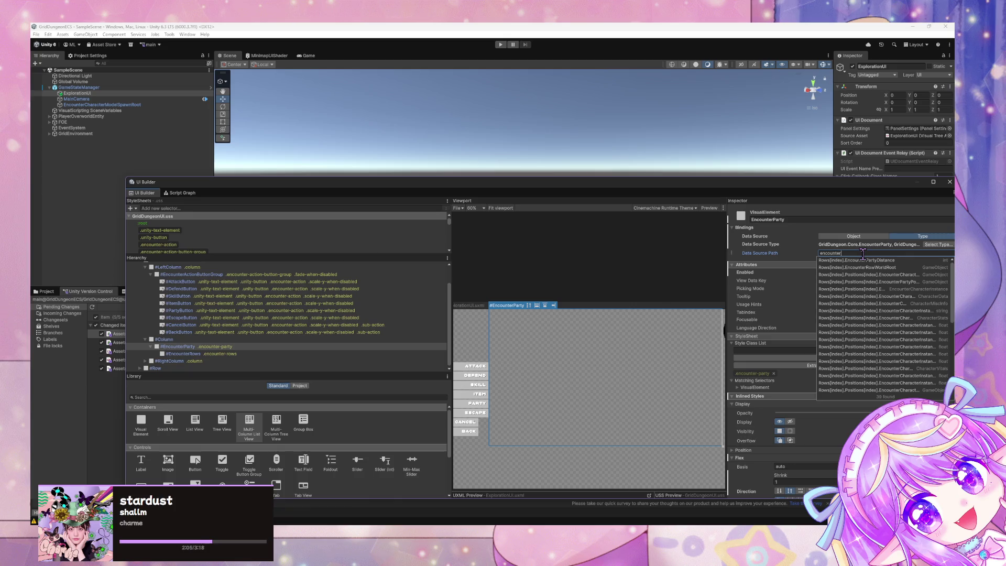
{"action": "key", "text": "Escape"}
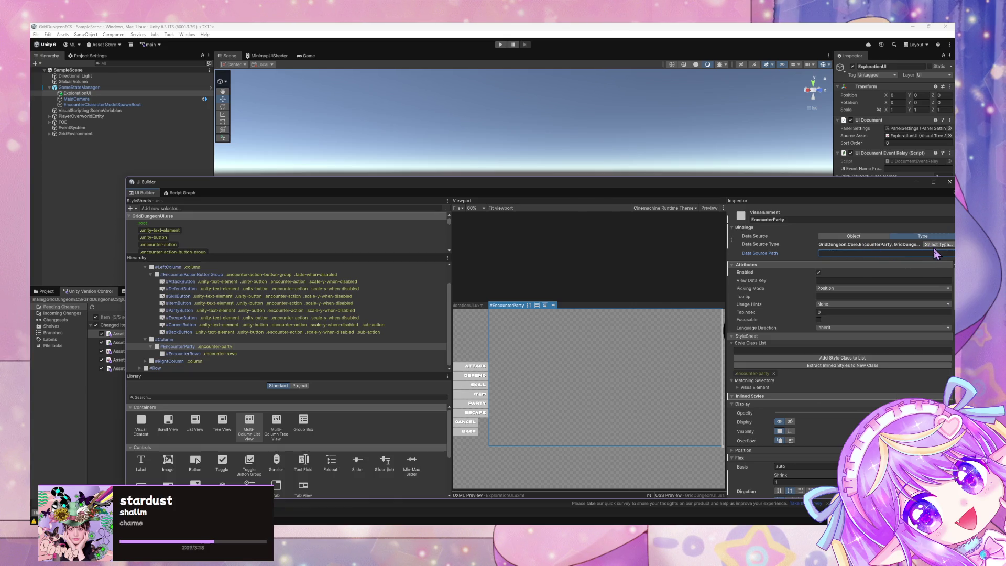
{"action": "right_click", "coordinate": [734, 239]}
{"action": "left_click", "coordinate": [747, 250]}
Search the Data Source Path field for an 'encounterpart' entry.
{"action": "left_click", "coordinate": [847, 253]}
{"action": "type", "text": "e"}
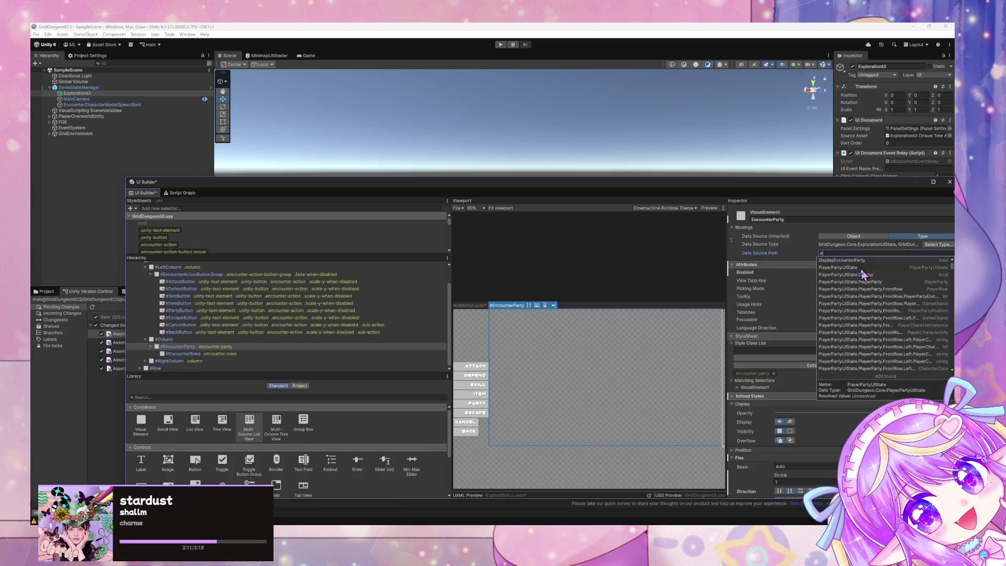
{"action": "type", "text": "ncou"}
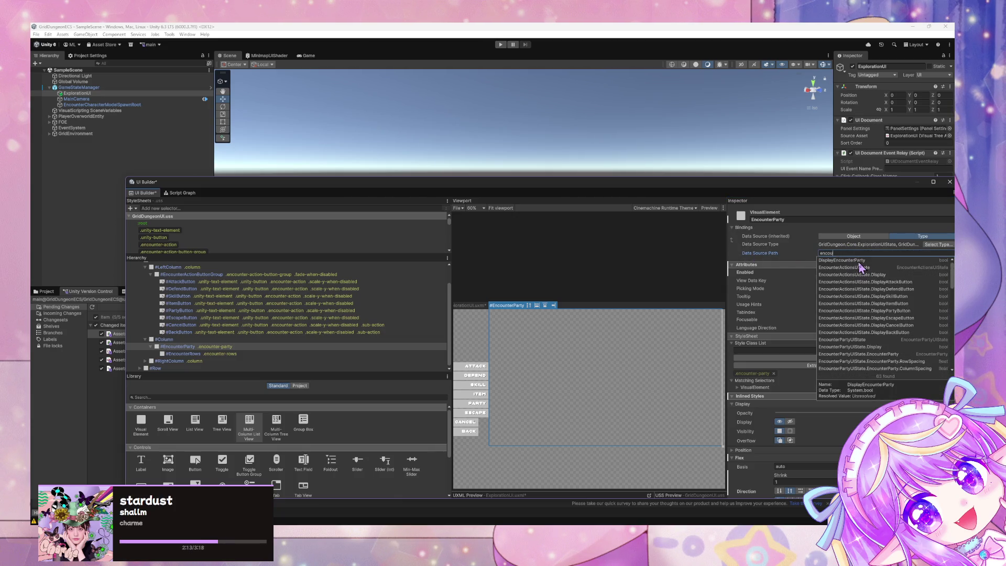
{"action": "type", "text": "nterparty"}
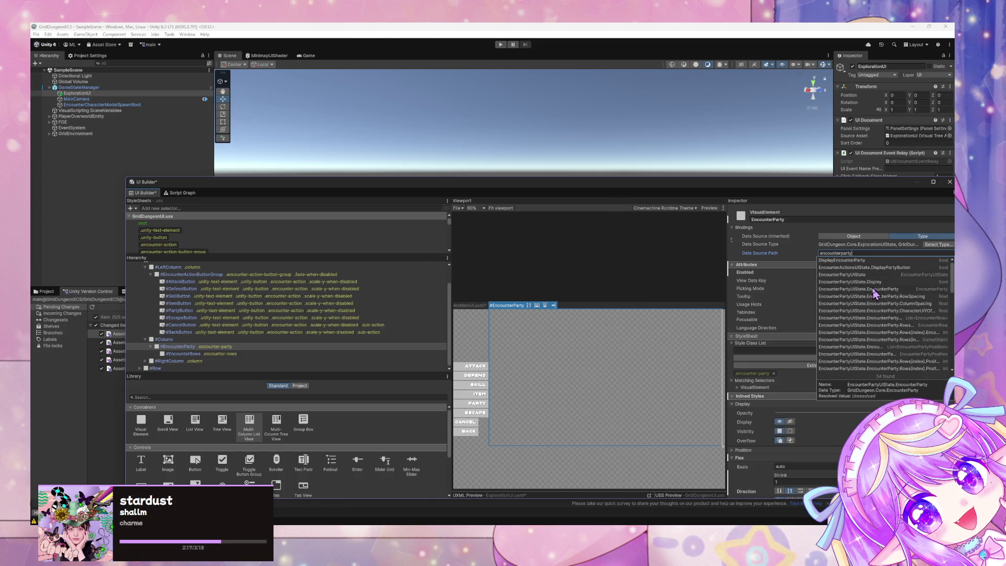
{"action": "key", "text": "ctrl+a"}
{"action": "key", "text": "BackSpace"}
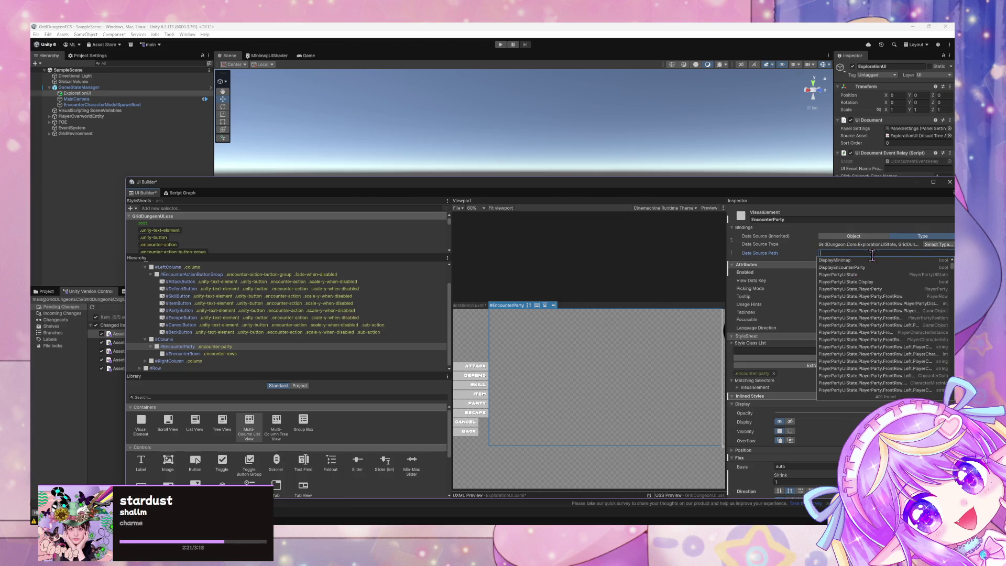
{"action": "type", "text": "e"}
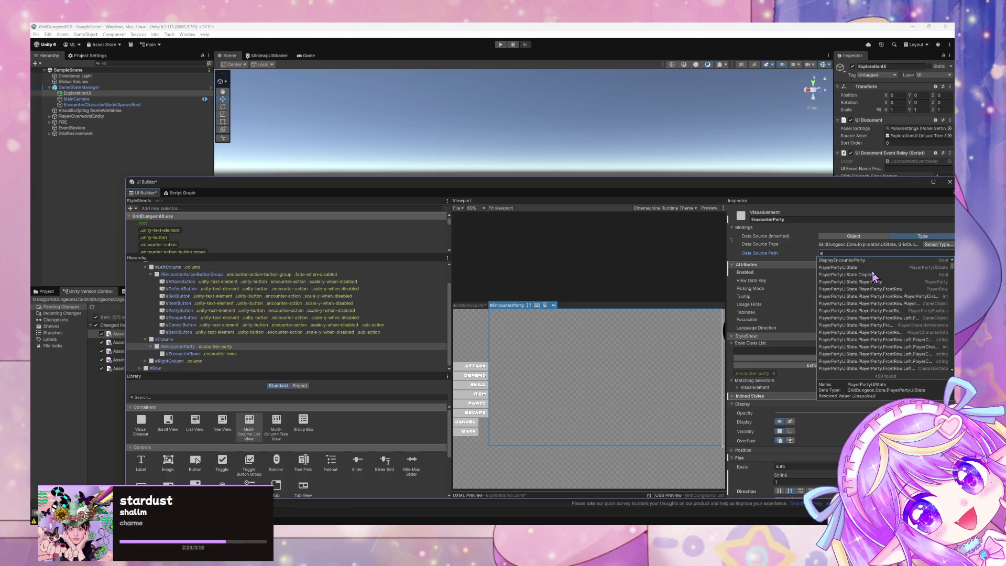
{"action": "key", "text": "Escape"}
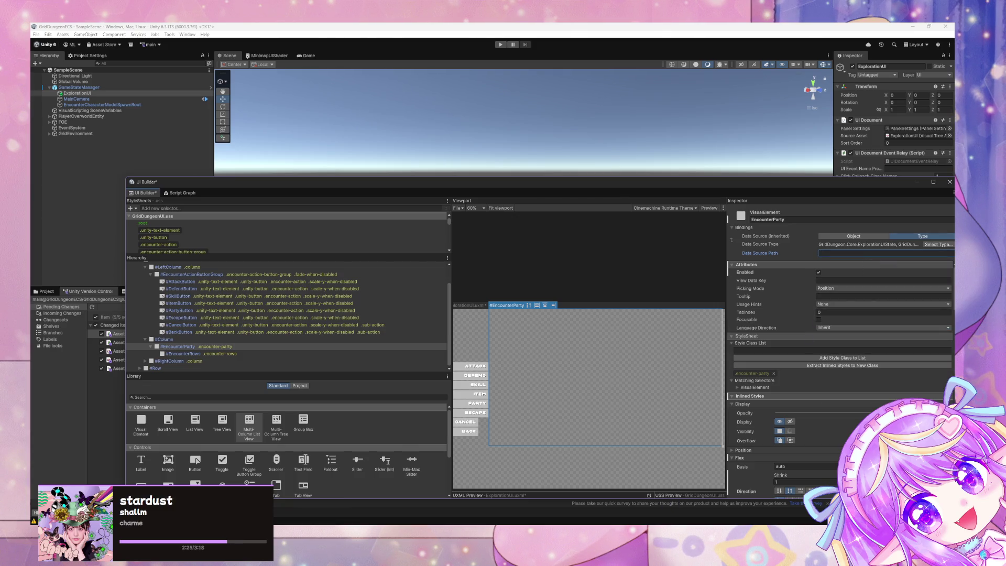
Check the state class in code, then set the data source path to EncounterPartyUIState.
{"action": "key", "text": "alt+Tab"}
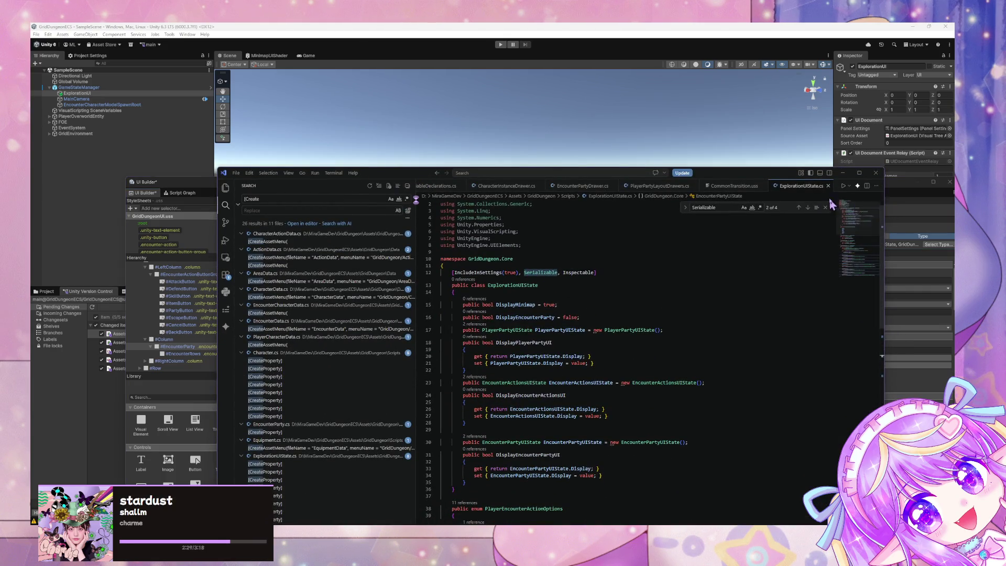
{"action": "left_click", "coordinate": [843, 175]}
{"action": "left_click", "coordinate": [838, 253]}
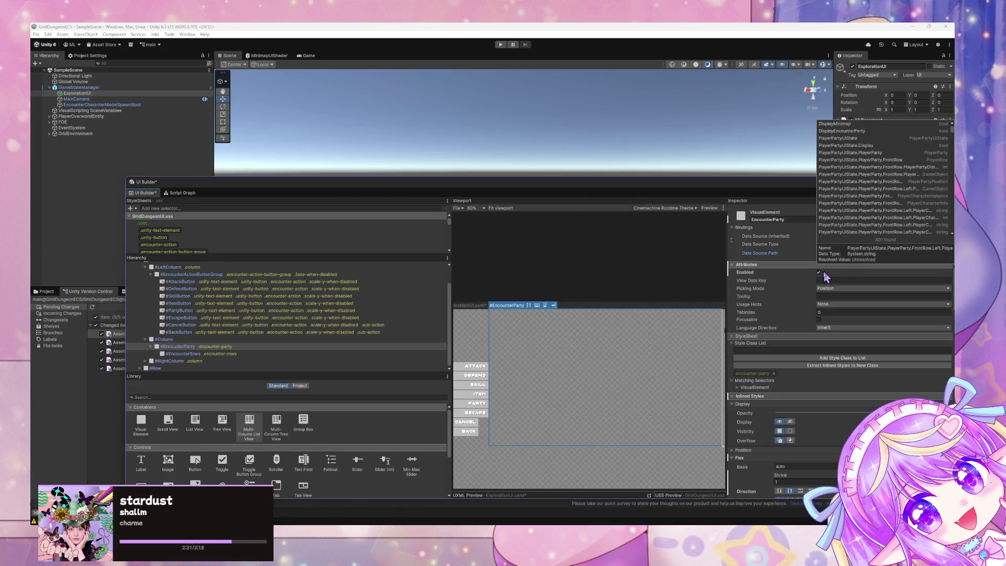
{"action": "key", "text": "Escape"}
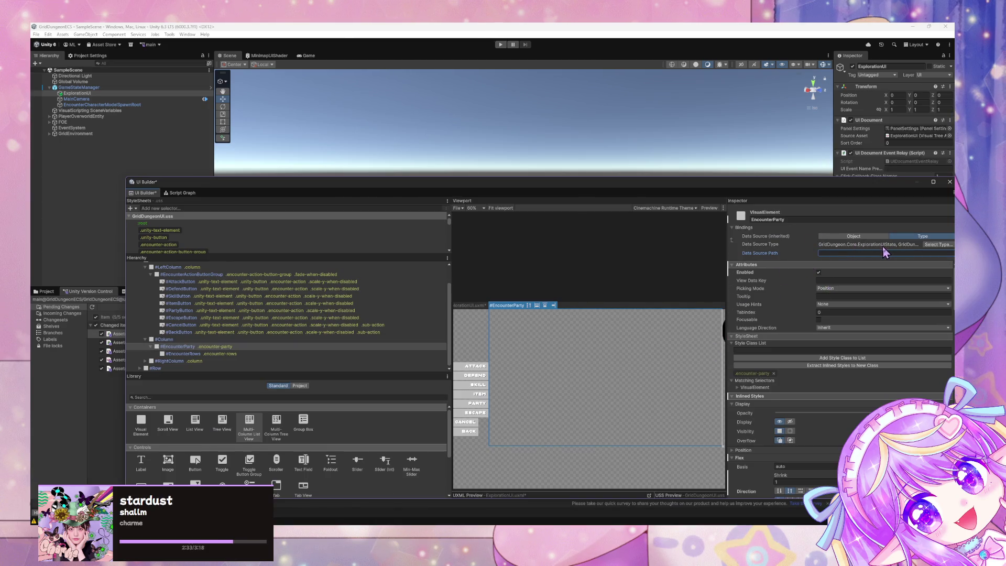
{"action": "left_click", "coordinate": [868, 253]}
{"action": "type", "text": "e"}
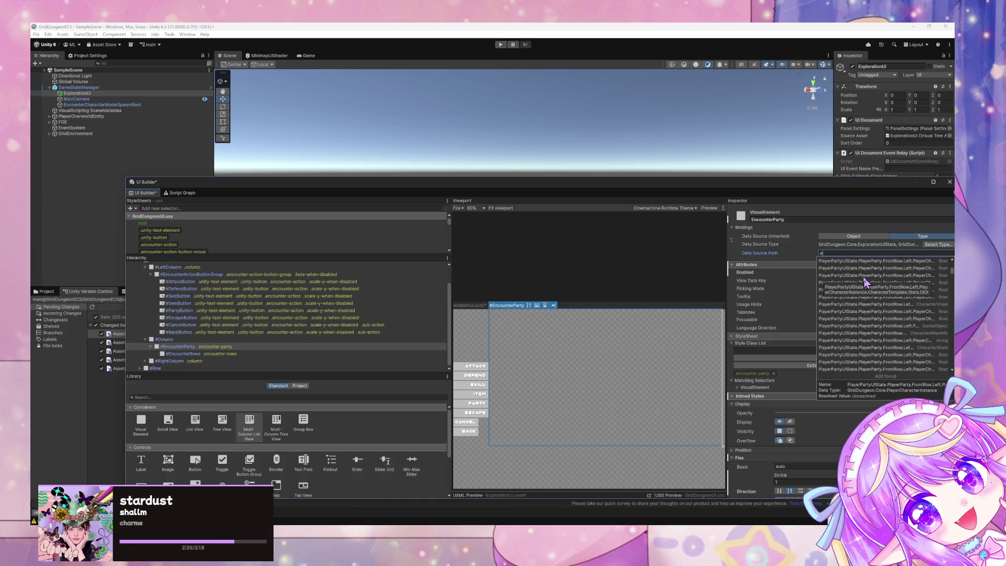
{"action": "type", "text": "ncounterparty"}
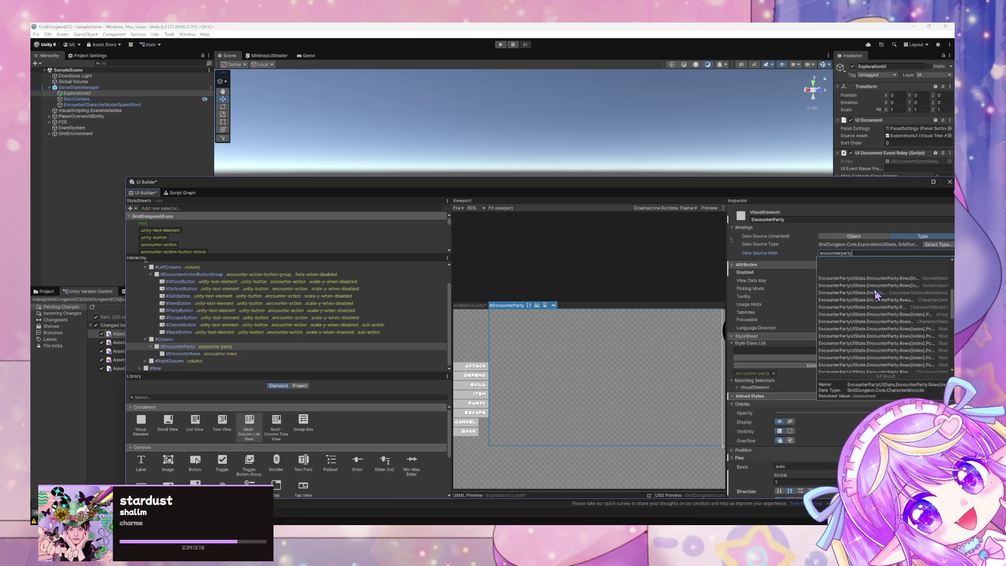
{"action": "left_click", "coordinate": [870, 278]}
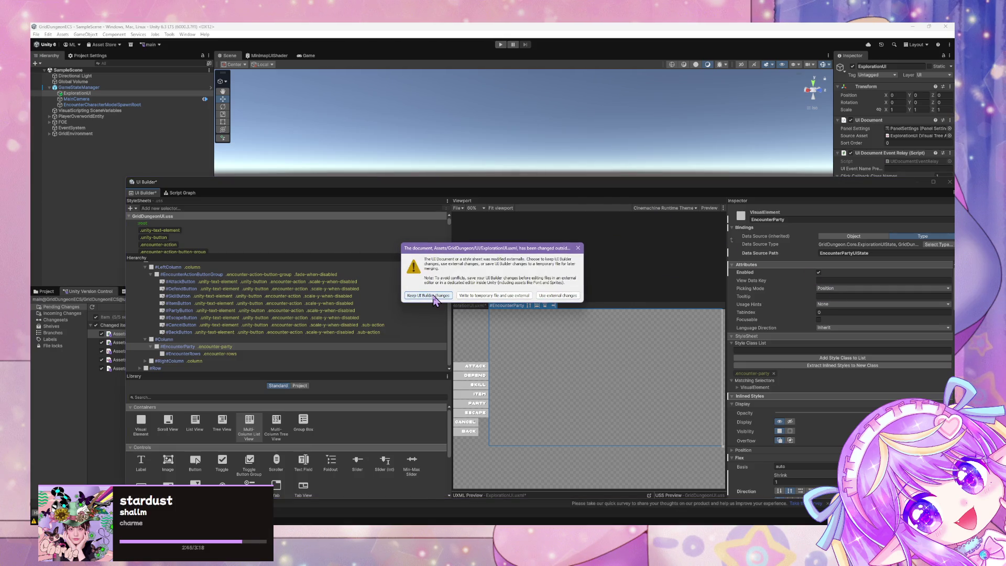
Reload the externally changed document and enable PlayerParty so its character cards render.
{"action": "left_click", "coordinate": [433, 296]}
{"action": "left_click", "coordinate": [134, 272]}
{"action": "left_click", "coordinate": [153, 280]}
{"action": "left_click", "coordinate": [139, 287]}
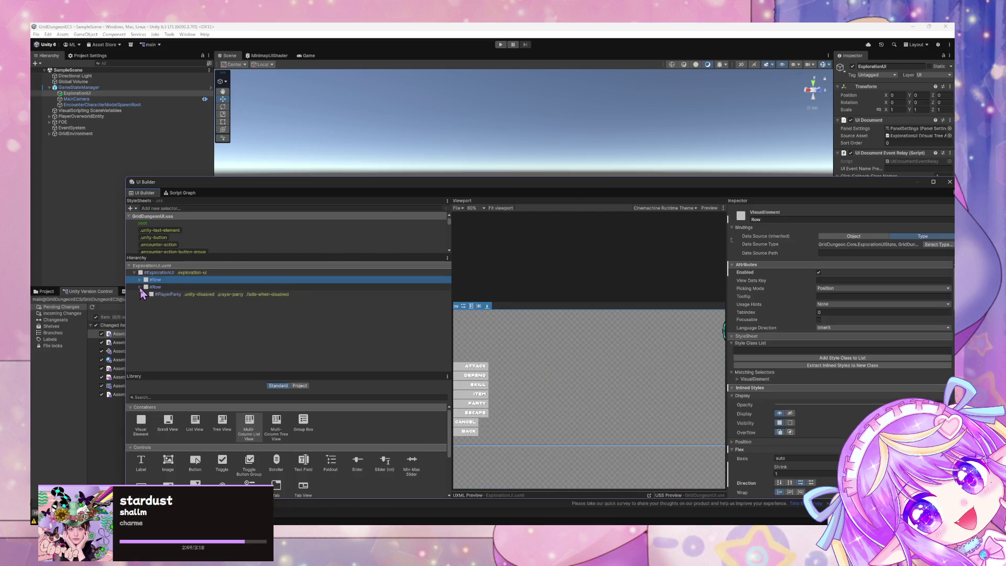
{"action": "left_click", "coordinate": [140, 281]}
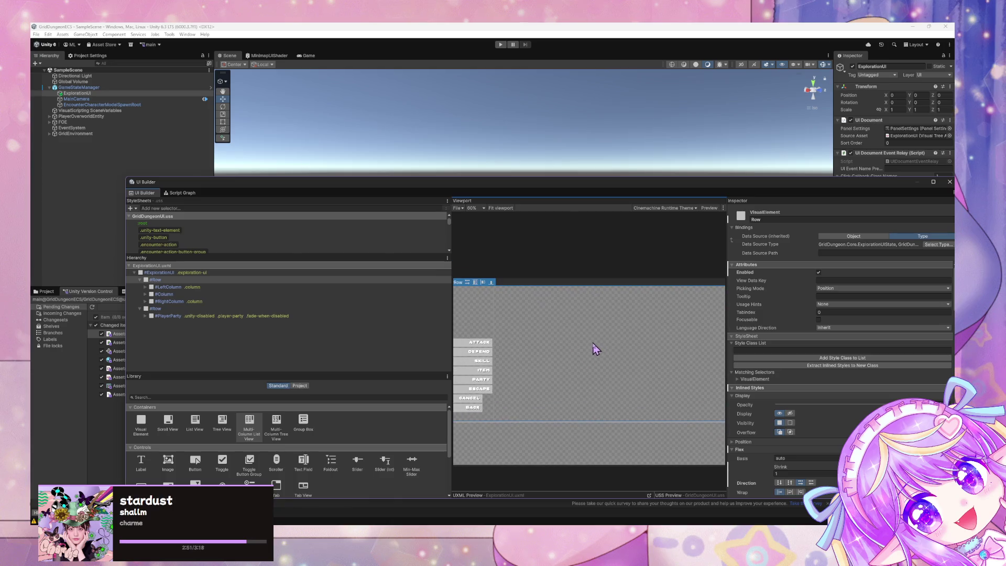
{"action": "left_click", "coordinate": [160, 317]}
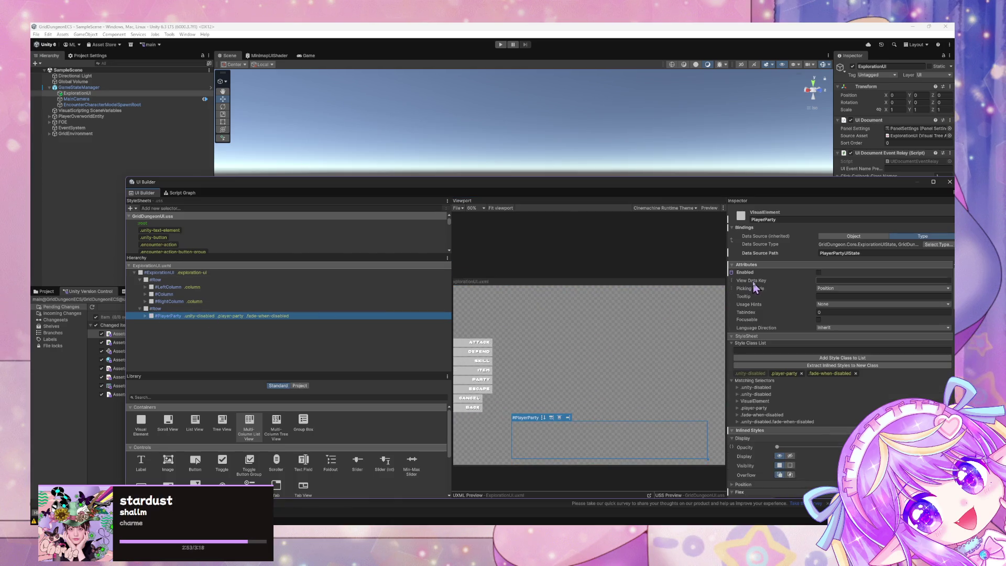
{"action": "left_click", "coordinate": [818, 273]}
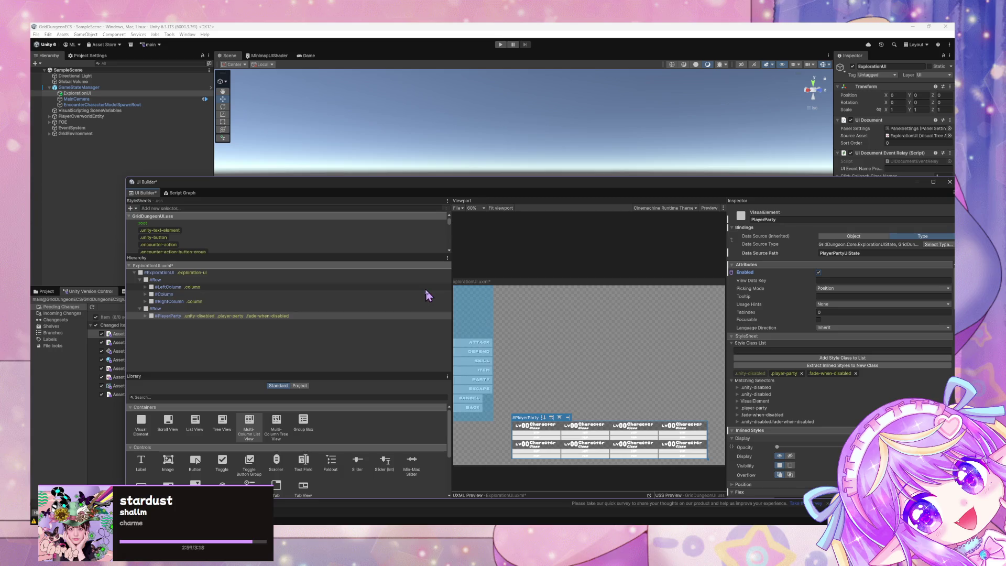
Bind EncounterParty's Enabled attribute to the Display path, mode To Target.
{"action": "left_click", "coordinate": [146, 295]}
{"action": "left_click", "coordinate": [157, 302]}
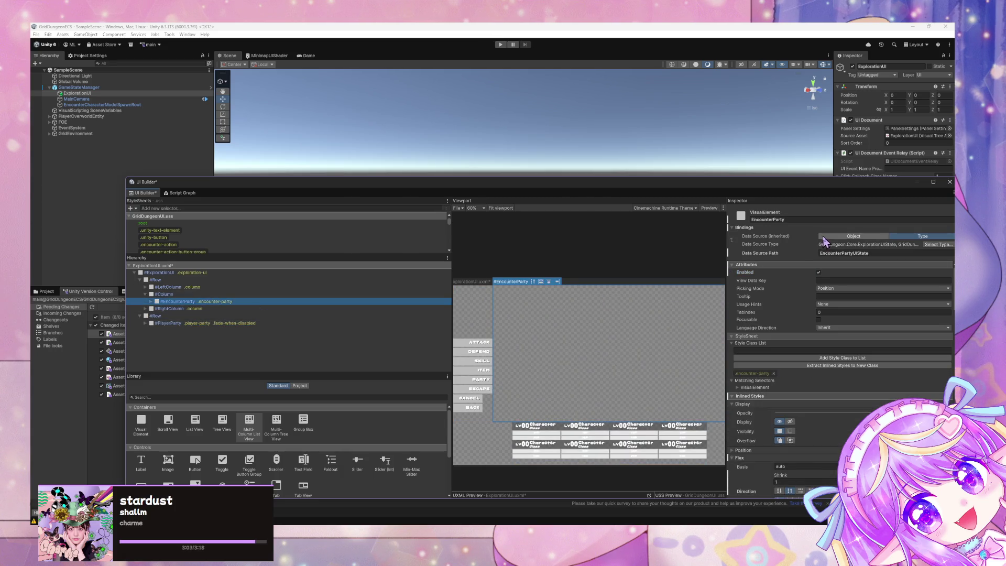
{"action": "right_click", "coordinate": [734, 274]}
{"action": "left_click", "coordinate": [771, 281]}
{"action": "left_click", "coordinate": [640, 233]}
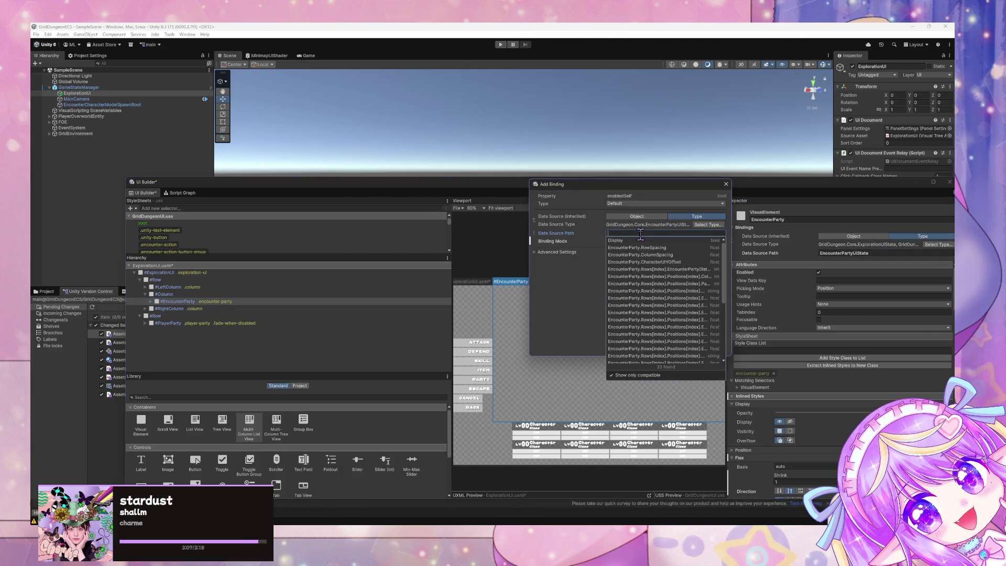
{"action": "left_click", "coordinate": [697, 241]}
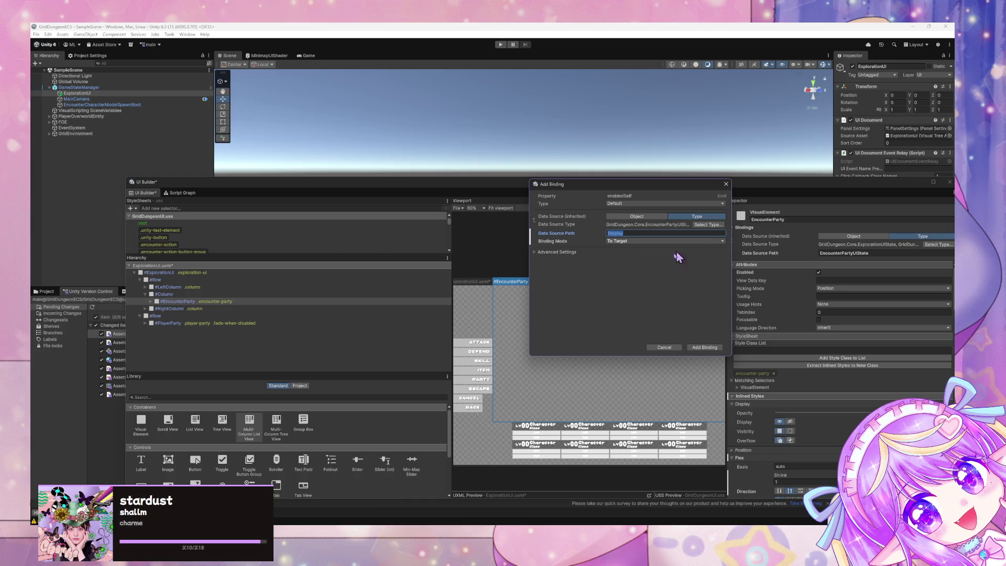
{"action": "left_click", "coordinate": [718, 347]}
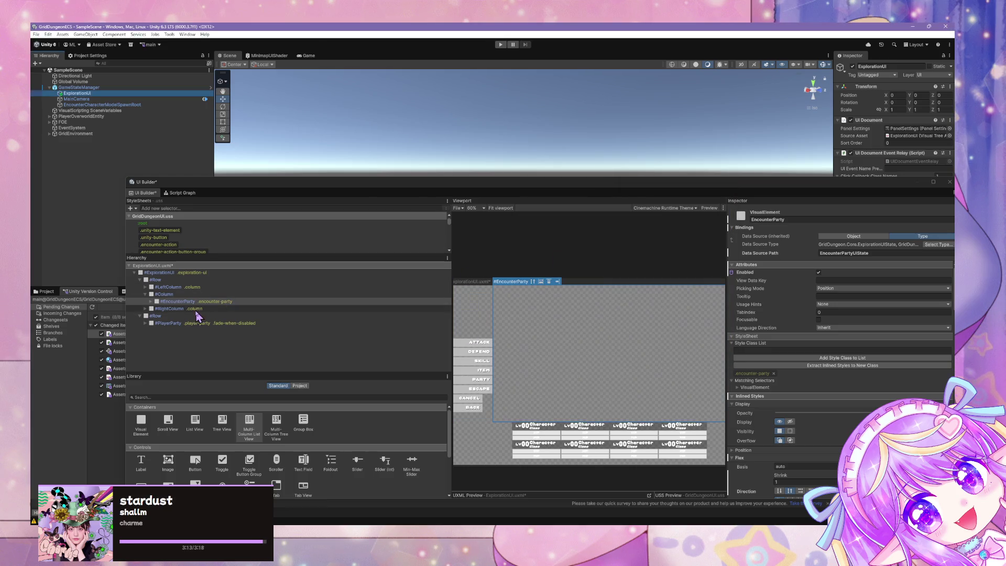
Inspect the Row, PlayerParty and EncounterParty elements in the hierarchy.
{"action": "left_click", "coordinate": [150, 301]}
{"action": "left_click", "coordinate": [160, 280]}
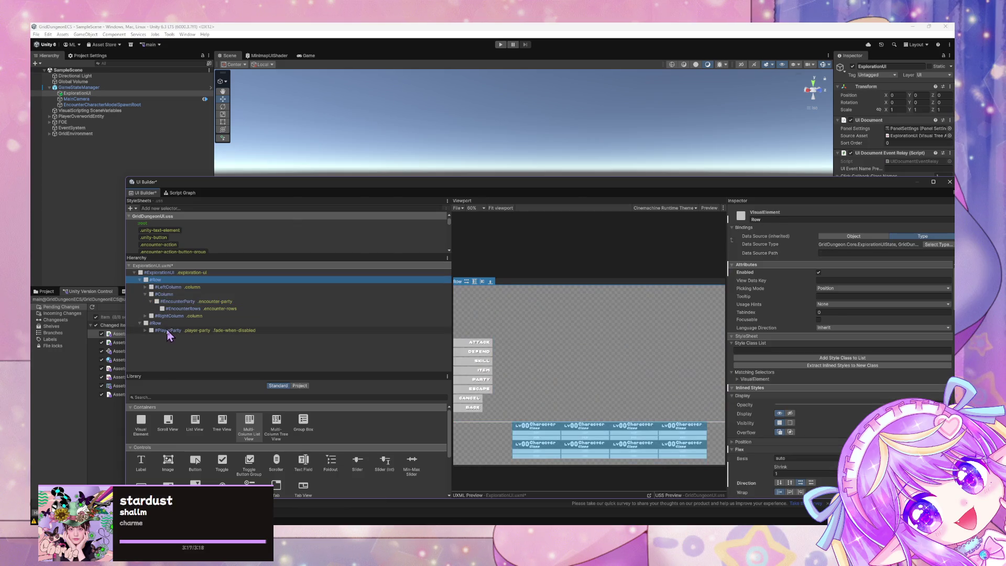
{"action": "left_click", "coordinate": [172, 330]}
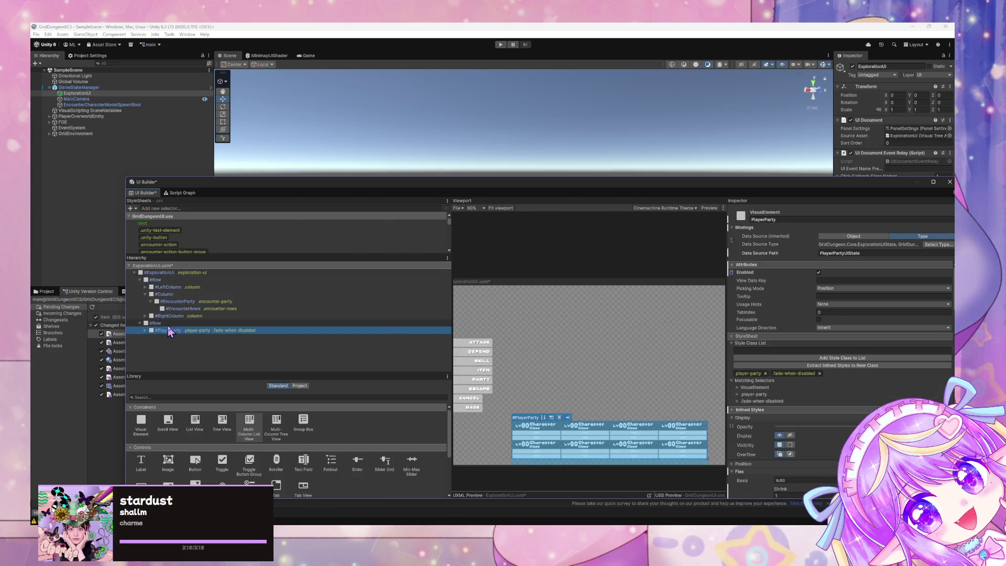
{"action": "left_click", "coordinate": [576, 239]}
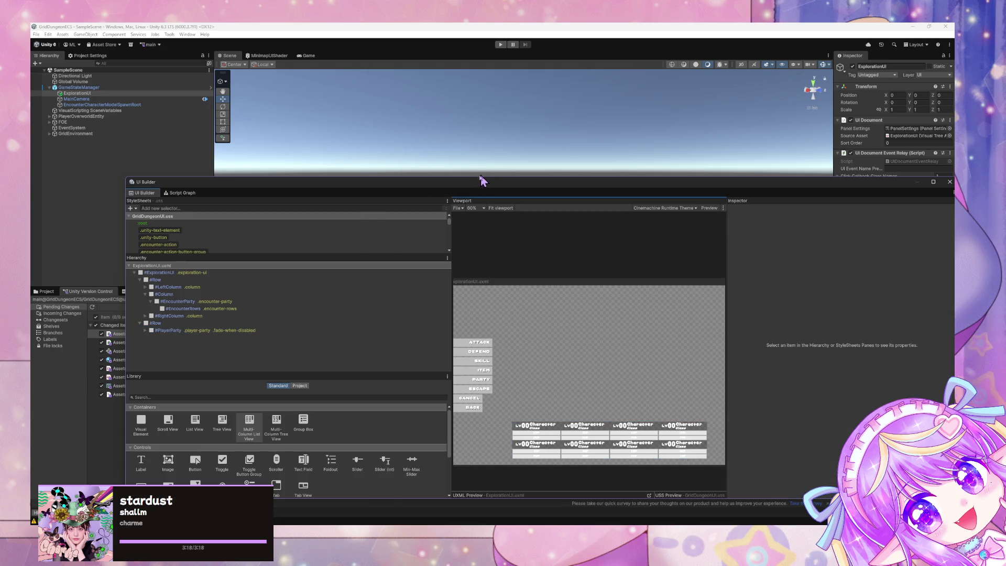
{"action": "left_click", "coordinate": [197, 303]}
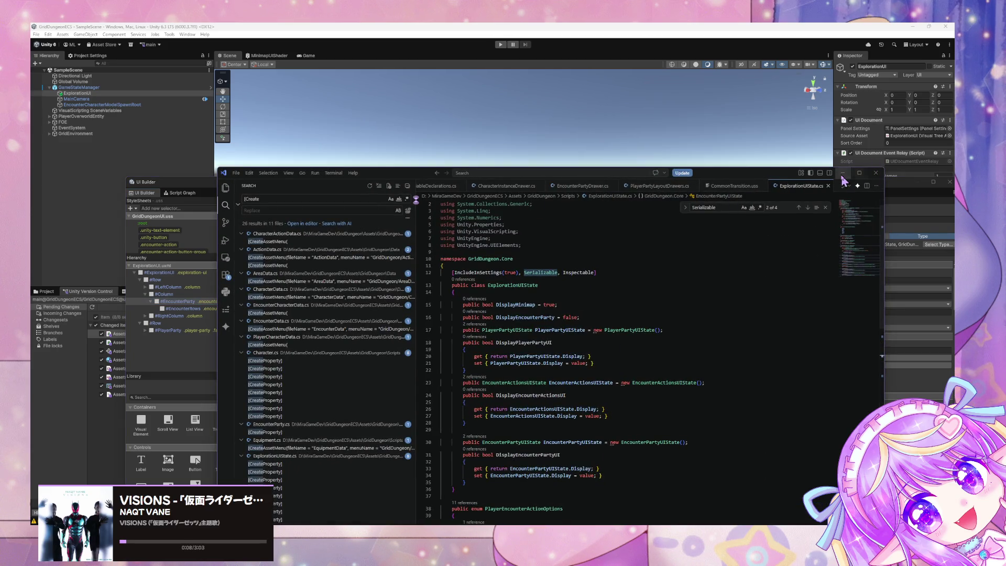
Minimize the code editor and show GameStateManager's script graph in the floating window.
{"action": "left_click", "coordinate": [843, 173]}
{"action": "mouse_move", "coordinate": [524, 184]}
{"action": "left_mouse_down"}
{"action": "mouse_move", "coordinate": [536, 328]}
{"action": "mouse_move", "coordinate": [500, 205]}
{"action": "mouse_move", "coordinate": [544, 286]}
{"action": "mouse_move", "coordinate": [599, 344]}
{"action": "mouse_move", "coordinate": [530, 360]}
{"action": "mouse_move", "coordinate": [516, 346]}
{"action": "left_mouse_up"}
{"action": "left_click", "coordinate": [122, 88]}
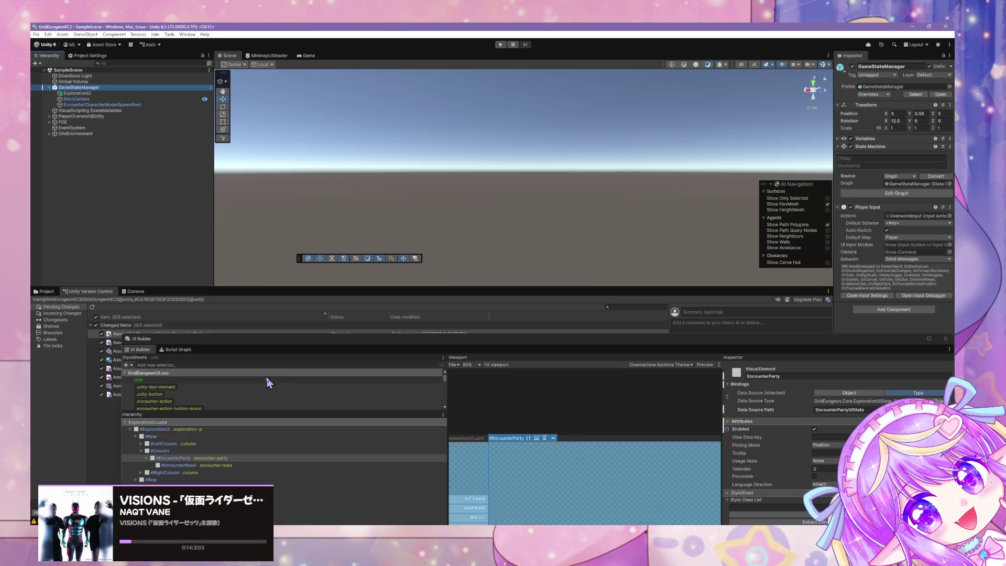
{"action": "left_click", "coordinate": [175, 350]}
Zoom and pan the Load/Clear Encounter Data graph to view the Add Item and DO Kill nodes.
{"action": "left_click_drag", "start_coordinate": [380, 339], "coordinate": [321, 160]}
{"action": "scroll", "coordinate": [331, 317], "scroll_direction": "down", "scroll_amount": 10}
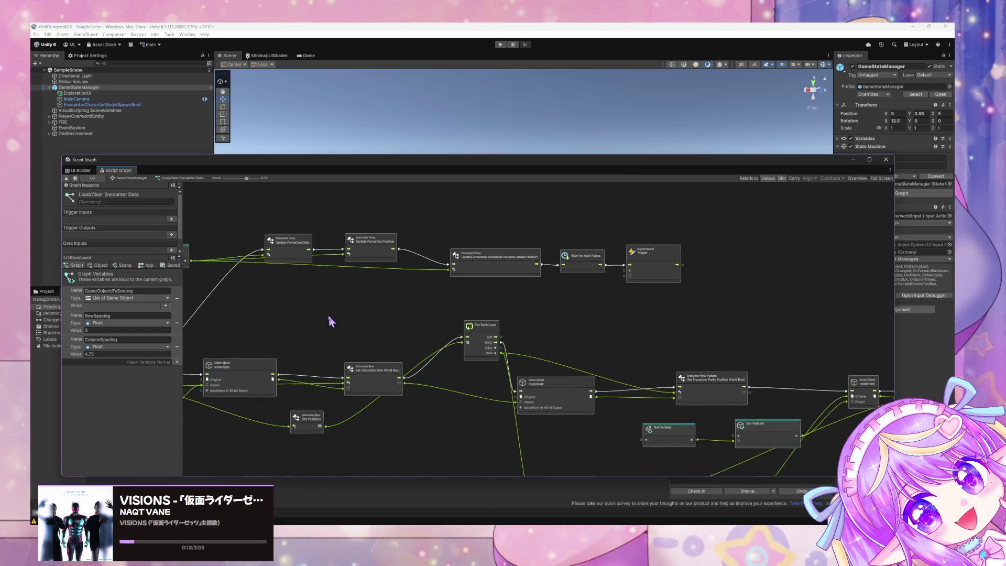
{"action": "scroll", "coordinate": [483, 286], "scroll_direction": "up", "scroll_amount": 10}
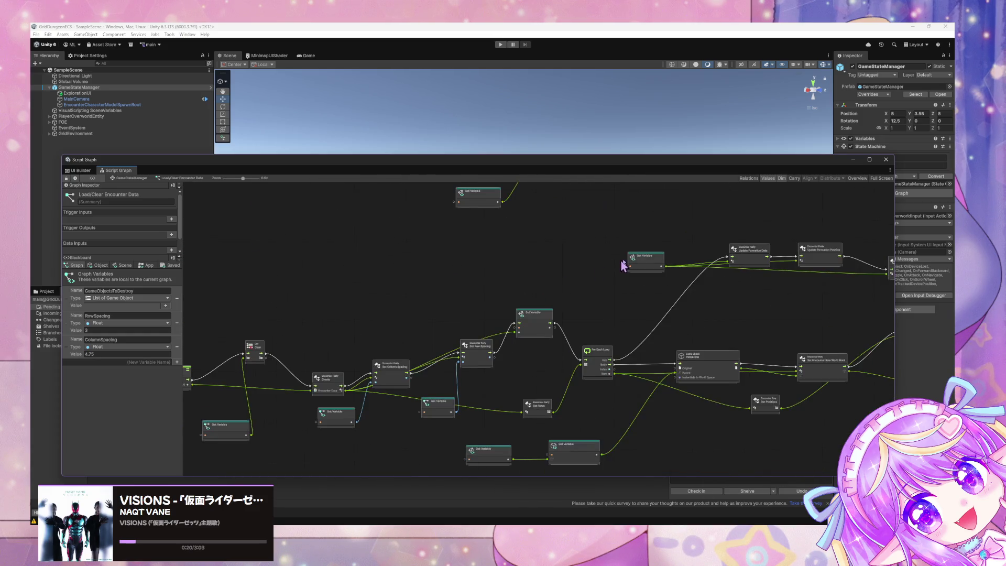
{"action": "scroll", "coordinate": [622, 265], "scroll_direction": "down", "scroll_amount": 2}
{"action": "scroll", "coordinate": [546, 342], "scroll_direction": "up", "scroll_amount": 2}
{"action": "left_click_drag", "start_coordinate": [710, 283], "coordinate": [514, 250]}
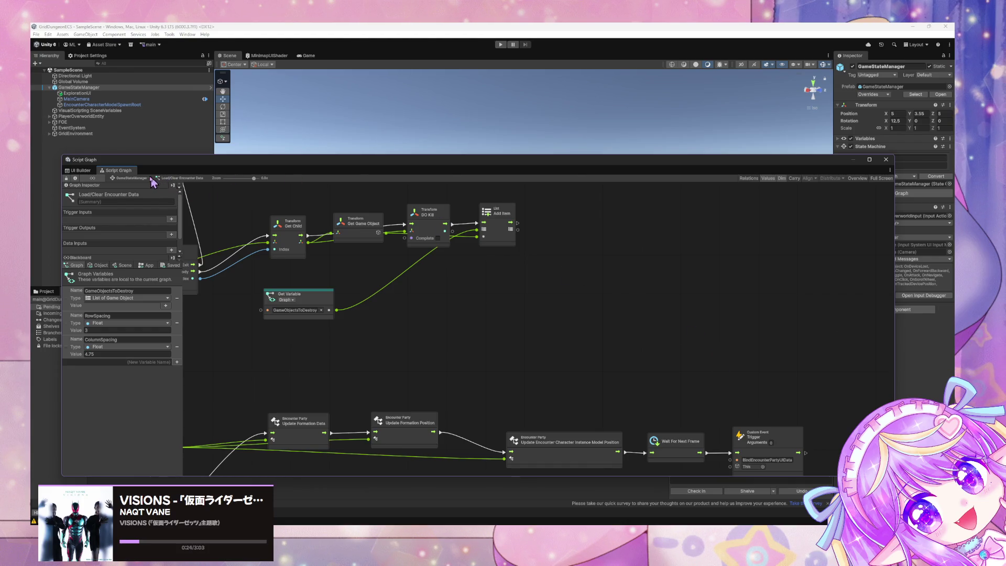
{"action": "left_click", "coordinate": [145, 179]}
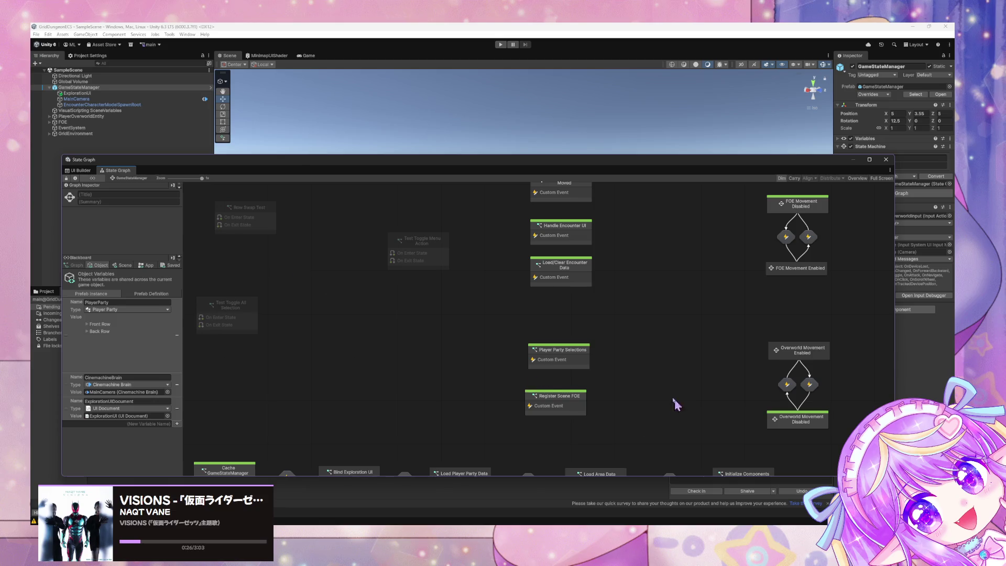
Pan and zoom the GameStateManager state graph to view its bottom chain of states.
{"action": "left_click_drag", "start_coordinate": [676, 405], "coordinate": [664, 327]}
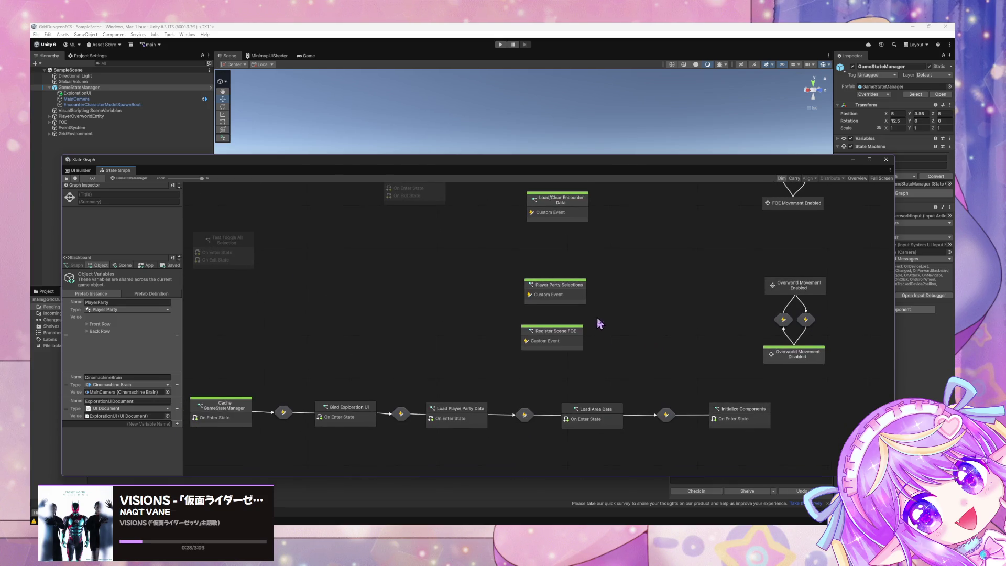
{"action": "scroll", "coordinate": [600, 323], "scroll_direction": "down", "scroll_amount": 3}
{"action": "scroll", "coordinate": [673, 399], "scroll_direction": "up", "scroll_amount": 1}
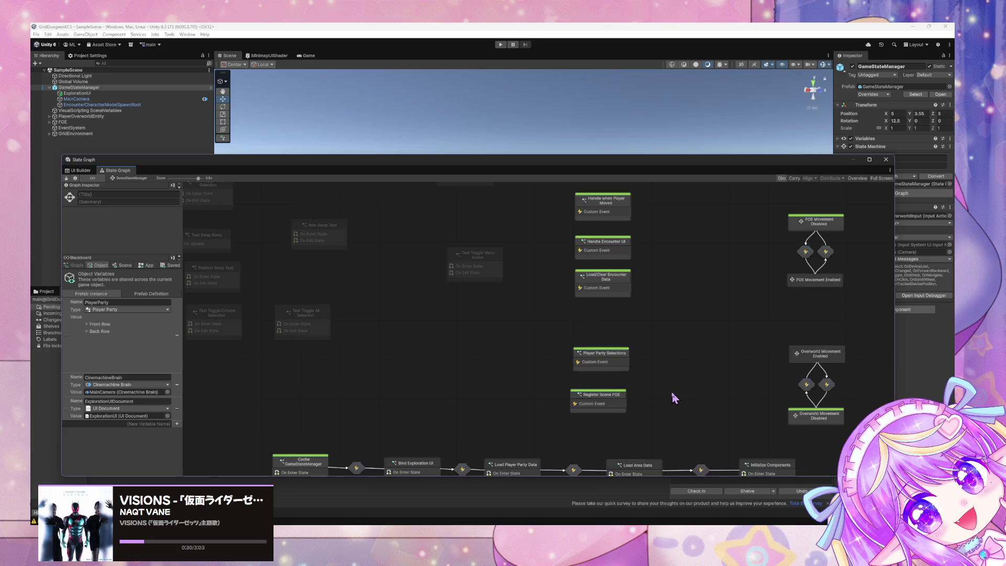
{"action": "mouse_move", "coordinate": [431, 315]}
{"action": "left_mouse_down"}
{"action": "mouse_move", "coordinate": [494, 416]}
{"action": "mouse_move", "coordinate": [400, 314]}
{"action": "mouse_move", "coordinate": [423, 266]}
{"action": "mouse_move", "coordinate": [432, 279]}
{"action": "mouse_move", "coordinate": [360, 353]}
{"action": "left_mouse_up"}
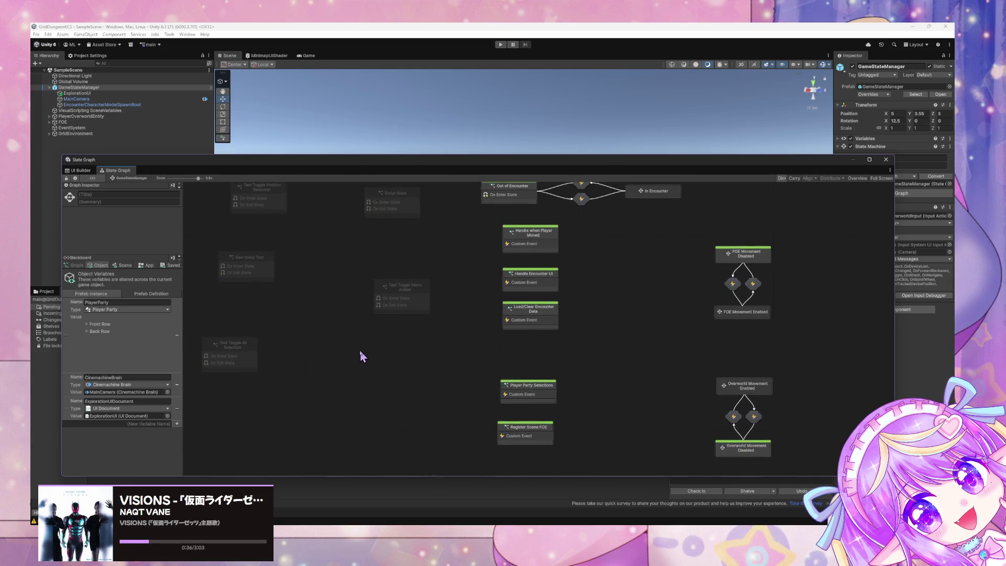
{"action": "scroll", "coordinate": [493, 335], "scroll_direction": "up", "scroll_amount": 1}
{"action": "scroll", "coordinate": [493, 335], "scroll_direction": "down", "scroll_amount": 3}
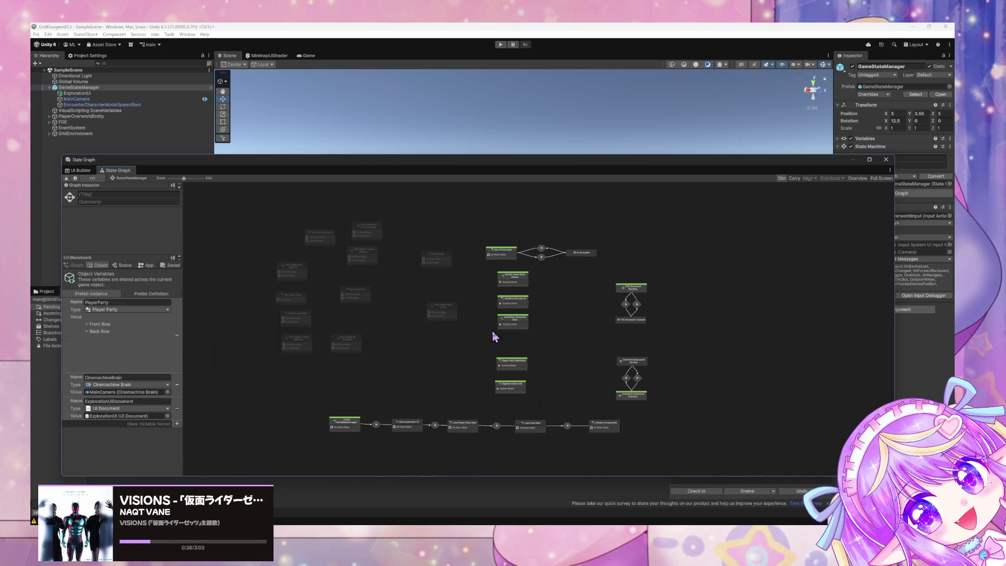
{"action": "scroll", "coordinate": [494, 337], "scroll_direction": "up", "scroll_amount": 2}
{"action": "mouse_move", "coordinate": [663, 400]}
{"action": "left_mouse_down"}
{"action": "mouse_move", "coordinate": [618, 315]}
{"action": "mouse_move", "coordinate": [620, 331]}
{"action": "mouse_move", "coordinate": [669, 379]}
{"action": "mouse_move", "coordinate": [652, 416]}
{"action": "left_mouse_up"}
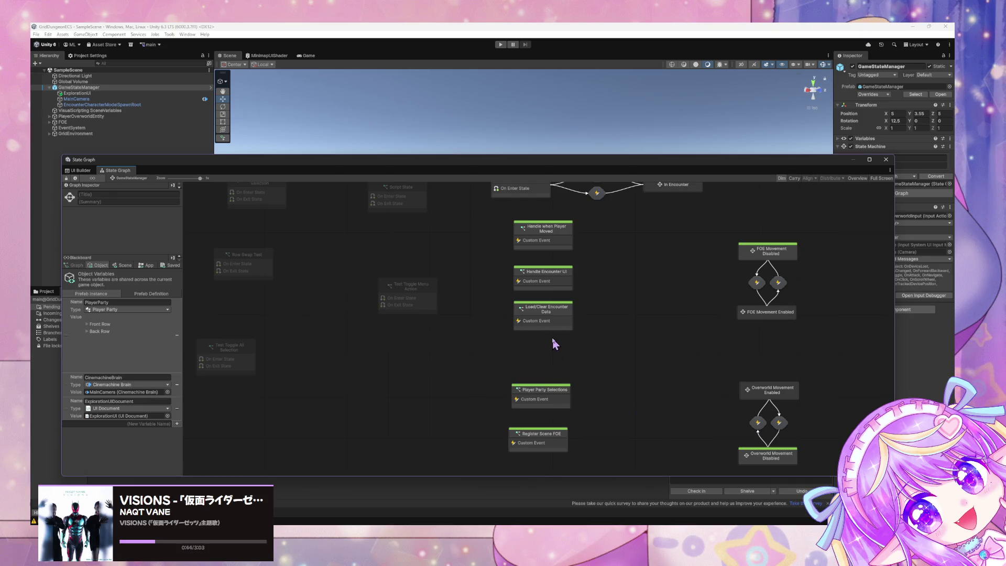
{"action": "double_click", "coordinate": [545, 317]}
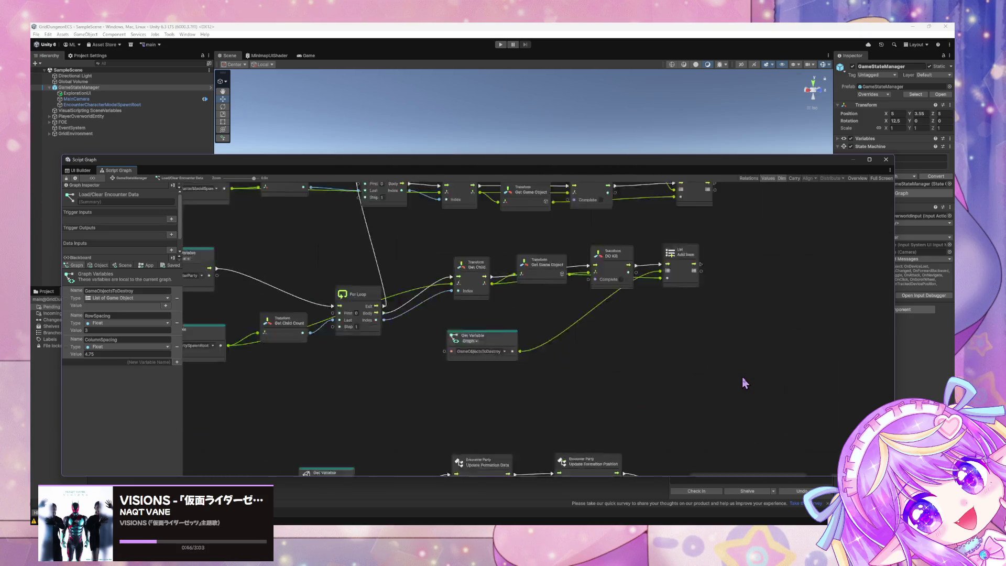
{"action": "scroll", "coordinate": [745, 382], "scroll_direction": "down", "scroll_amount": 2}
{"action": "left_click_drag", "start_coordinate": [553, 332], "coordinate": [544, 369]}
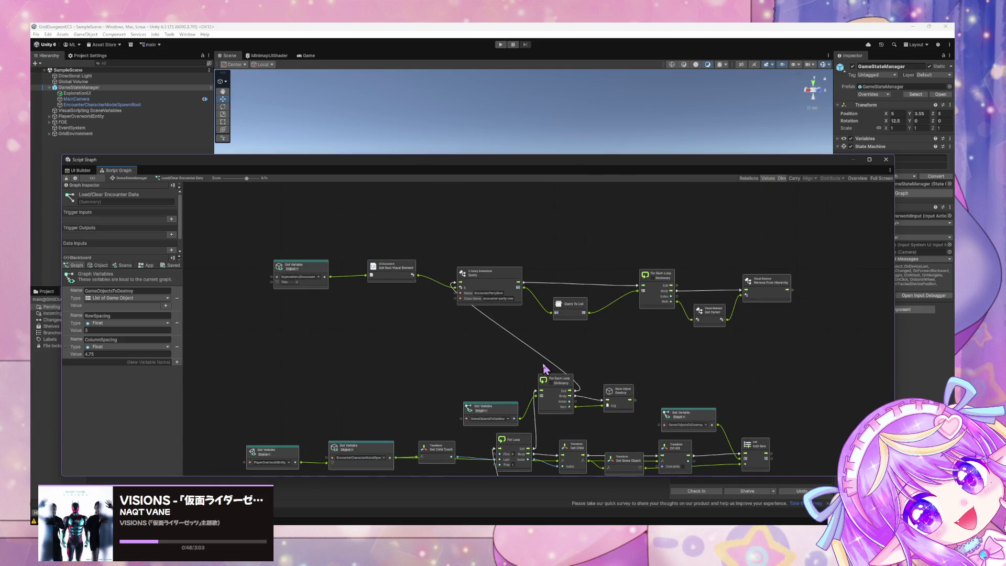
{"action": "scroll", "coordinate": [723, 441], "scroll_direction": "down", "scroll_amount": 5}
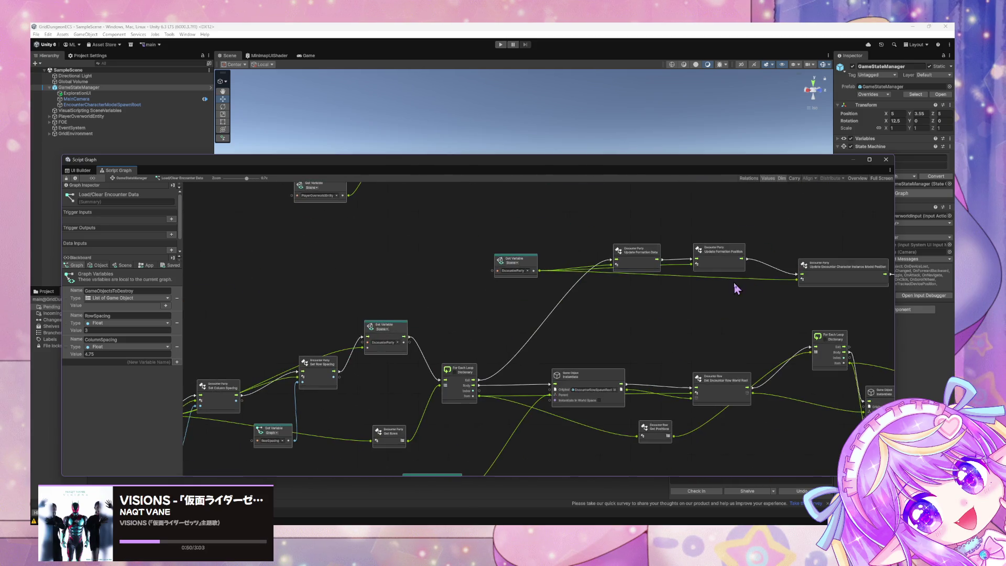
{"action": "scroll", "coordinate": [446, 353], "scroll_direction": "right", "scroll_amount": 5}
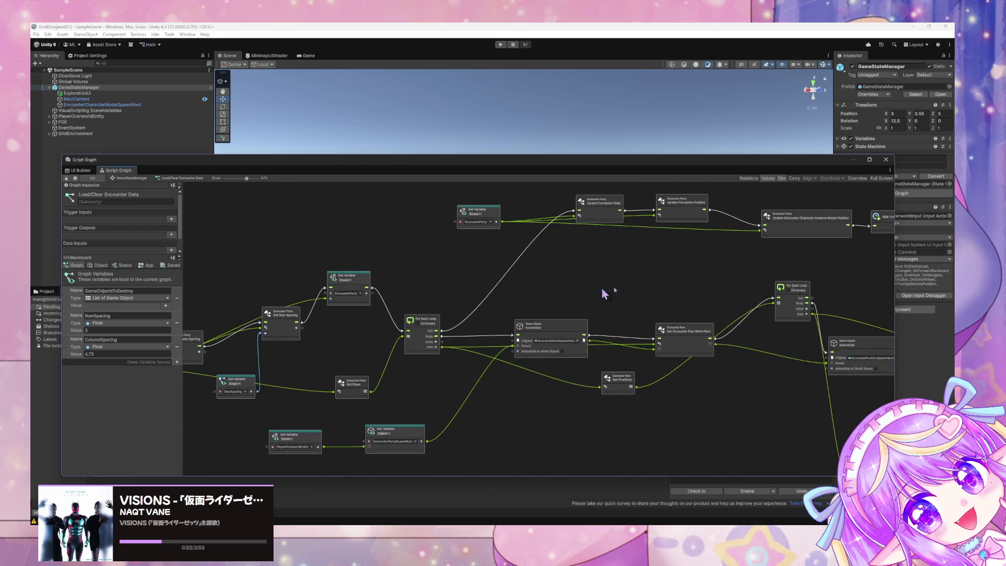
{"action": "scroll", "coordinate": [555, 332], "scroll_direction": "up", "scroll_amount": 3}
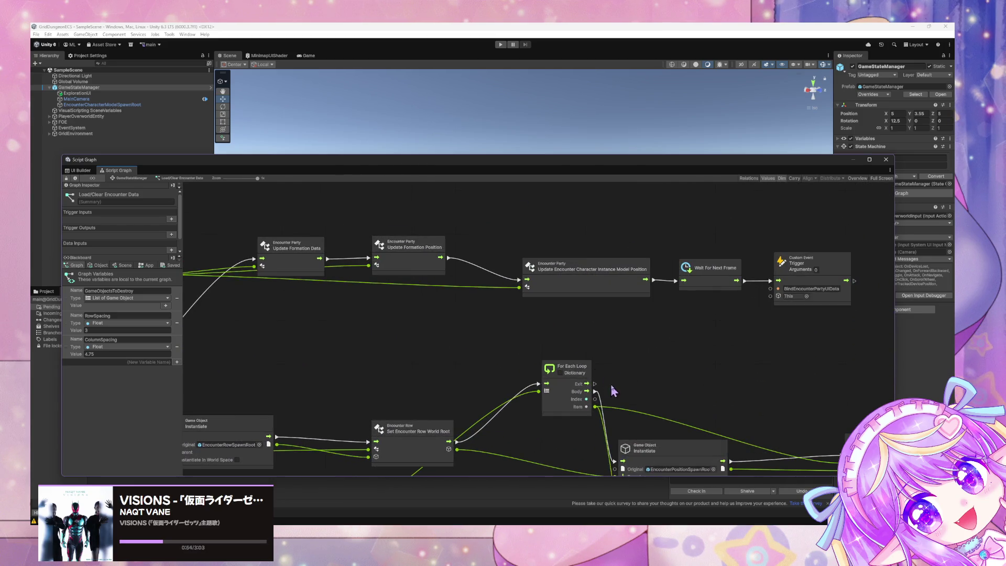
{"action": "left_click_drag", "start_coordinate": [524, 363], "coordinate": [774, 373]}
{"action": "scroll", "coordinate": [580, 262], "scroll_direction": "down", "scroll_amount": 4}
{"action": "scroll", "coordinate": [665, 332], "scroll_direction": "right", "scroll_amount": 5}
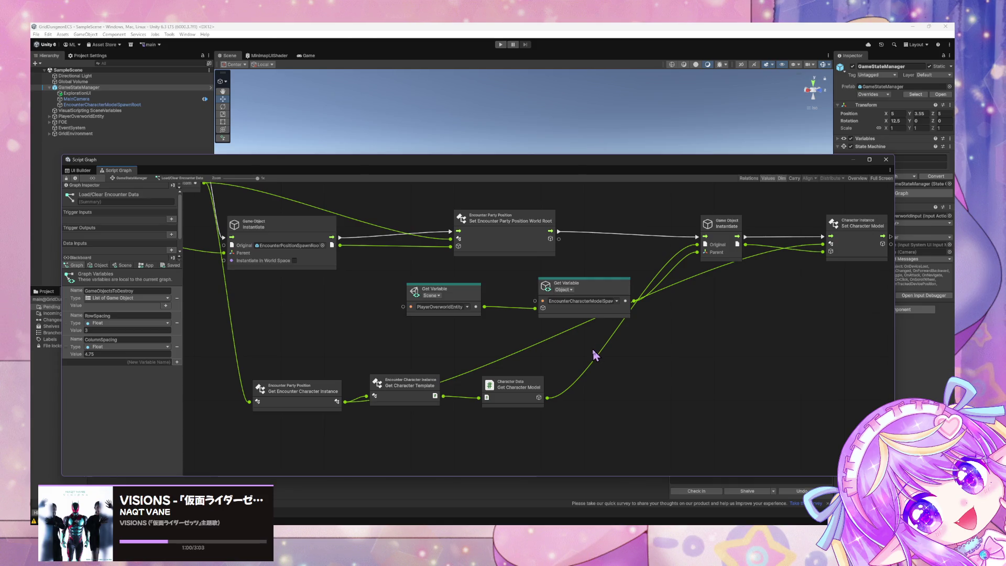
{"action": "mouse_move", "coordinate": [595, 355]}
{"action": "left_mouse_down"}
{"action": "mouse_move", "coordinate": [577, 354]}
{"action": "mouse_move", "coordinate": [702, 349]}
{"action": "left_mouse_up"}
{"action": "scroll", "coordinate": [662, 366], "scroll_direction": "right", "scroll_amount": 8}
{"action": "scroll", "coordinate": [661, 366], "scroll_direction": "up", "scroll_amount": 3}
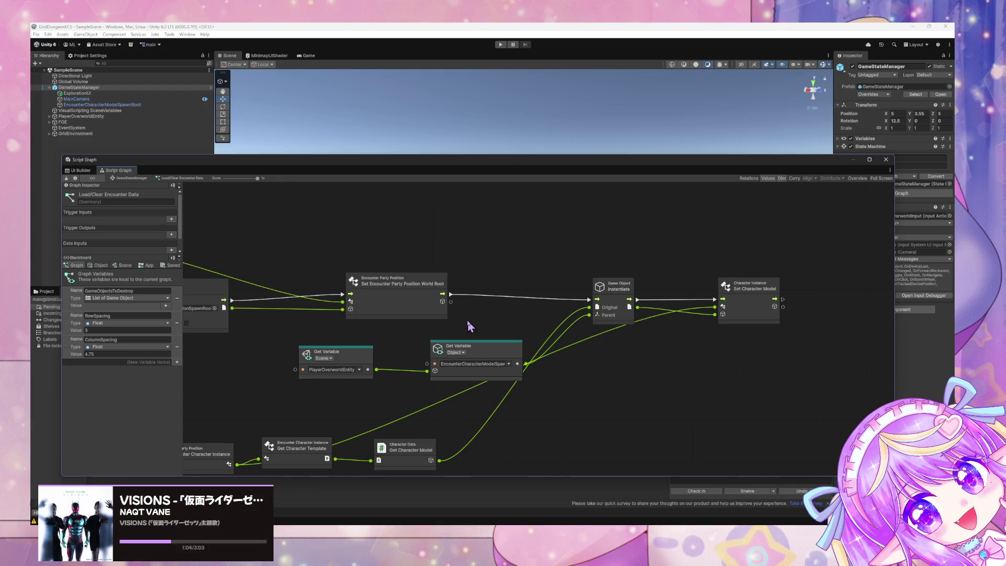
{"action": "scroll", "coordinate": [469, 326], "scroll_direction": "right", "scroll_amount": 10}
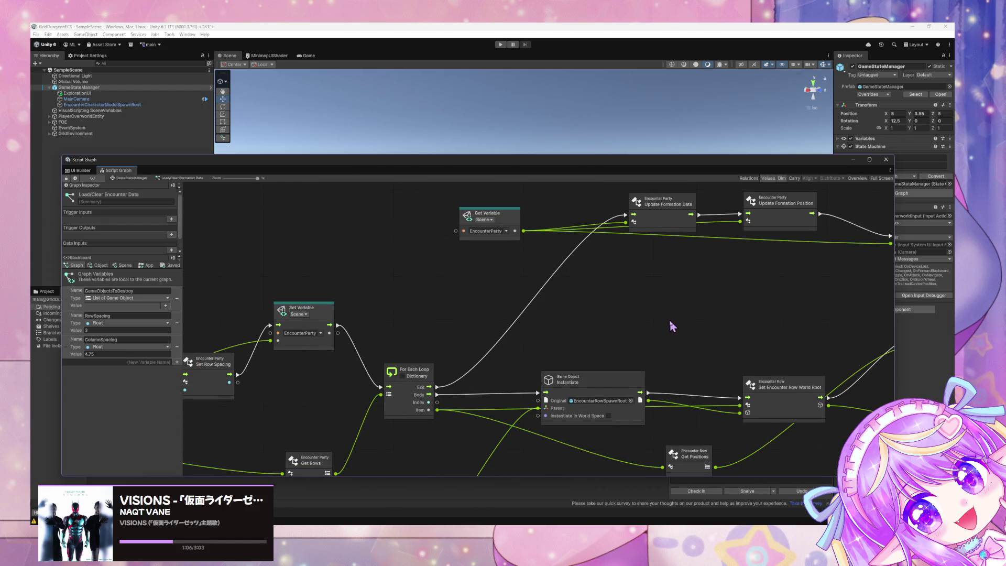
{"action": "scroll", "coordinate": [655, 348], "scroll_direction": "down", "scroll_amount": 5}
{"action": "scroll", "coordinate": [656, 348], "scroll_direction": "right", "scroll_amount": 5}
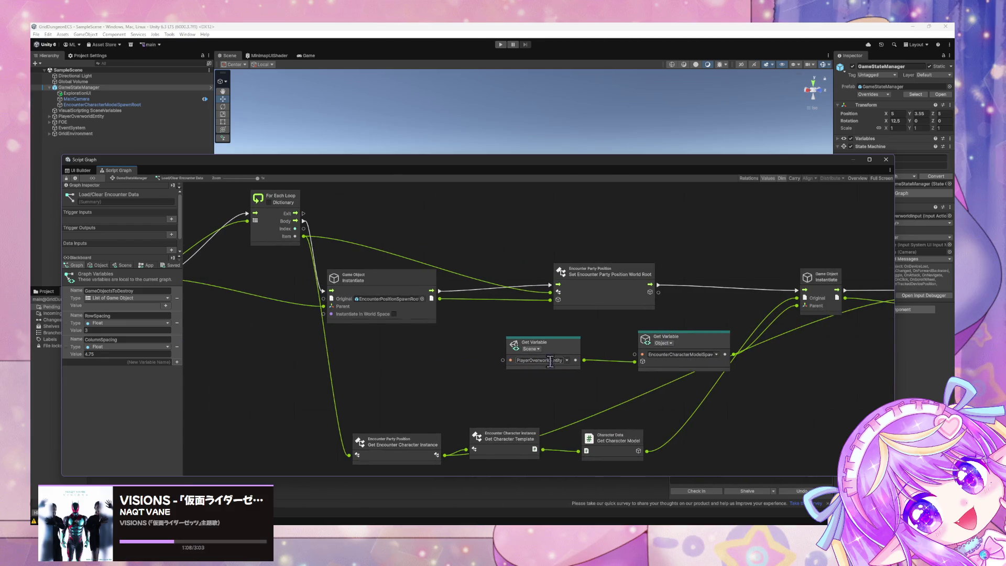
{"action": "scroll", "coordinate": [545, 377], "scroll_direction": "right", "scroll_amount": 5}
{"action": "scroll", "coordinate": [541, 392], "scroll_direction": "down", "scroll_amount": 2, "text": "ctrl"}
{"action": "scroll", "coordinate": [470, 382], "scroll_direction": "left", "scroll_amount": 1}
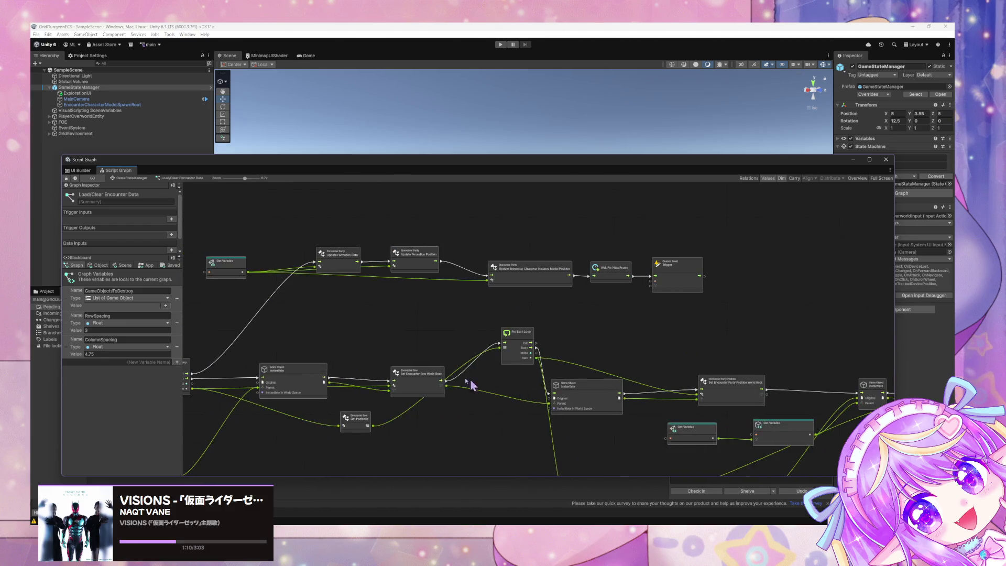
{"action": "scroll", "coordinate": [470, 385], "scroll_direction": "right", "scroll_amount": 5}
{"action": "scroll", "coordinate": [583, 358], "scroll_direction": "up", "scroll_amount": 2, "text": "ctrl"}
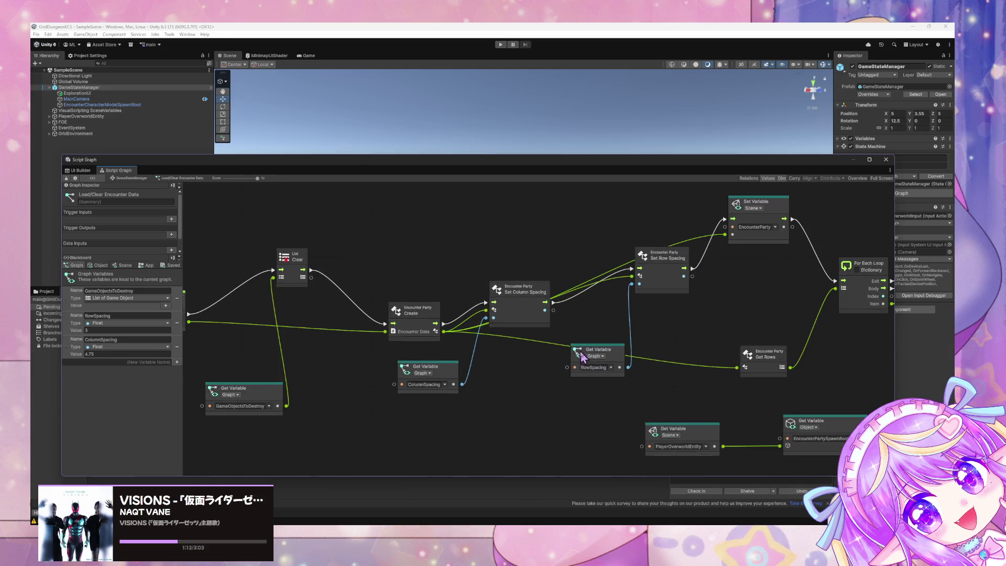
{"action": "scroll", "coordinate": [643, 384], "scroll_direction": "right", "scroll_amount": 10}
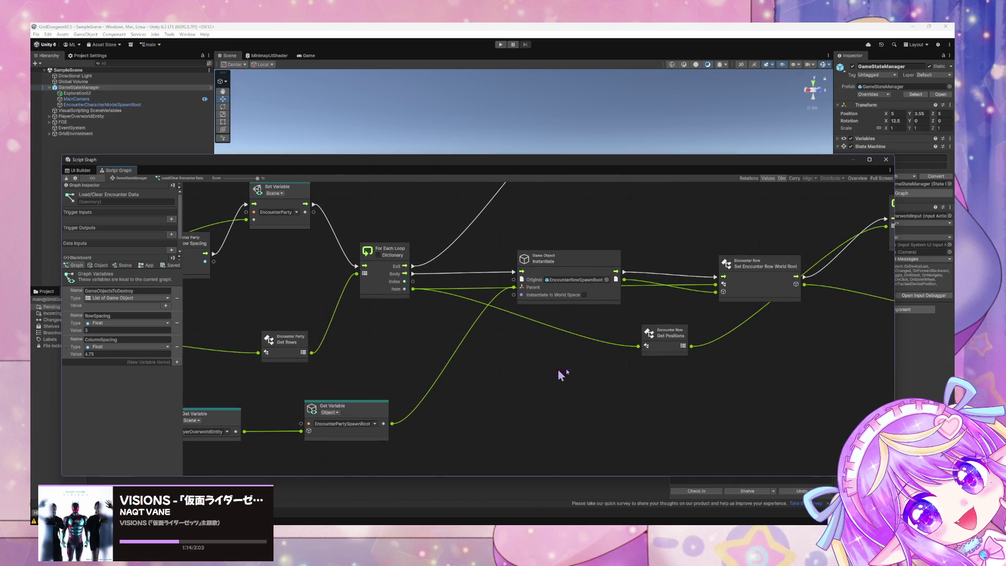
{"action": "scroll", "coordinate": [567, 394], "scroll_direction": "down", "scroll_amount": 8, "text": "ctrl"}
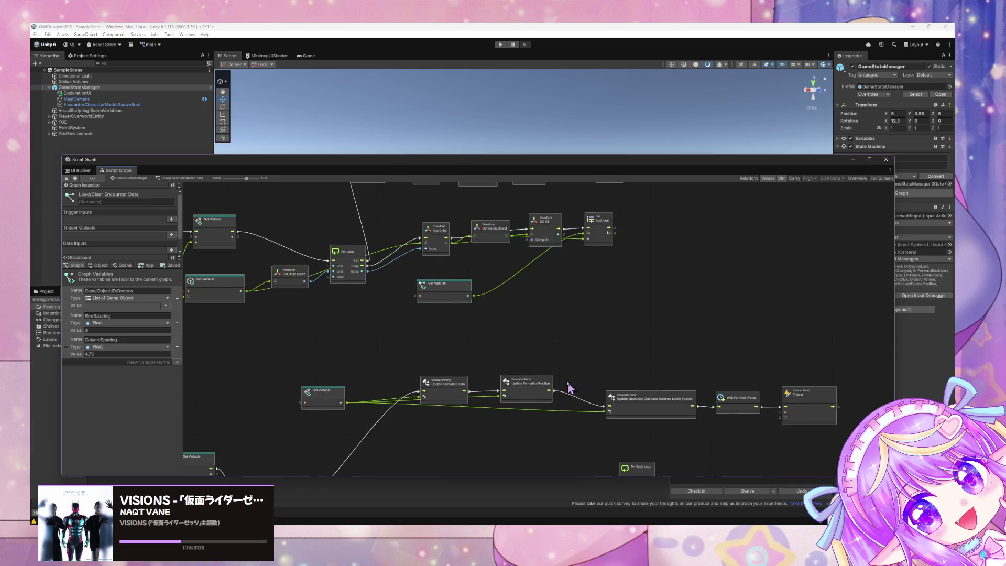
{"action": "scroll", "coordinate": [498, 351], "scroll_direction": "up", "scroll_amount": 6, "text": "ctrl"}
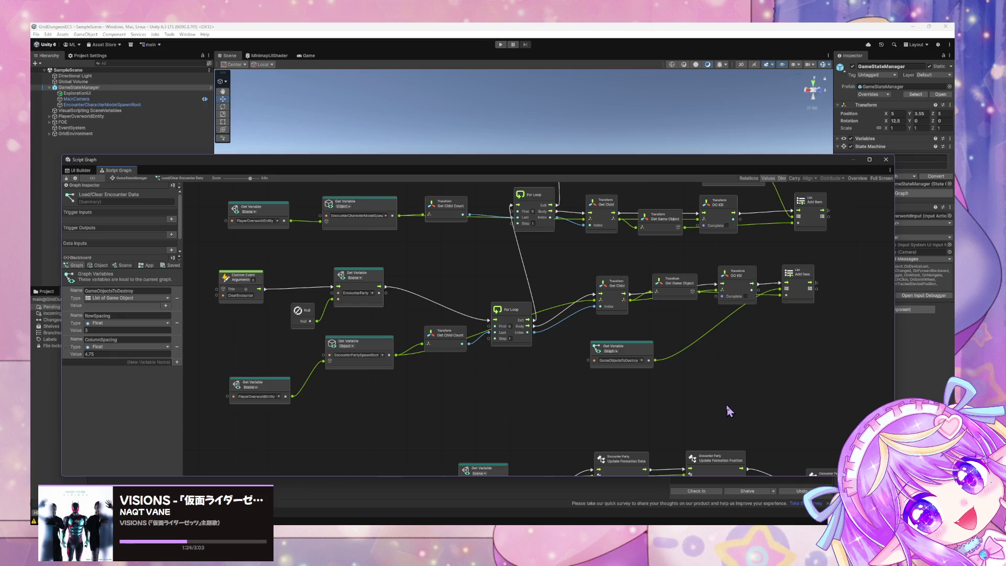
{"action": "scroll", "coordinate": [728, 410], "scroll_direction": "down", "scroll_amount": 3}
{"action": "scroll", "coordinate": [626, 354], "scroll_direction": "right", "scroll_amount": 6}
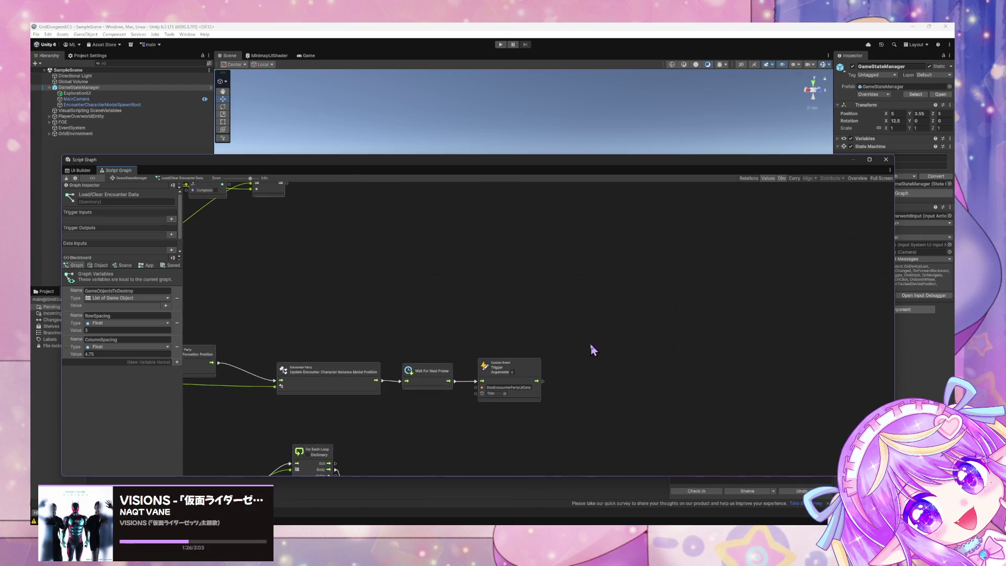
{"action": "scroll", "coordinate": [592, 350], "scroll_direction": "left", "scroll_amount": 5}
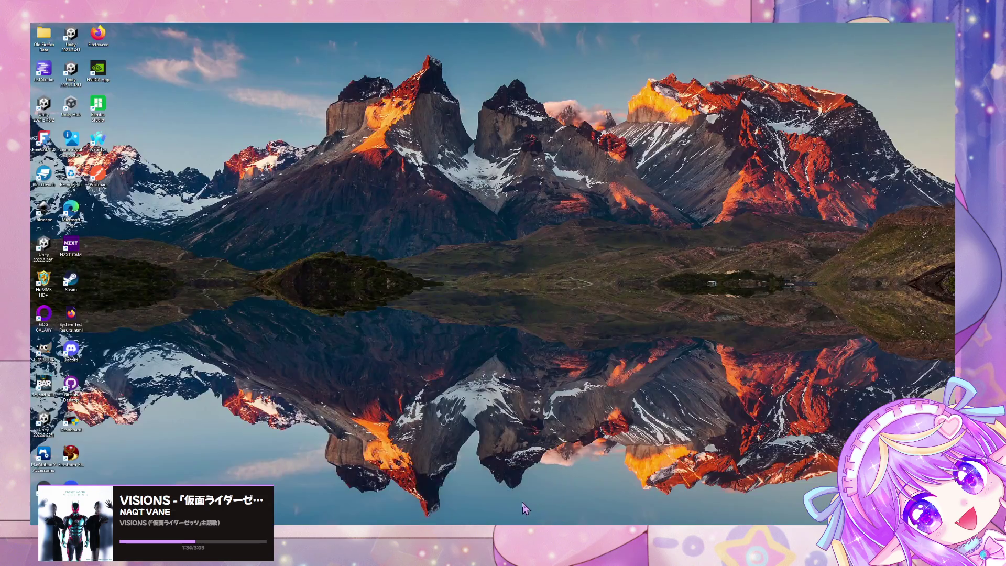
{"action": "left_click", "coordinate": [527, 506]}
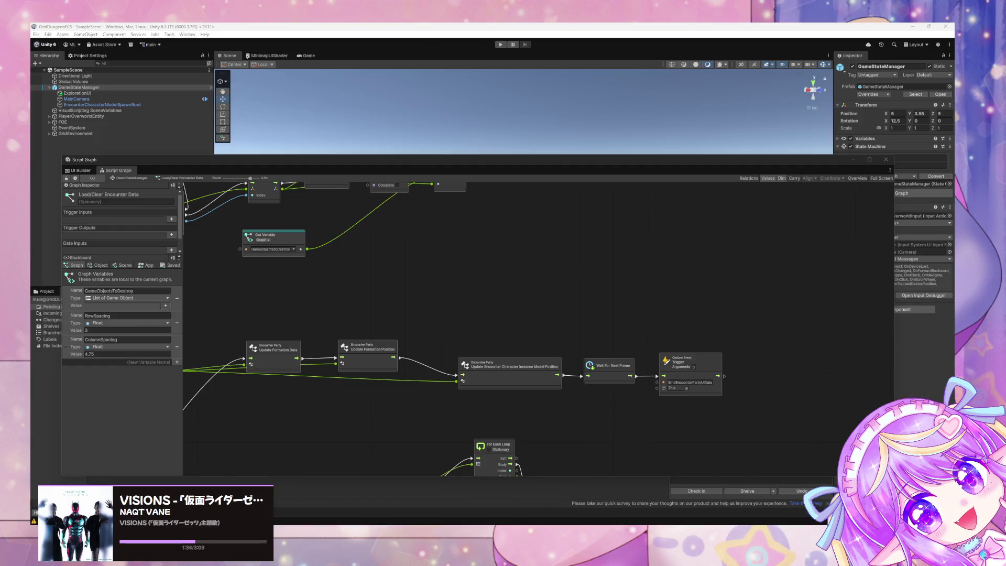
In the ExplorationUI layout, select EncounterRows and drag a List View from the Library into EncounterParty.
{"action": "left_click", "coordinate": [82, 171]}
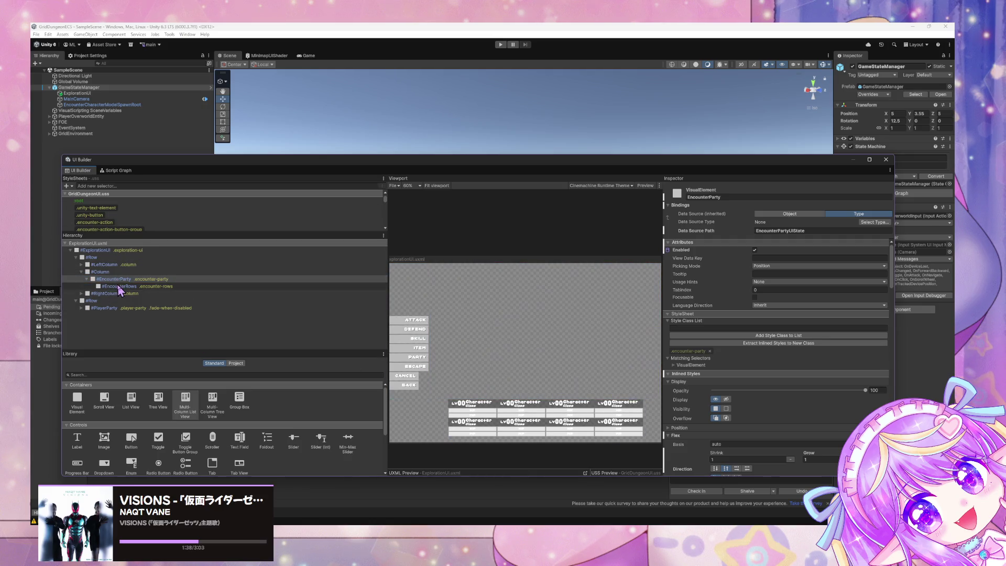
{"action": "left_click", "coordinate": [137, 286]}
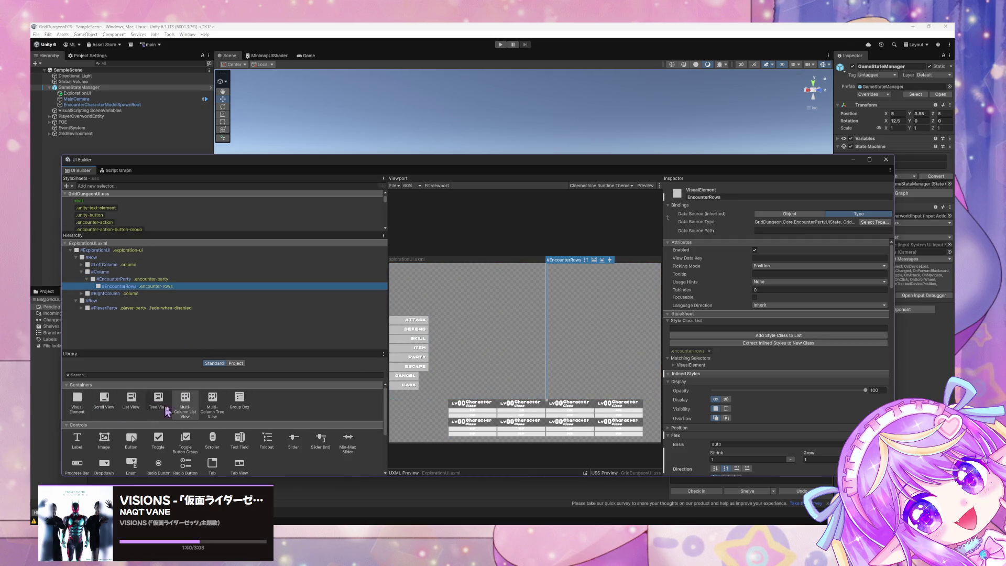
{"action": "left_click", "coordinate": [133, 403]}
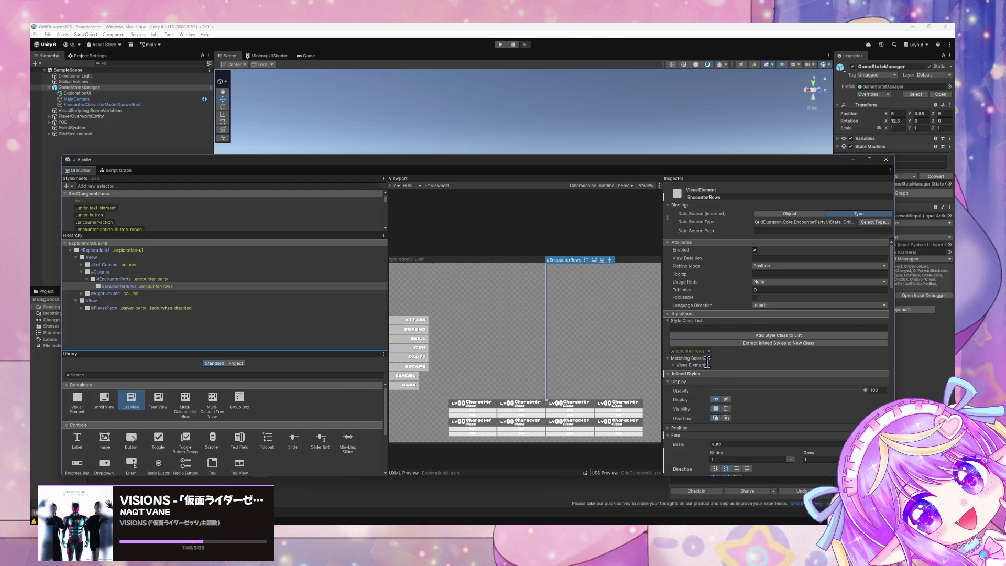
{"action": "scroll", "coordinate": [829, 390], "scroll_direction": "down", "scroll_amount": 5}
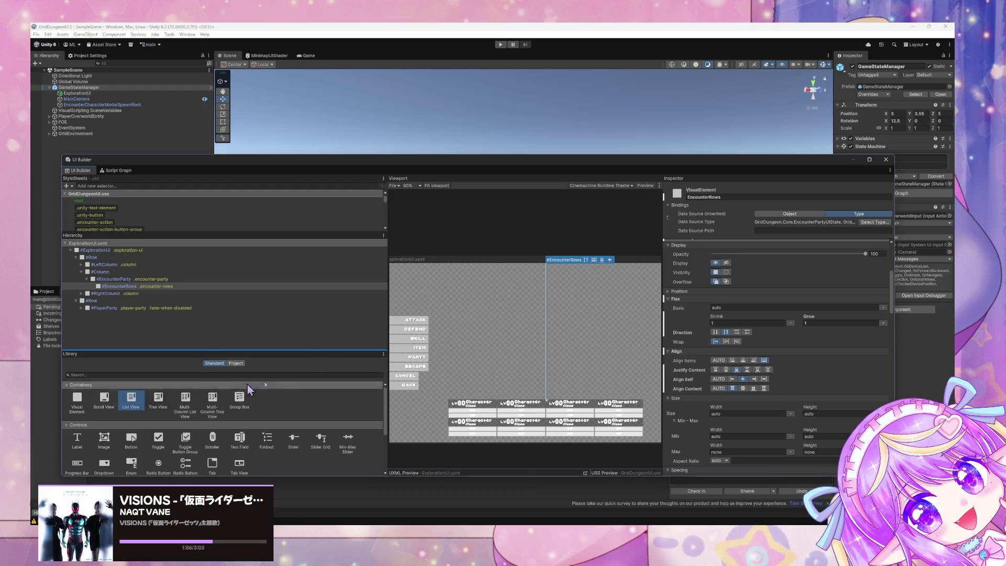
{"action": "mouse_move", "coordinate": [136, 409]}
{"action": "left_mouse_down"}
{"action": "mouse_move", "coordinate": [591, 284]}
{"action": "mouse_move", "coordinate": [601, 272]}
{"action": "left_mouse_up"}
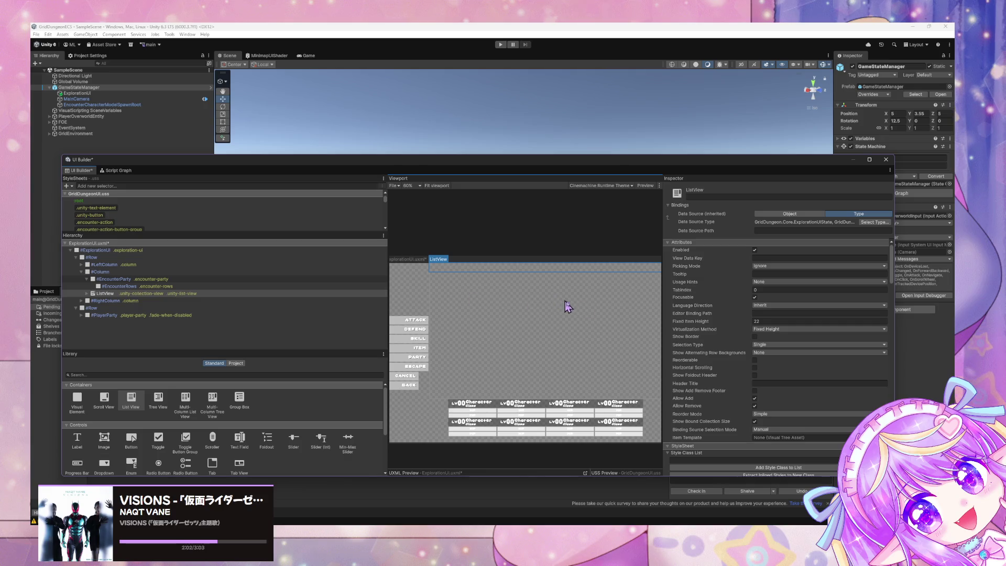
Move the new ListView above EncounterRows under EncounterParty.
{"action": "left_click", "coordinate": [87, 293]}
{"action": "left_click", "coordinate": [102, 293]}
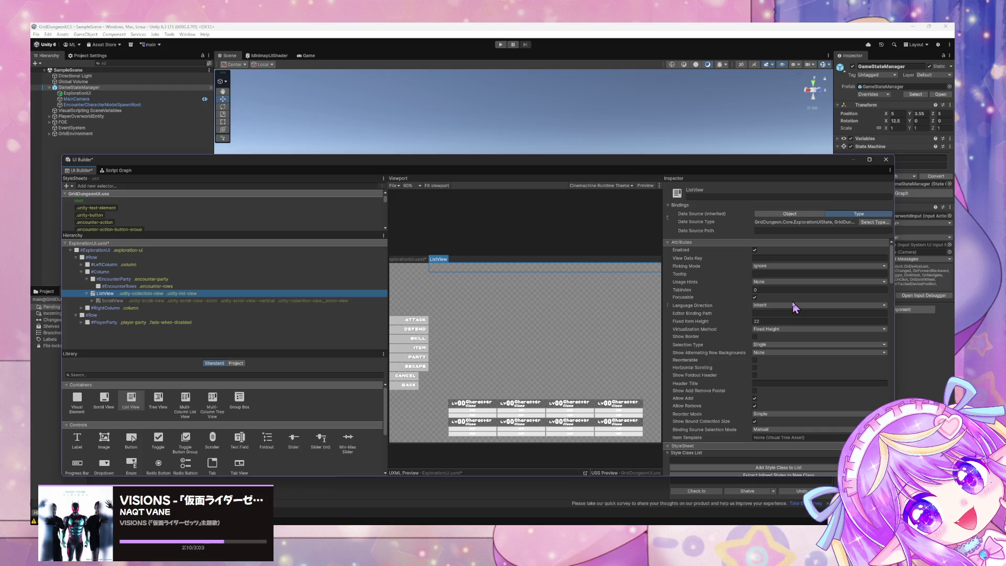
{"action": "left_click", "coordinate": [793, 231]}
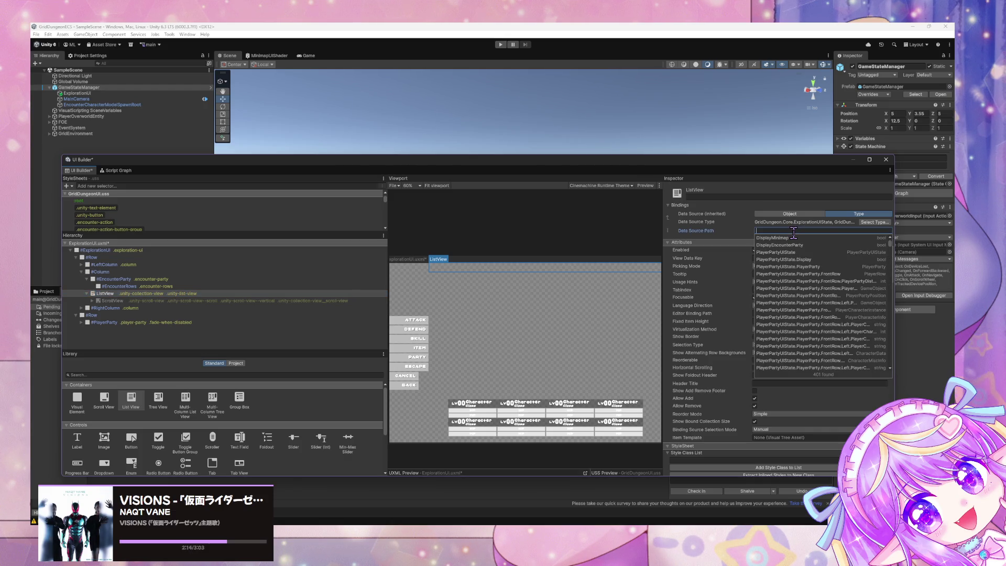
{"action": "left_click", "coordinate": [120, 294]}
{"action": "left_click_drag", "start_coordinate": [120, 296], "coordinate": [123, 283]}
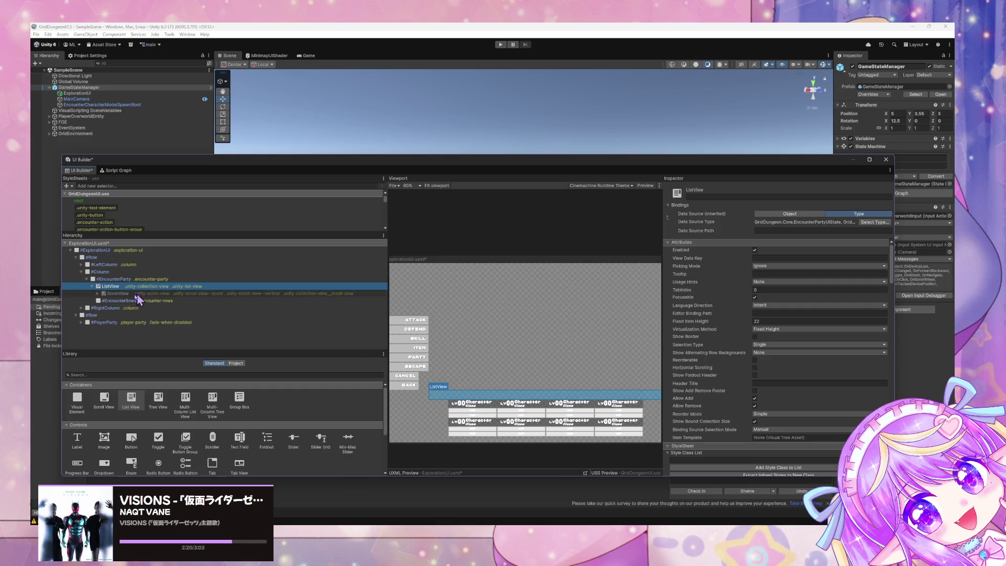
{"action": "left_click", "coordinate": [110, 302]}
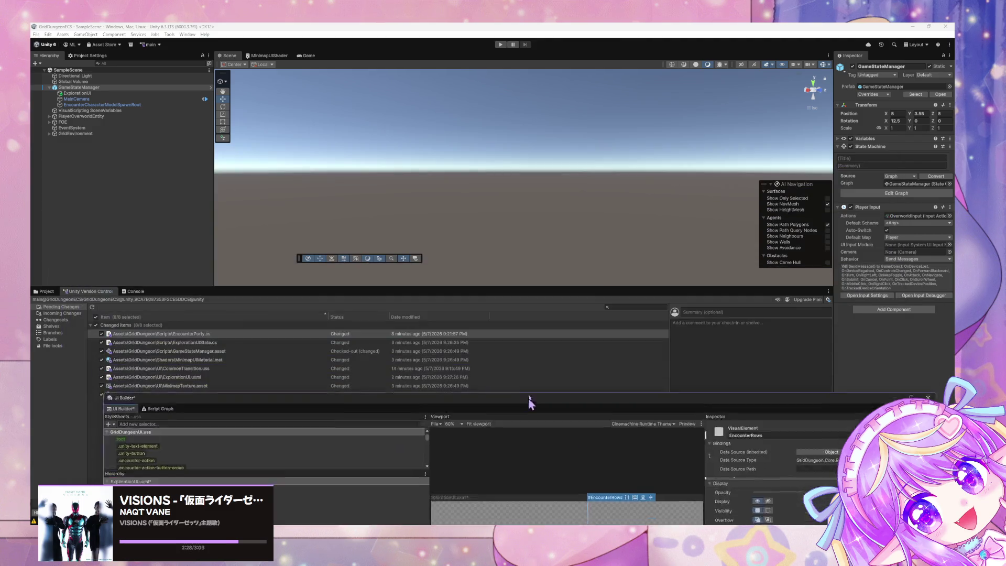
{"action": "left_click_drag", "start_coordinate": [486, 162], "coordinate": [484, 132]}
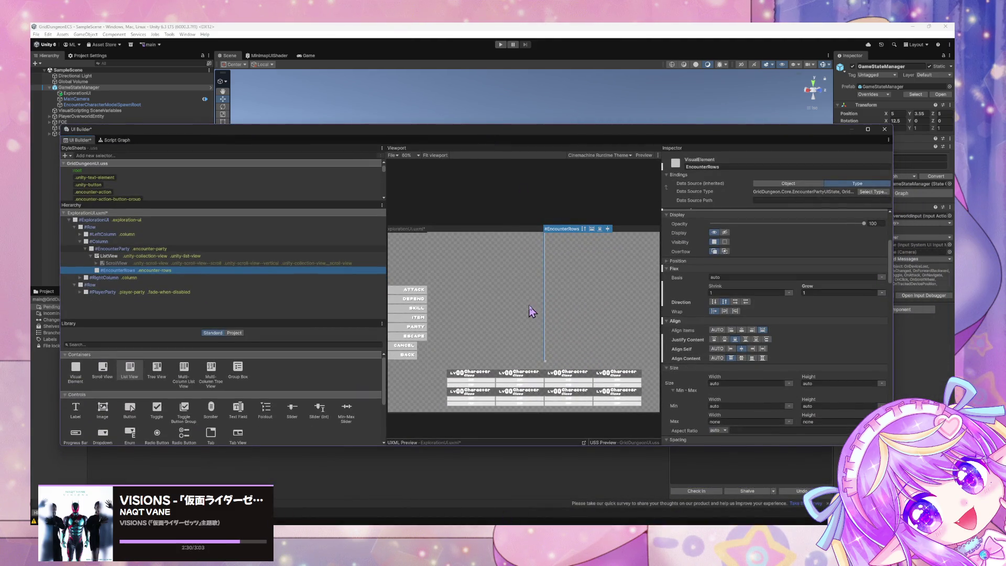
{"action": "left_click", "coordinate": [114, 140]}
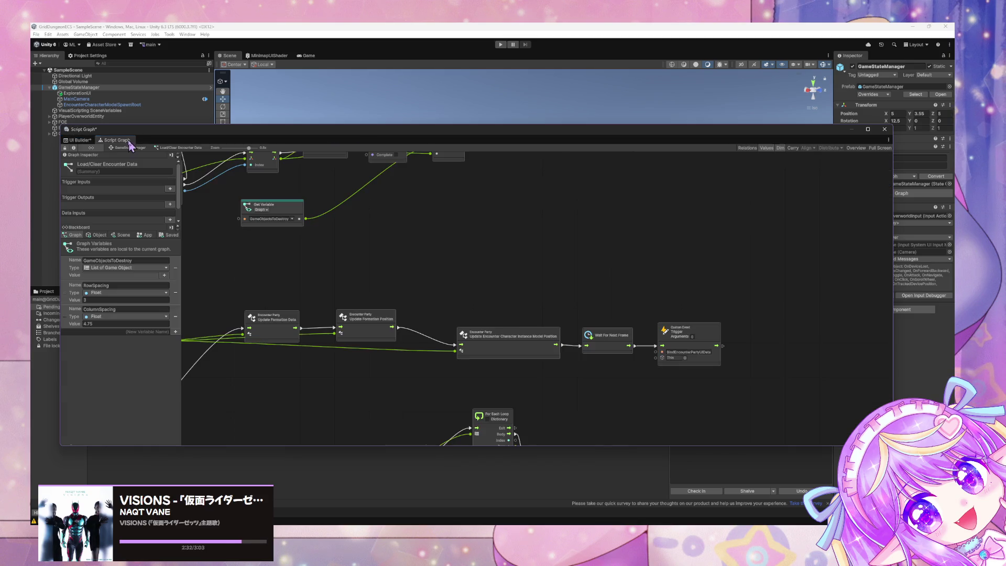
Pan the Load/Clear Encounter Data graph to the Instantiate nodes and lower its window over the Project area.
{"action": "scroll", "coordinate": [525, 243], "scroll_direction": "down", "scroll_amount": 5}
{"action": "mouse_move", "coordinate": [542, 316]}
{"action": "left_mouse_down"}
{"action": "mouse_move", "coordinate": [571, 310]}
{"action": "mouse_move", "coordinate": [406, 222]}
{"action": "mouse_move", "coordinate": [602, 263]}
{"action": "mouse_move", "coordinate": [547, 256]}
{"action": "mouse_move", "coordinate": [467, 211]}
{"action": "mouse_move", "coordinate": [539, 256]}
{"action": "mouse_move", "coordinate": [626, 229]}
{"action": "mouse_move", "coordinate": [473, 307]}
{"action": "mouse_move", "coordinate": [667, 232]}
{"action": "mouse_move", "coordinate": [494, 263]}
{"action": "left_mouse_up"}
{"action": "left_click_drag", "start_coordinate": [514, 317], "coordinate": [516, 335]}
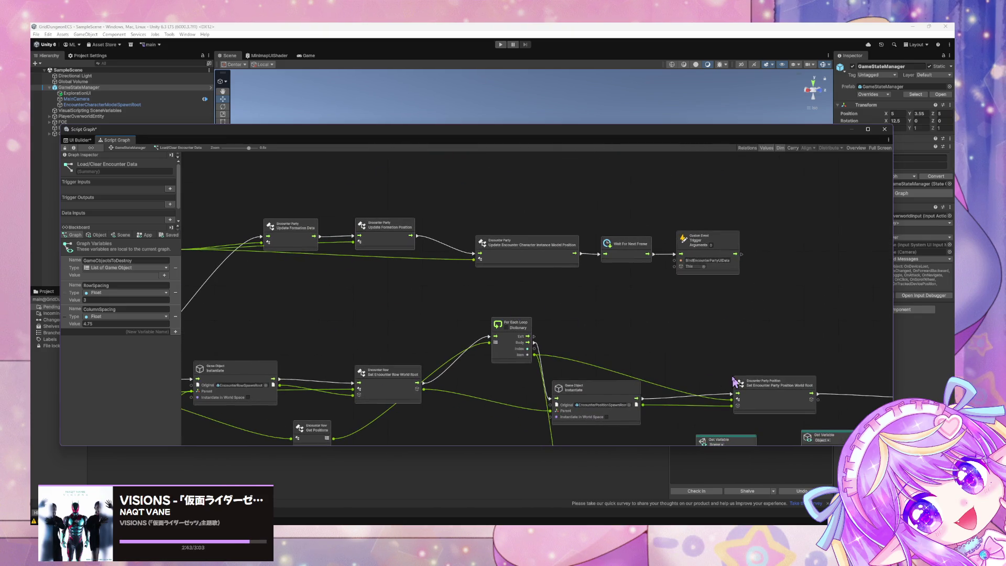
{"action": "mouse_move", "coordinate": [564, 298]}
{"action": "left_mouse_down"}
{"action": "mouse_move", "coordinate": [575, 301]}
{"action": "mouse_move", "coordinate": [552, 361]}
{"action": "left_mouse_up"}
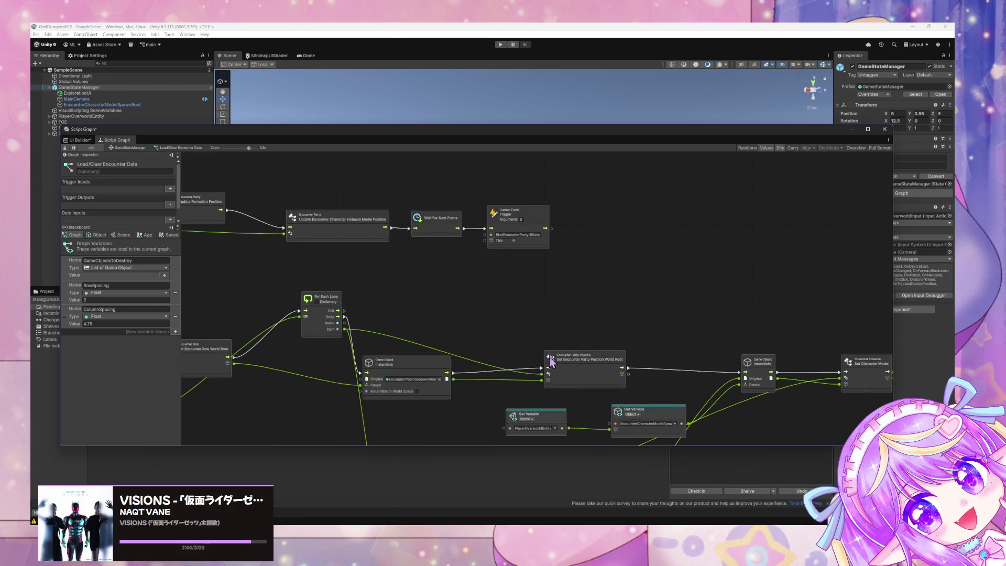
{"action": "mouse_move", "coordinate": [454, 273]}
{"action": "left_mouse_down"}
{"action": "mouse_move", "coordinate": [556, 274]}
{"action": "mouse_move", "coordinate": [396, 264]}
{"action": "mouse_move", "coordinate": [579, 275]}
{"action": "mouse_move", "coordinate": [526, 269]}
{"action": "mouse_move", "coordinate": [620, 350]}
{"action": "left_mouse_up"}
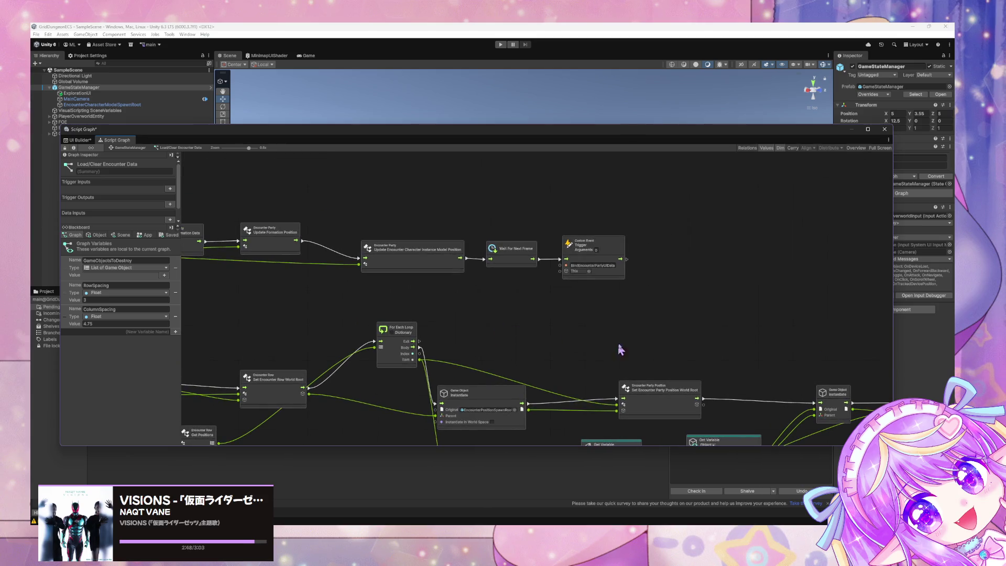
{"action": "mouse_move", "coordinate": [275, 135]}
{"action": "left_mouse_down"}
{"action": "mouse_move", "coordinate": [555, 325]}
{"action": "mouse_move", "coordinate": [278, 126]}
{"action": "mouse_move", "coordinate": [380, 375]}
{"action": "mouse_move", "coordinate": [288, 158]}
{"action": "left_mouse_up"}
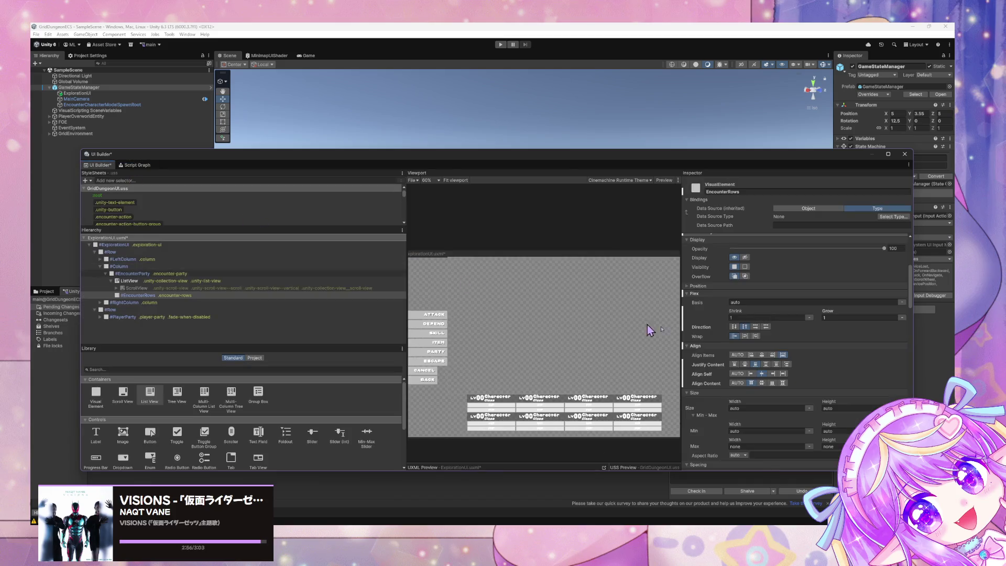
Bind the EncounterRows element's data source path to EncounterParty.Rows.
{"action": "left_click", "coordinate": [100, 165]}
{"action": "left_click", "coordinate": [187, 296]}
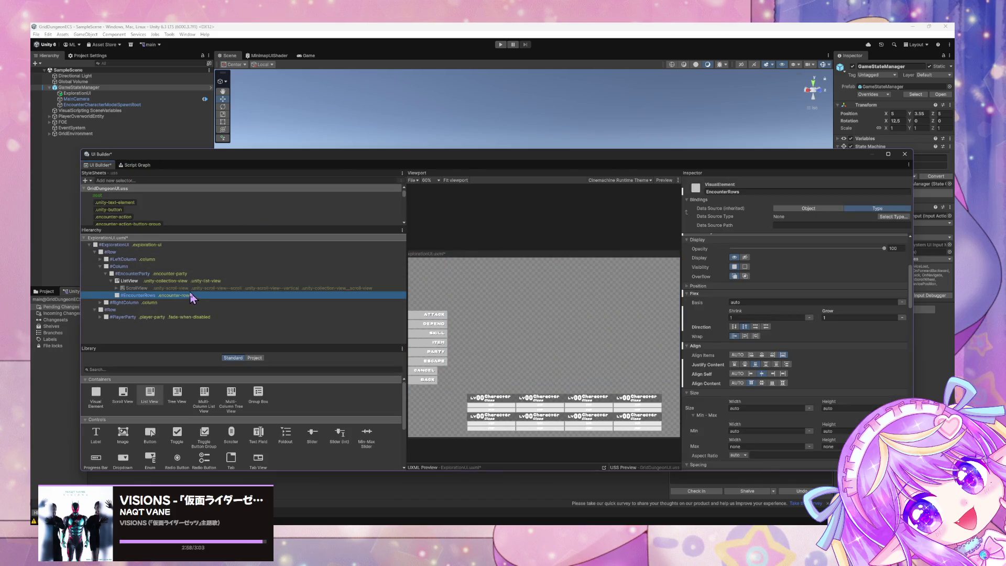
{"action": "left_click", "coordinate": [193, 291]}
{"action": "left_click", "coordinate": [185, 297]}
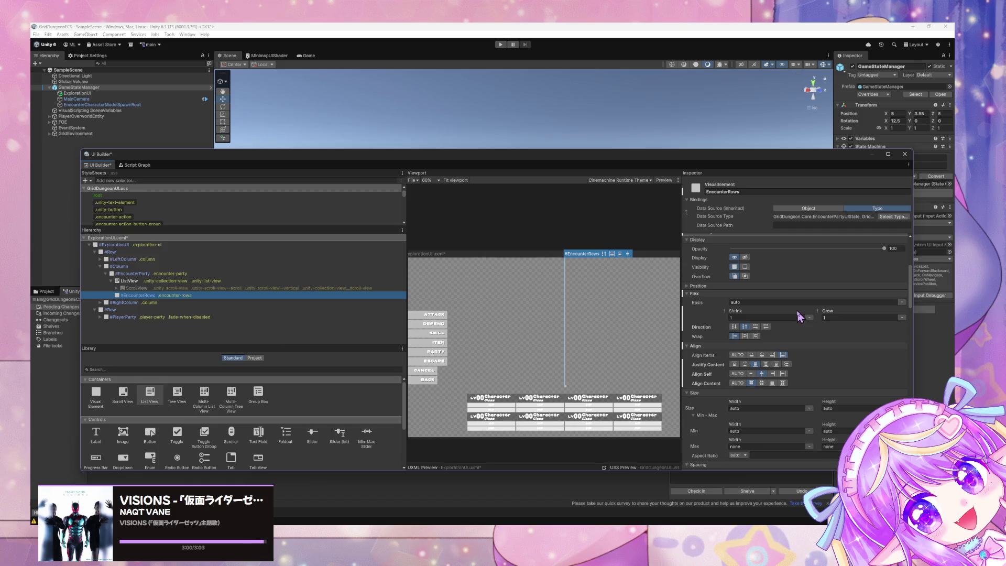
{"action": "scroll", "coordinate": [805, 310], "scroll_direction": "down", "scroll_amount": 3}
{"action": "scroll", "coordinate": [805, 310], "scroll_direction": "up", "scroll_amount": 3}
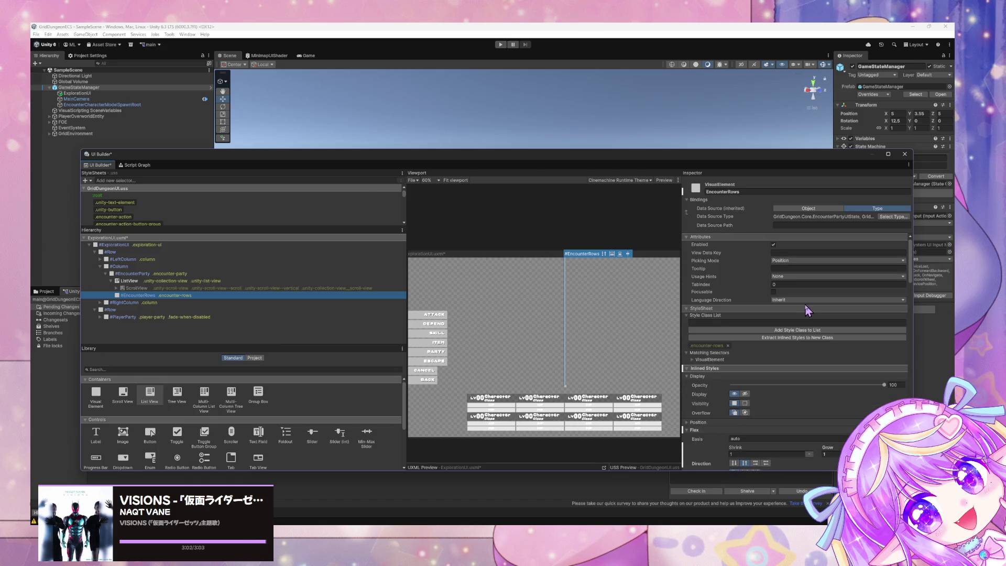
{"action": "left_click", "coordinate": [811, 224]}
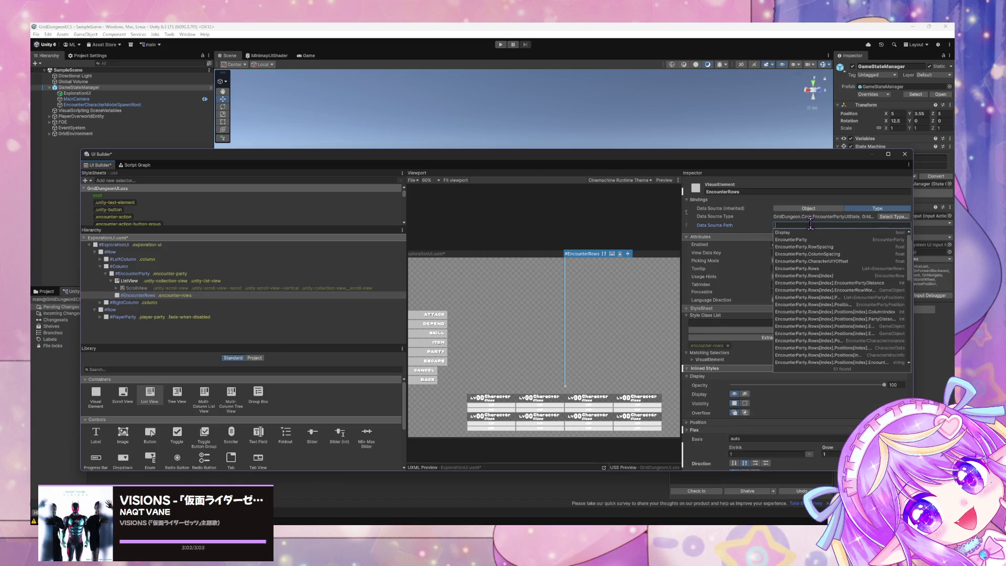
{"action": "left_click", "coordinate": [810, 224]}
{"action": "left_click", "coordinate": [793, 226]}
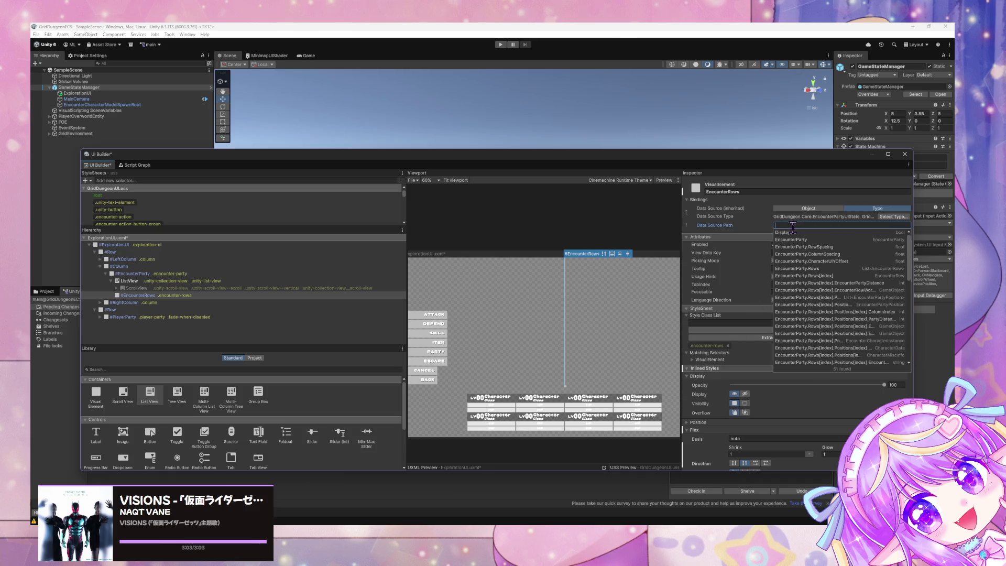
{"action": "left_click", "coordinate": [818, 268]}
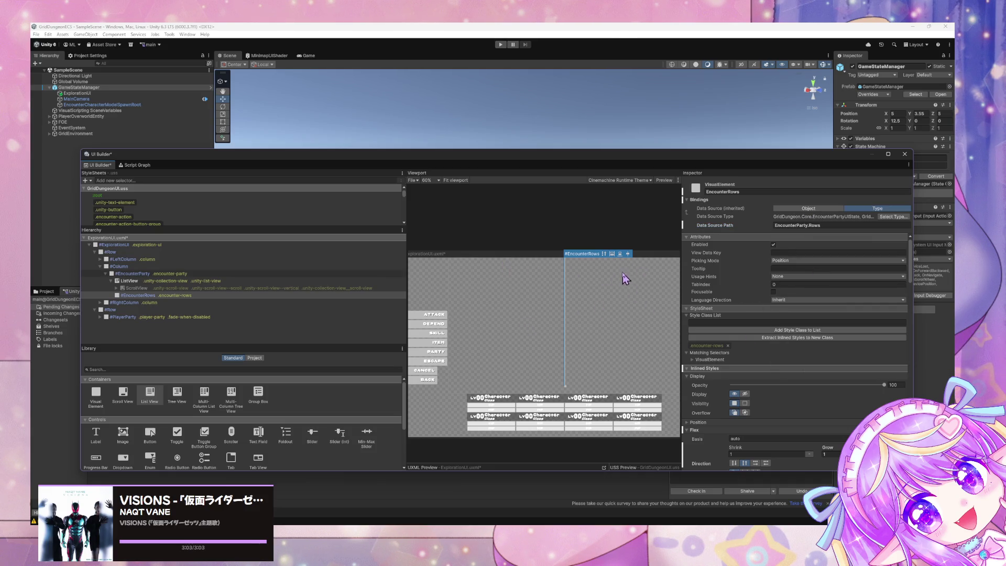
Select the ListView under EncounterParty and type EncounterRows2 into its name field.
{"action": "scroll", "coordinate": [827, 310], "scroll_direction": "down", "scroll_amount": 10}
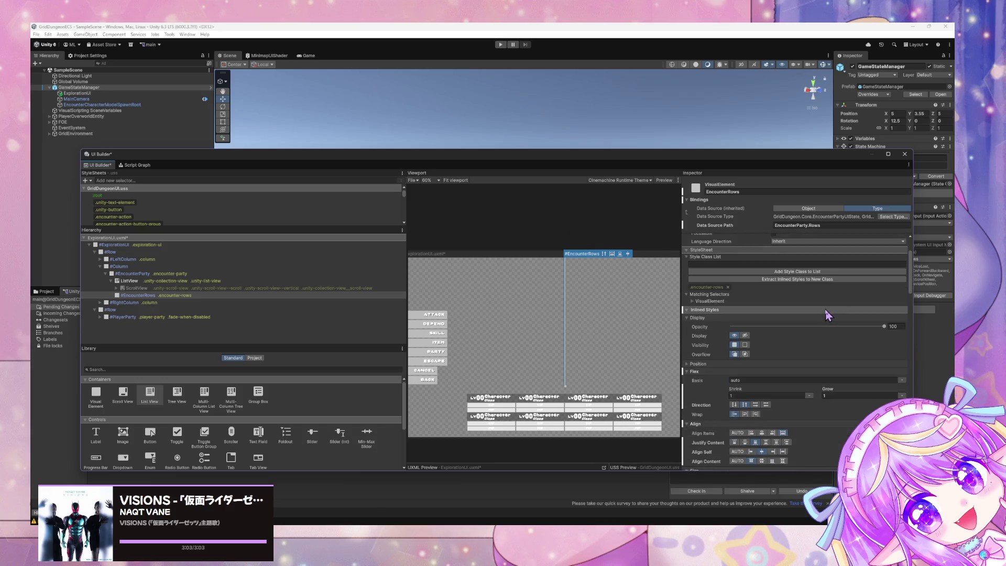
{"action": "scroll", "coordinate": [826, 313], "scroll_direction": "down", "scroll_amount": 15}
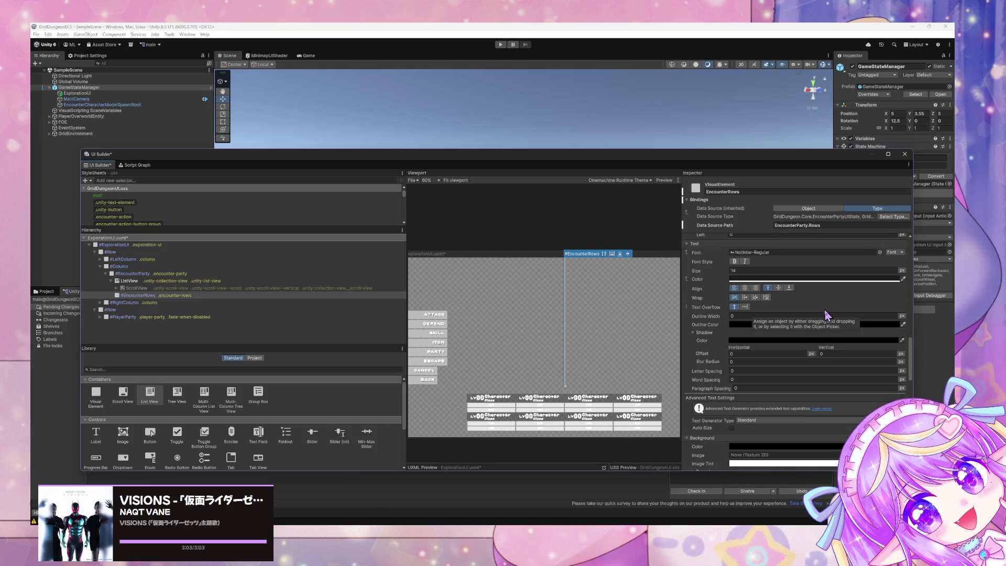
{"action": "scroll", "coordinate": [825, 310], "scroll_direction": "up", "scroll_amount": 15}
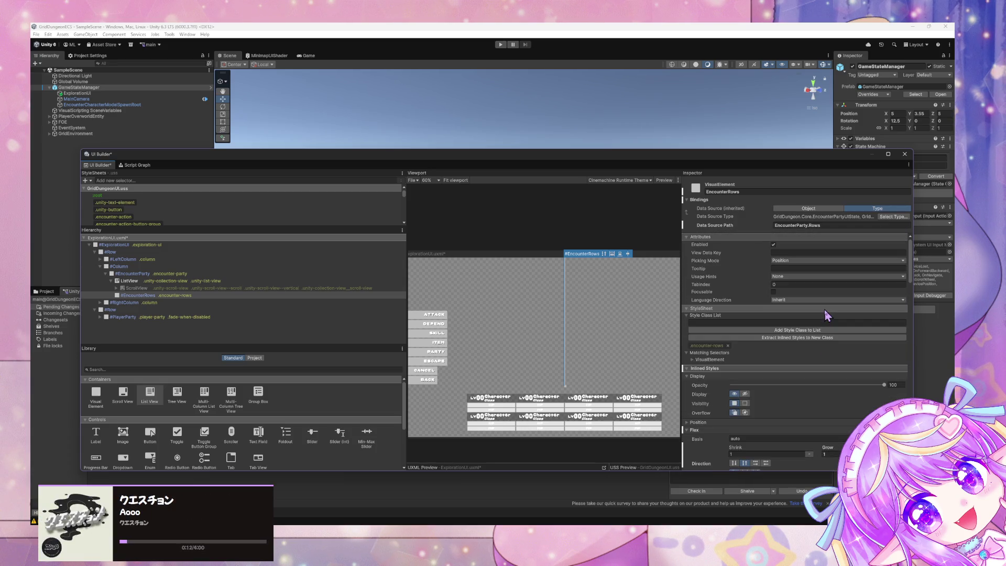
{"action": "left_click", "coordinate": [537, 234]}
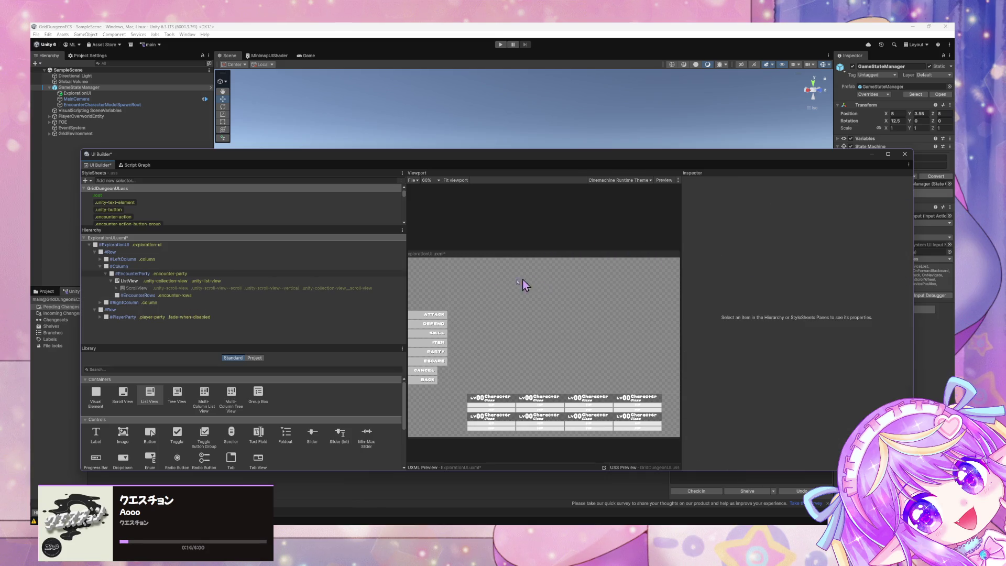
{"action": "left_click", "coordinate": [179, 295]}
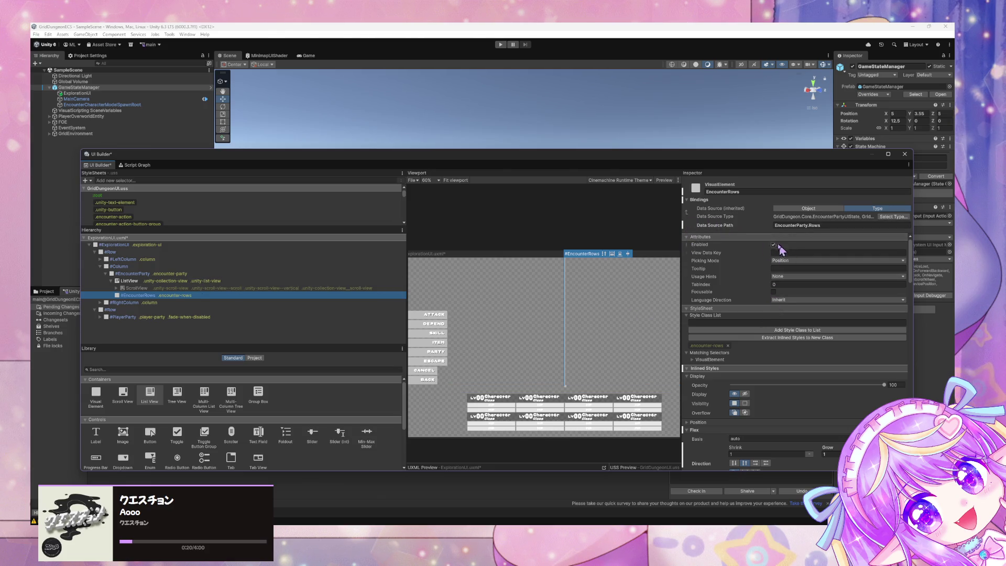
{"action": "left_click", "coordinate": [135, 282]}
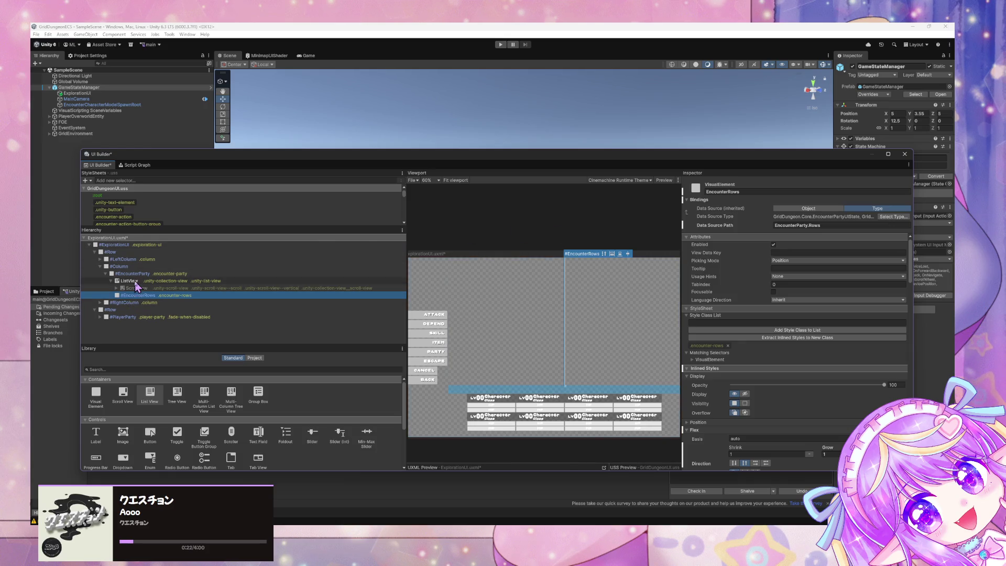
{"action": "left_click", "coordinate": [139, 296]}
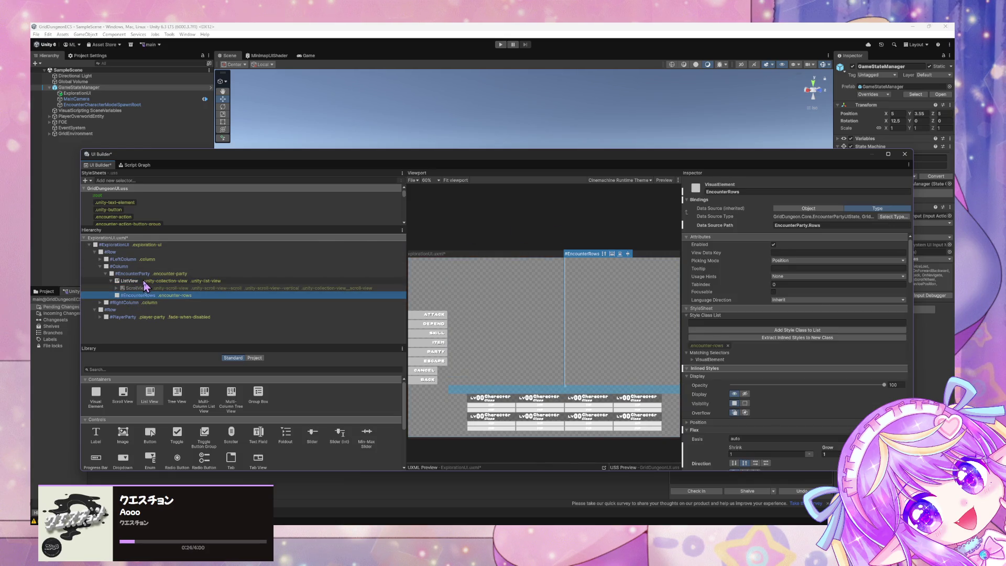
{"action": "left_click", "coordinate": [144, 282]}
{"action": "left_click", "coordinate": [746, 191]}
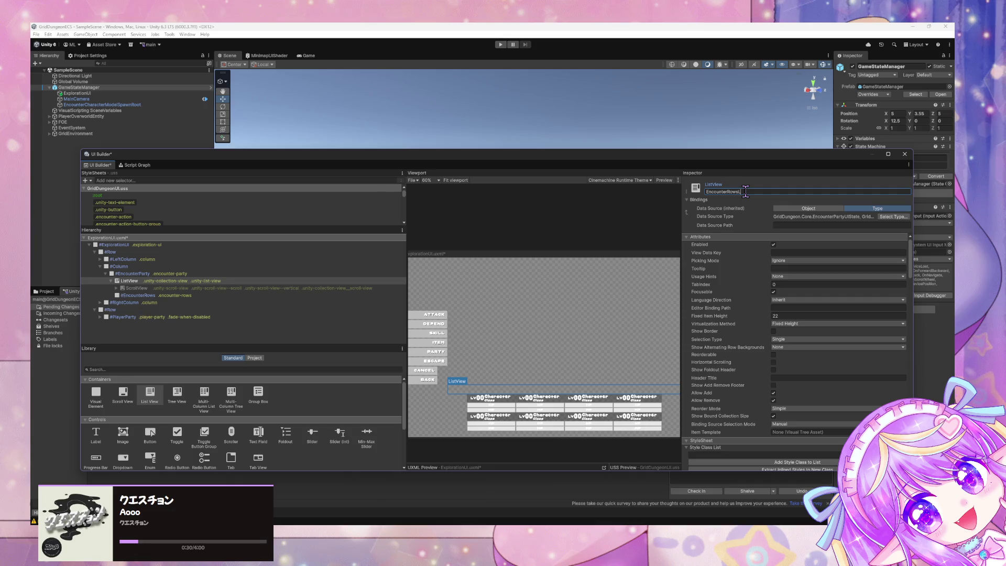
Name the ListView EncounterRowsListView and bind it to EncounterParty.Rows.
{"action": "key", "text": "Return"}
{"action": "left_click", "coordinate": [848, 225]}
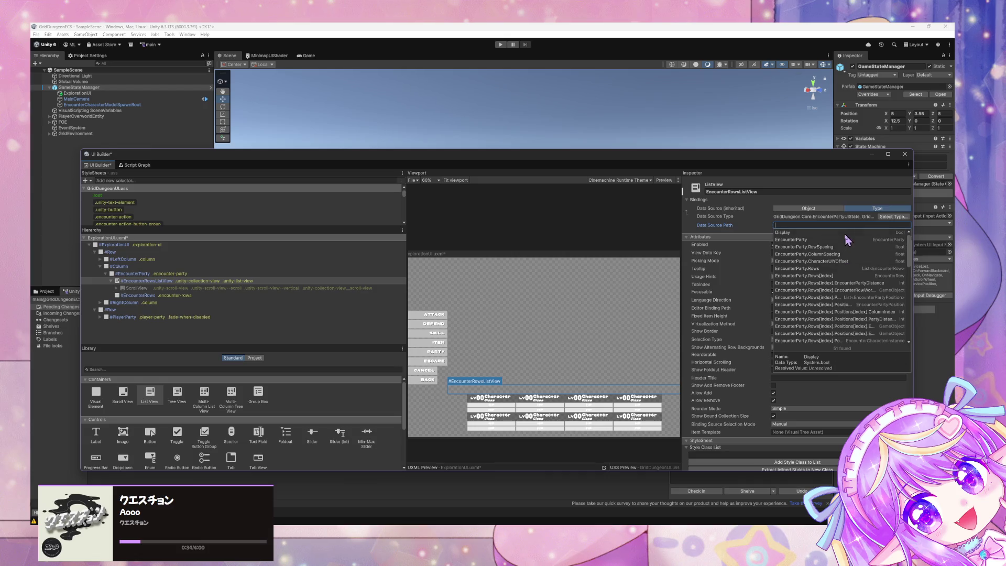
{"action": "left_click", "coordinate": [810, 269]}
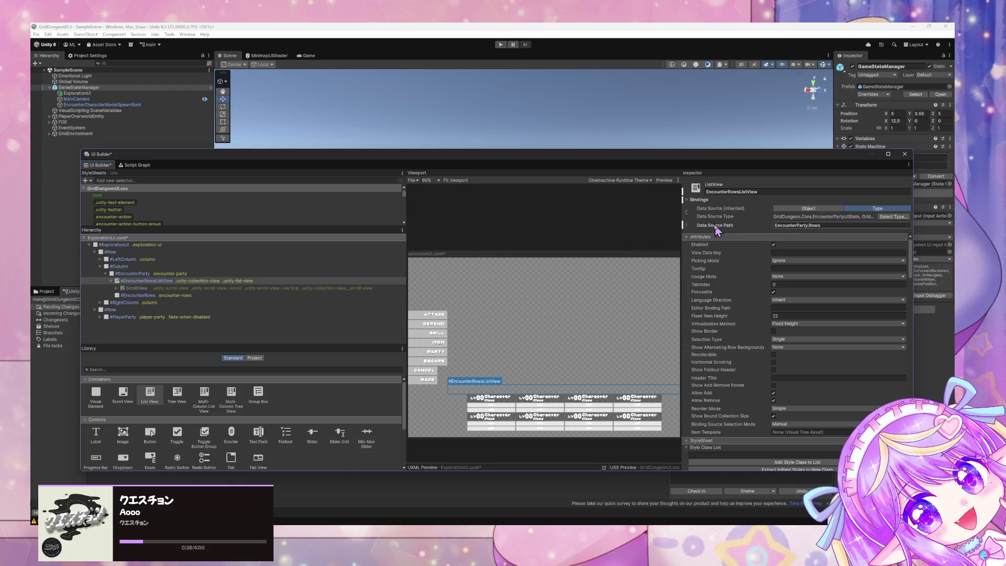
Set the ListView's Item Template to EncounterPartyRow.
{"action": "scroll", "coordinate": [785, 253], "scroll_direction": "down", "scroll_amount": 3}
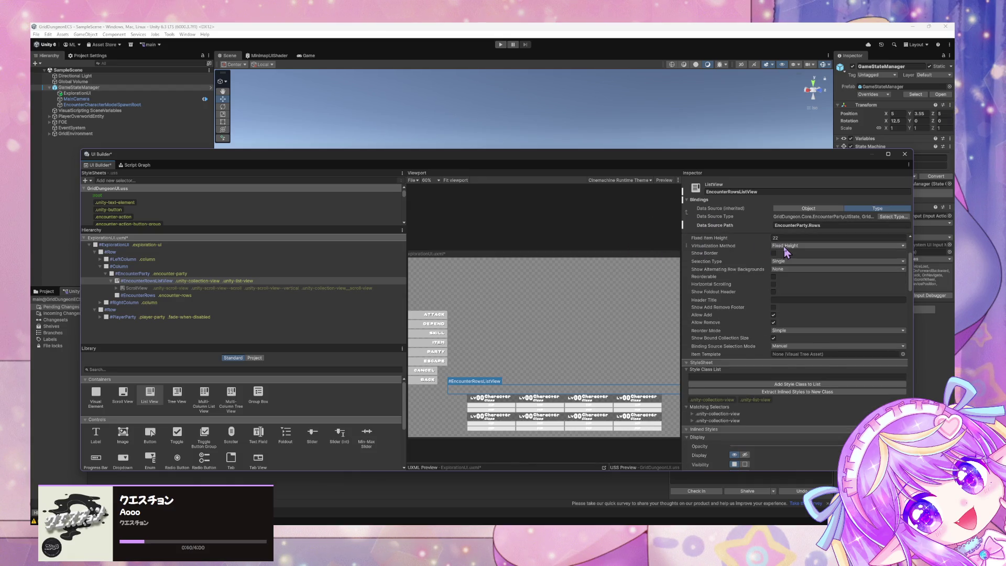
{"action": "scroll", "coordinate": [785, 253], "scroll_direction": "down", "scroll_amount": 1}
{"action": "left_click", "coordinate": [903, 335]}
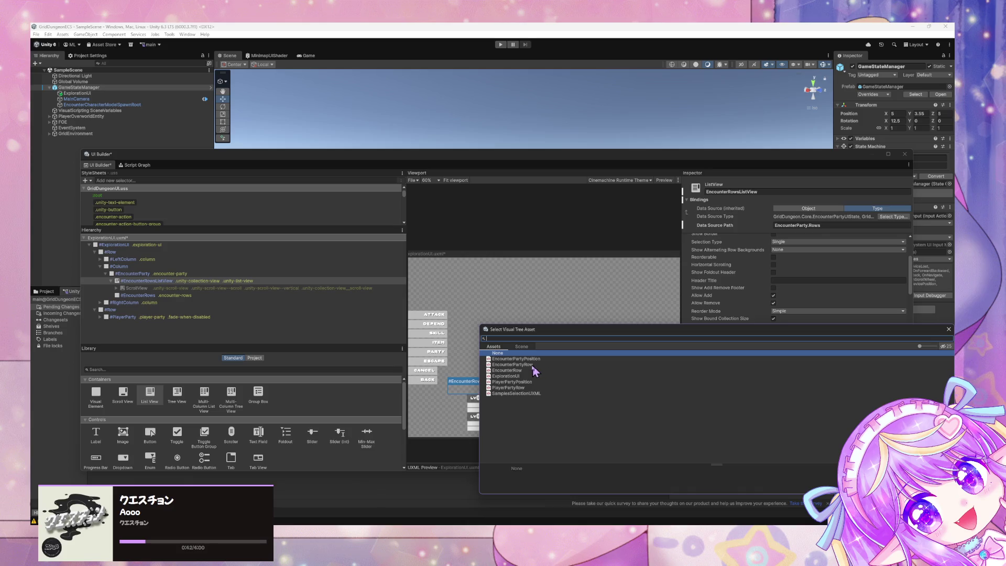
{"action": "left_click", "coordinate": [528, 367]}
{"action": "double_click", "coordinate": [524, 366]}
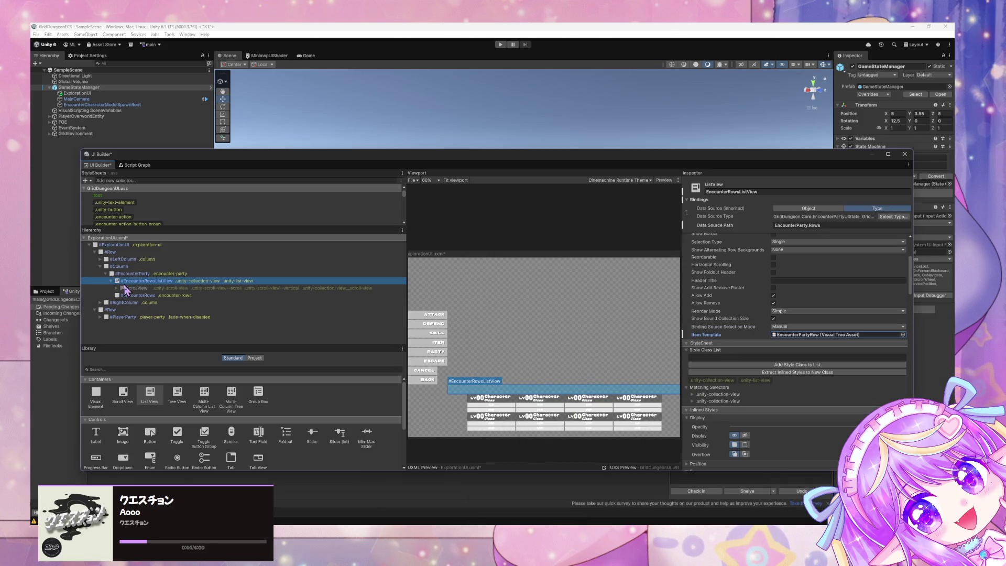
Compare EncounterRows, EncounterRowsListView and the EncounterParty container in the Inspector.
{"action": "left_click", "coordinate": [137, 295]}
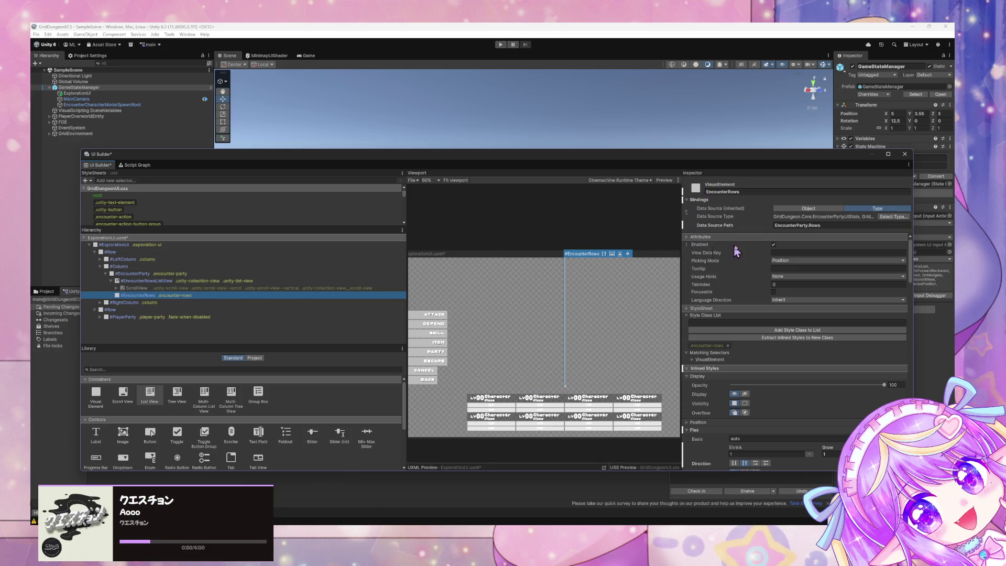
{"action": "left_click", "coordinate": [773, 245]}
{"action": "left_click", "coordinate": [162, 296]}
{"action": "left_click", "coordinate": [138, 282]}
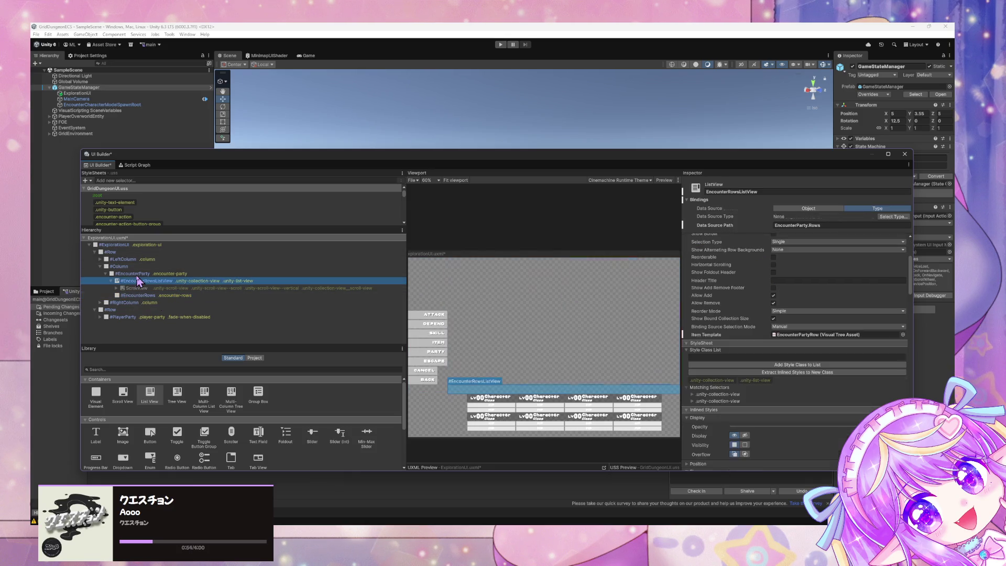
{"action": "left_click", "coordinate": [138, 274]}
{"action": "left_click", "coordinate": [138, 282]}
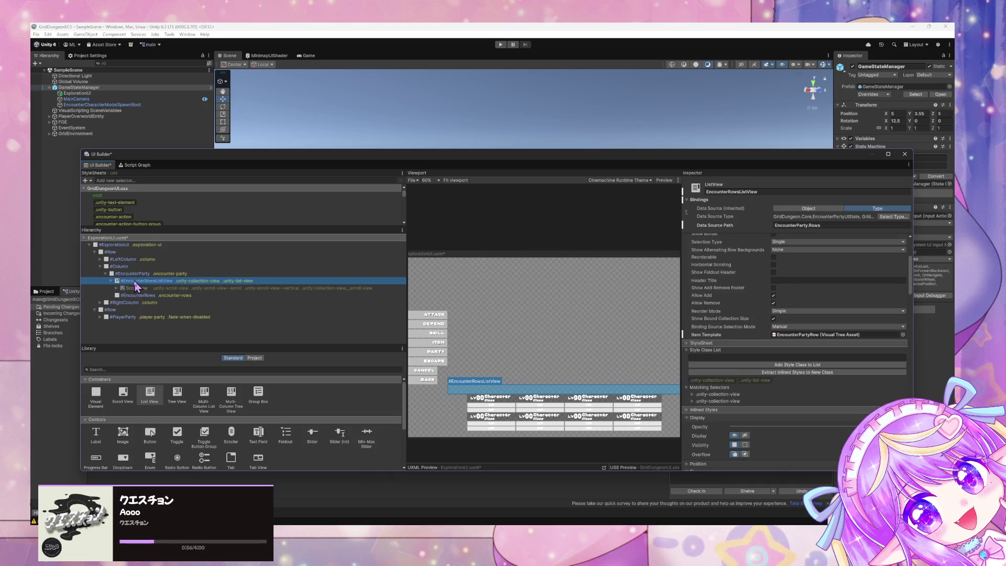
{"action": "scroll", "coordinate": [747, 302], "scroll_direction": "up", "scroll_amount": 3}
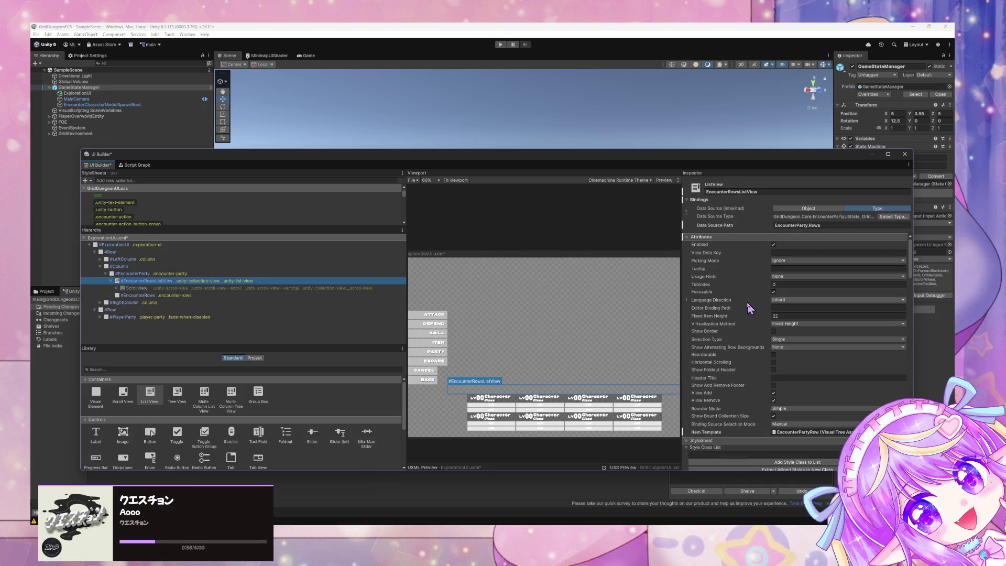
{"action": "scroll", "coordinate": [748, 307], "scroll_direction": "down", "scroll_amount": 10}
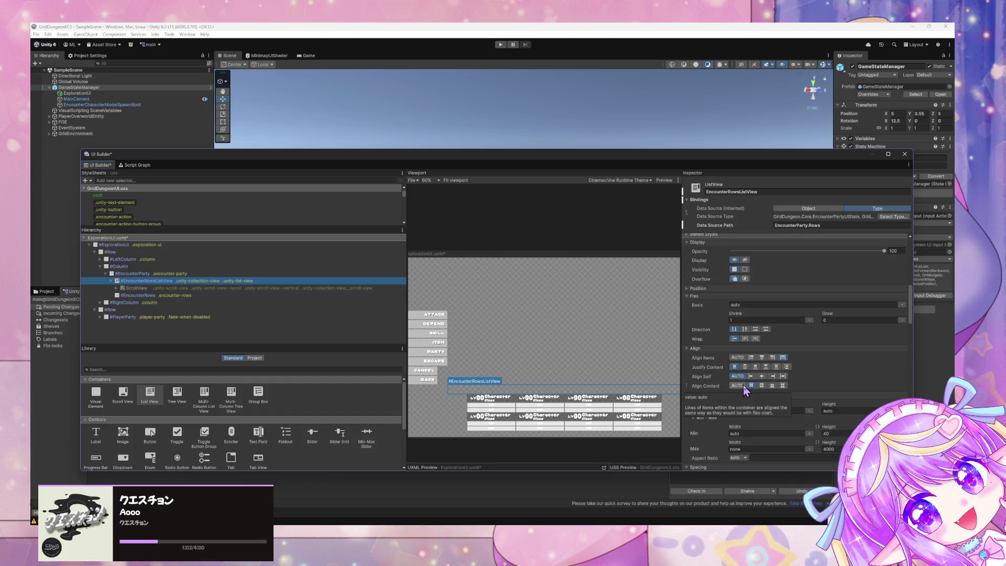
{"action": "left_click", "coordinate": [139, 274]}
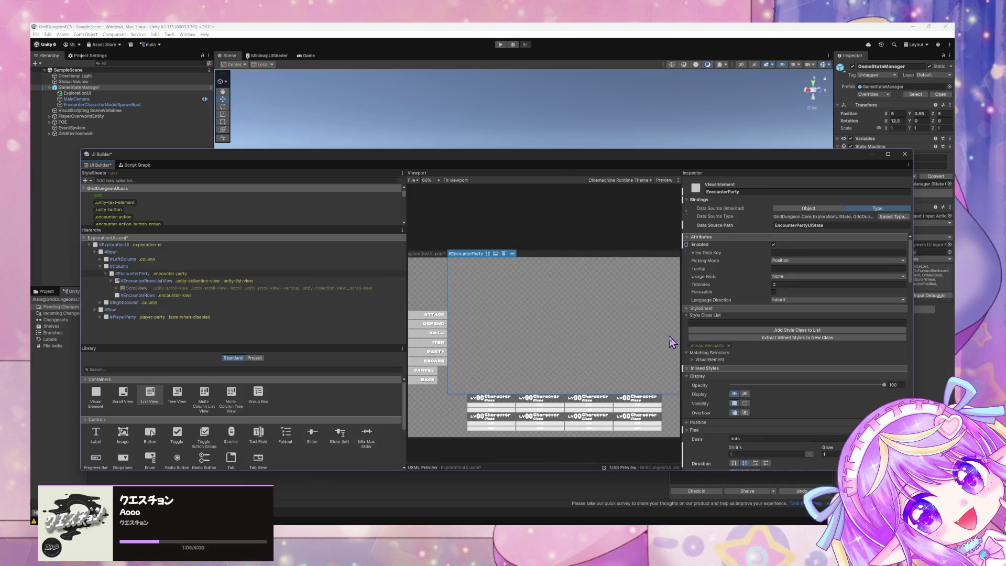
Unset the inlined Flex Direction style on #EncounterParty so it reverts to default.
{"action": "scroll", "coordinate": [791, 342], "scroll_direction": "down", "scroll_amount": 3}
{"action": "scroll", "coordinate": [792, 341], "scroll_direction": "down", "scroll_amount": 2}
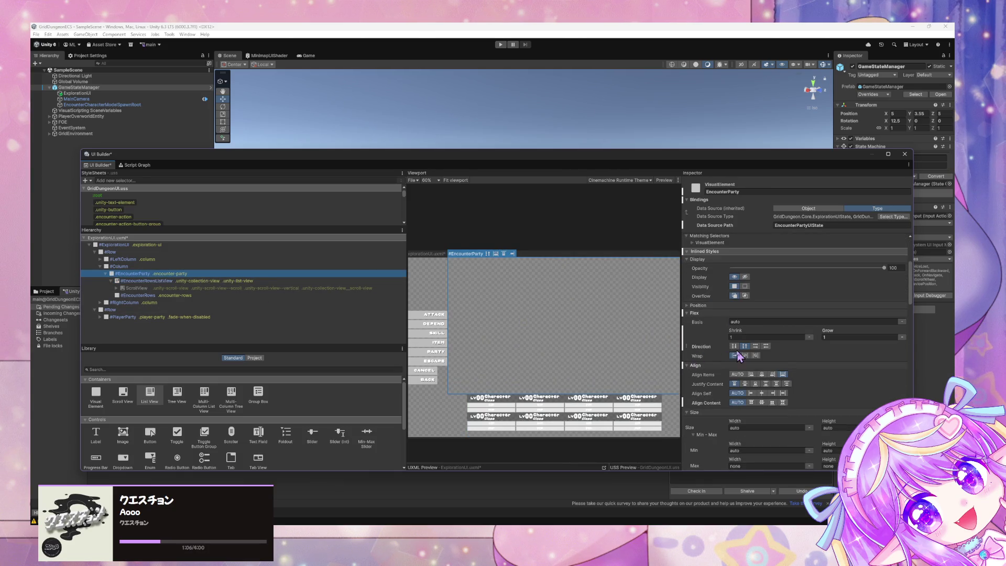
{"action": "right_click", "coordinate": [689, 346]}
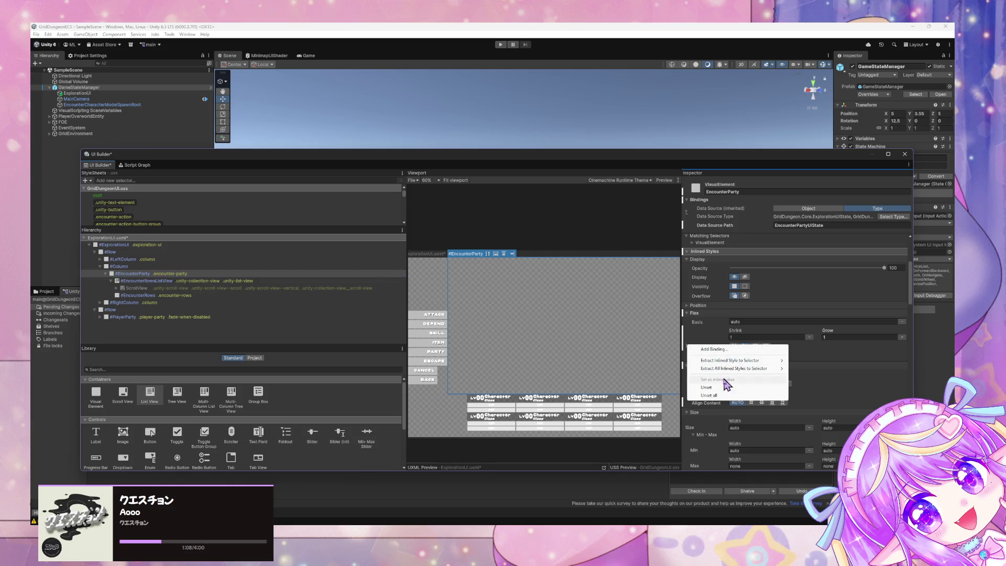
{"action": "left_click", "coordinate": [726, 387]}
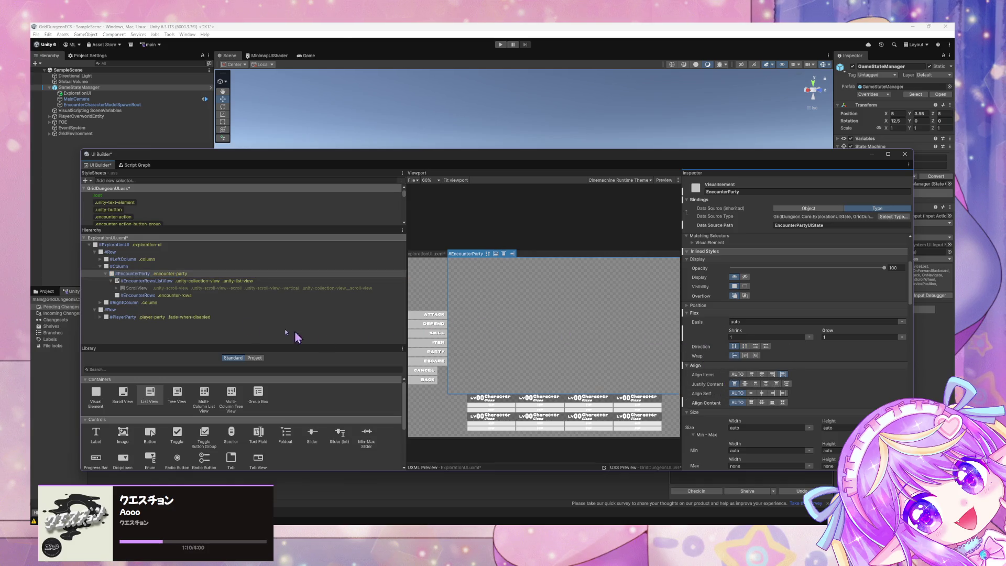
Reselect #EncounterRowsListView and review its 40 minimum and 4000 maximum height.
{"action": "left_click", "coordinate": [179, 281]}
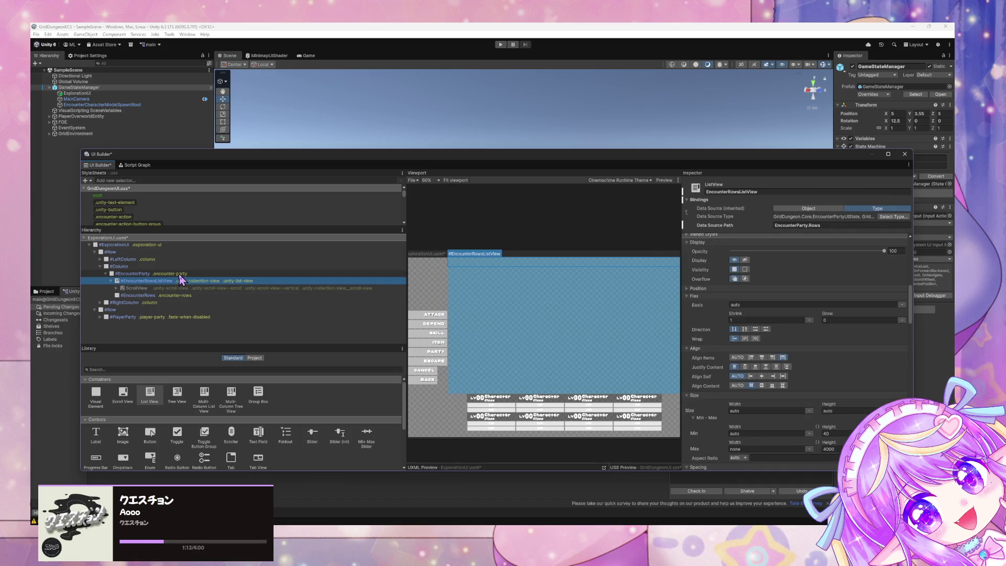
{"action": "double_click", "coordinate": [177, 282]}
{"action": "scroll", "coordinate": [786, 377], "scroll_direction": "down", "scroll_amount": 3}
{"action": "scroll", "coordinate": [786, 378], "scroll_direction": "up", "scroll_amount": 3}
{"action": "scroll", "coordinate": [786, 377], "scroll_direction": "down", "scroll_amount": 3}
{"action": "scroll", "coordinate": [786, 376], "scroll_direction": "down", "scroll_amount": 10}
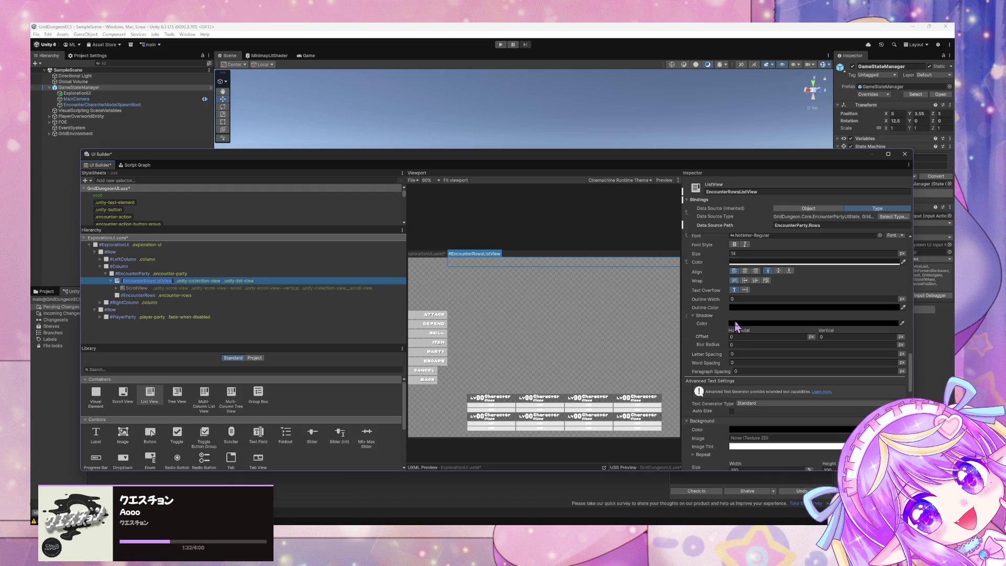
{"action": "scroll", "coordinate": [746, 325], "scroll_direction": "up", "scroll_amount": 12}
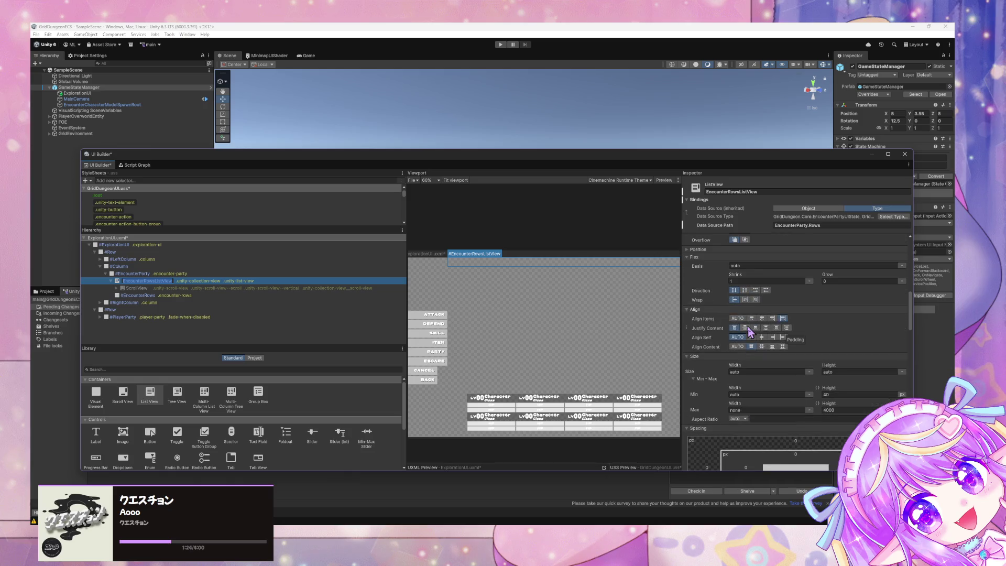